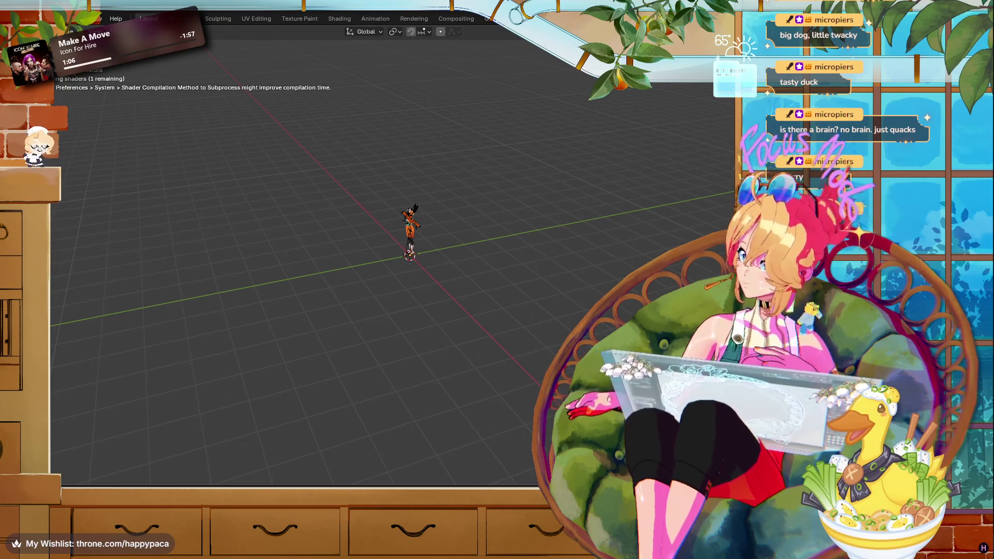
# - Bring up the character's object context menu and orbit toward a front view of the legs
pyautogui.rightClick(88, 375)
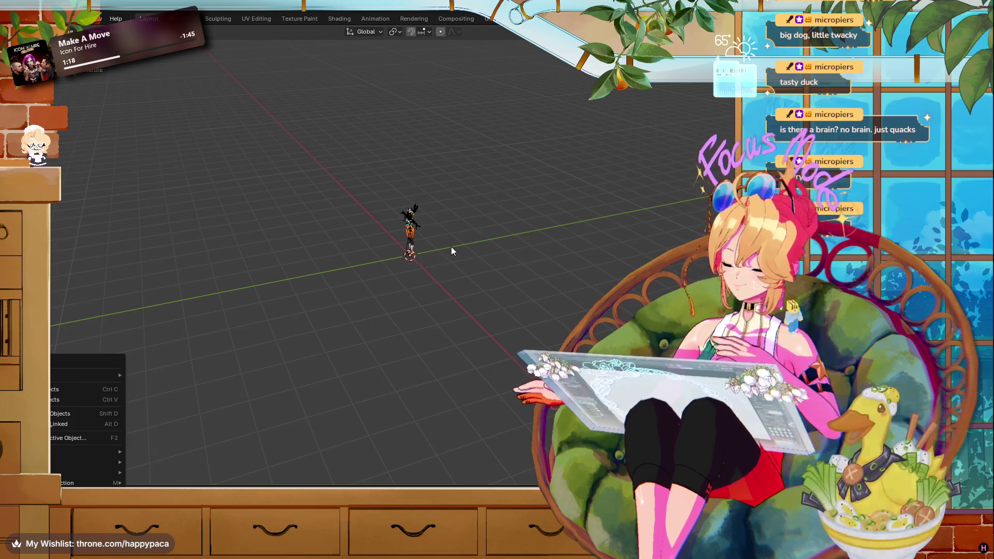
pyautogui.rightClick(430, 216)
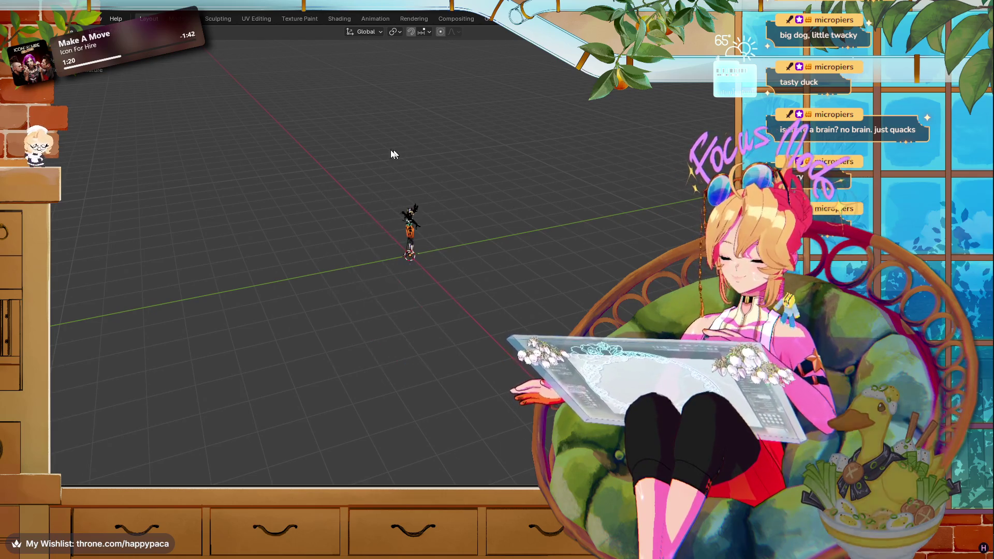
pyautogui.scroll(5, 393, 156)
pyautogui.moveTo(362, 259); pyautogui.dragTo(415, 248)
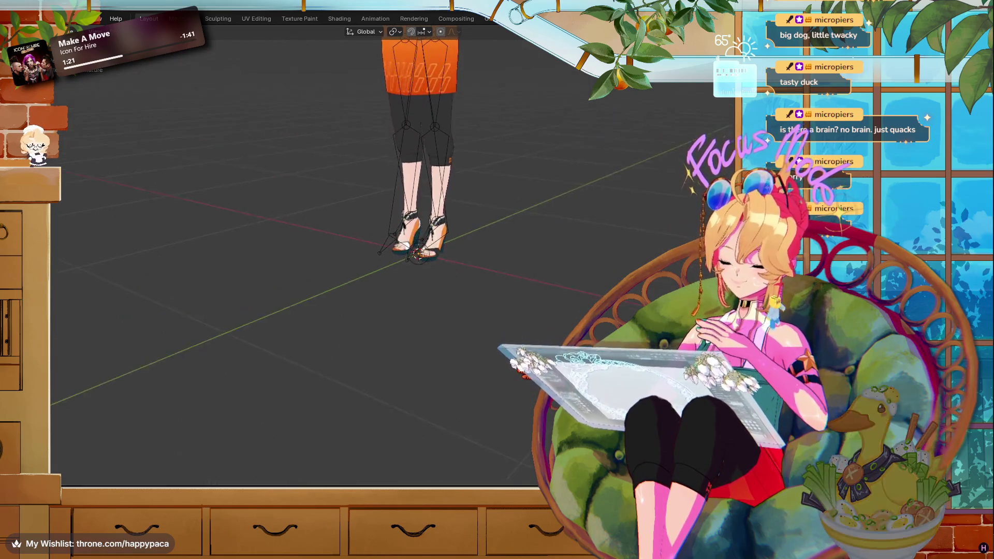
pyautogui.scroll(-5, 409, 207)
pyautogui.scroll(5, 409, 207)
# - Switch to front orthographic view and zoom until the face and eyes fill the viewport
pyautogui.press('KP_1')
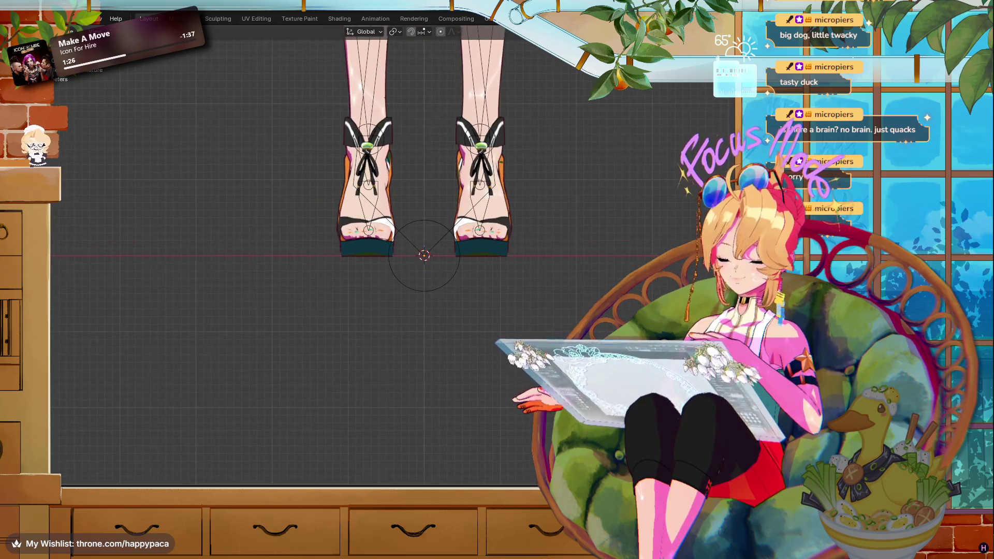
pyautogui.scroll(5, 435, 259)
pyautogui.scroll(-5, 355, 103)
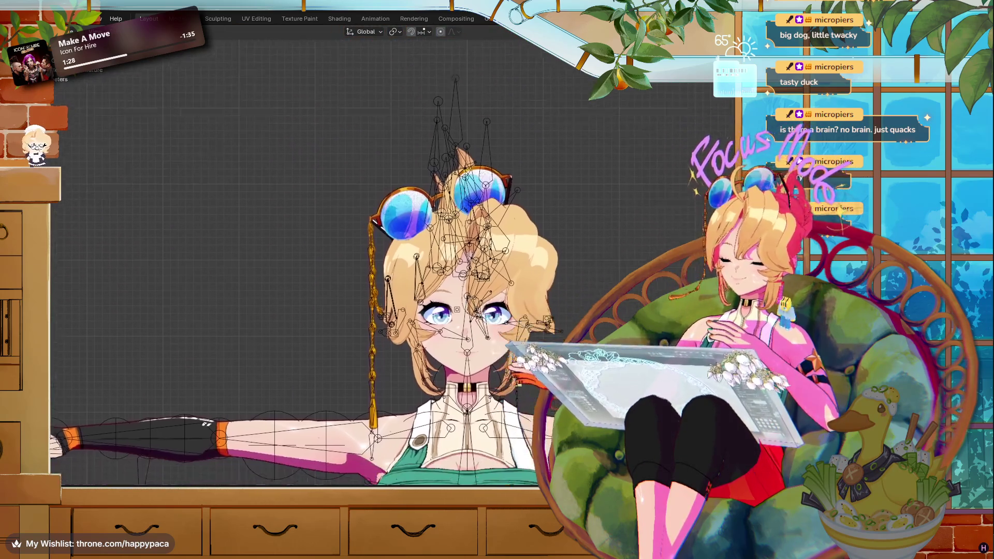
pyautogui.scroll(3, 491, 336)
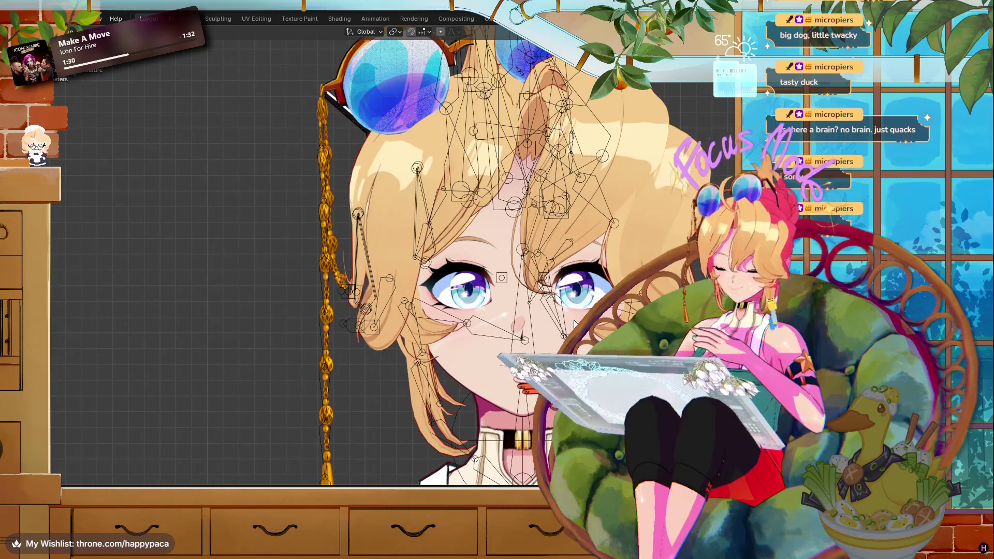
pyautogui.scroll(1, 427, 273)
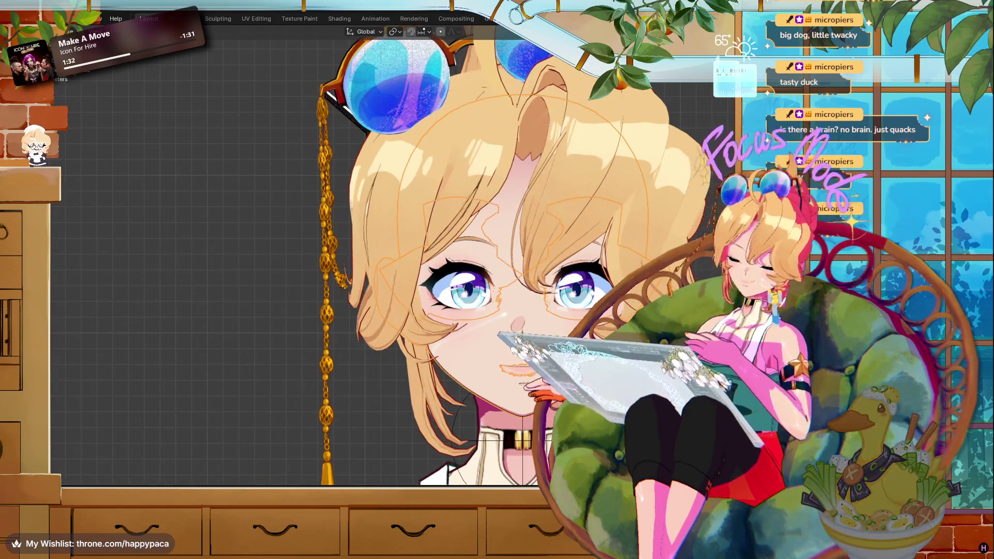
pyautogui.scroll(1, 426, 273)
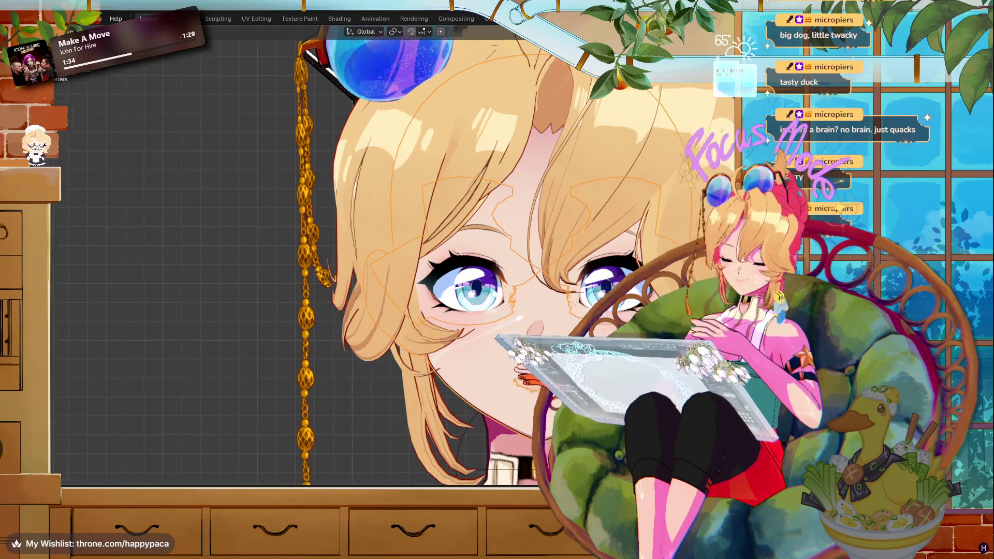
pyautogui.scroll(-2, 426, 273)
pyautogui.scroll(2, 426, 273)
pyautogui.scroll(1, 426, 272)
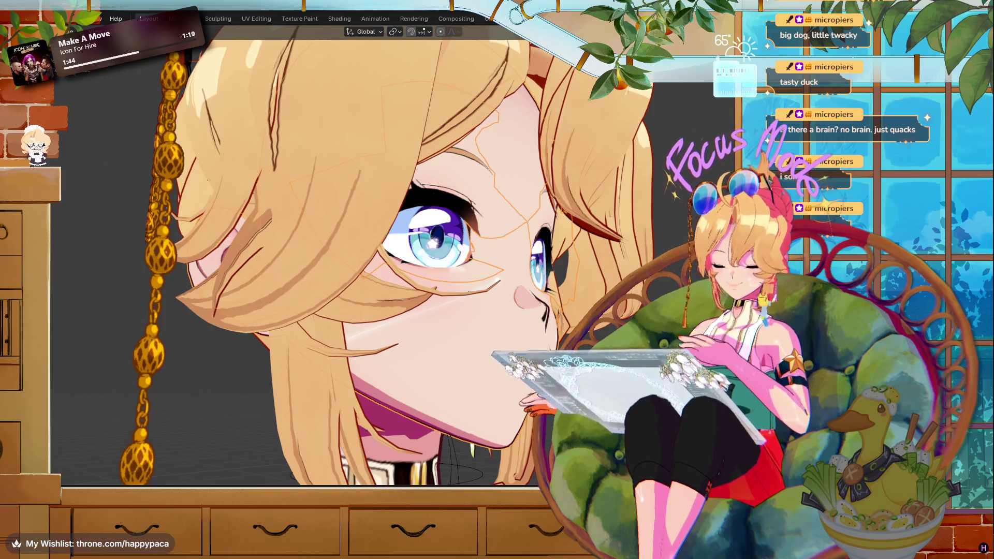
pyautogui.scroll(-1, 362, 248)
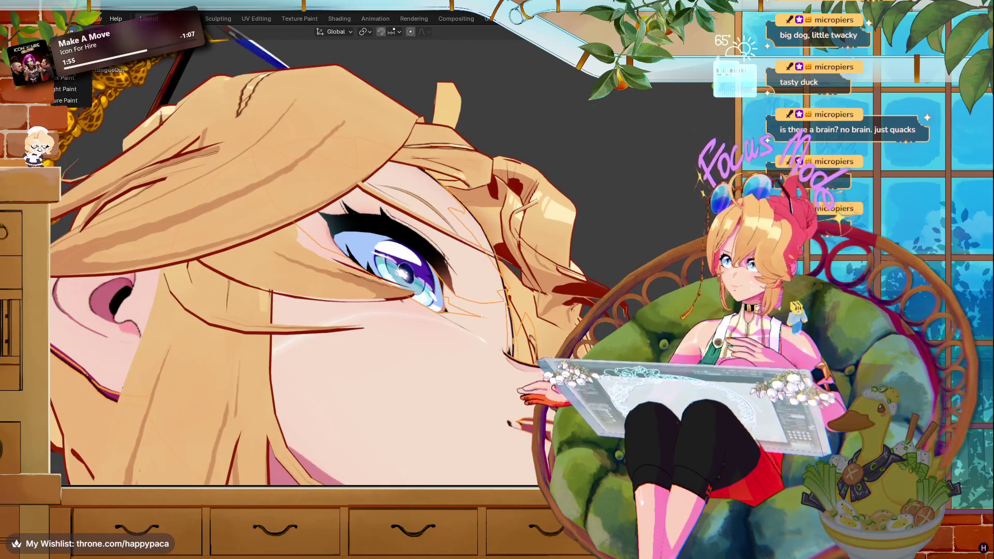
# - In Edit Mode, select the connected mouth-area geometry and delete its faces
pyautogui.press('Tab')
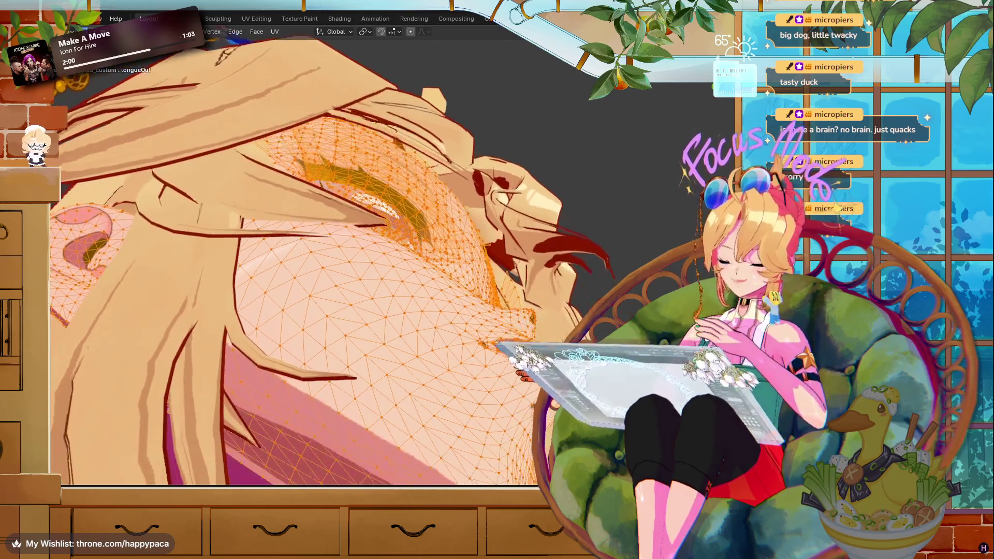
pyautogui.hotkey('alt', 'a')
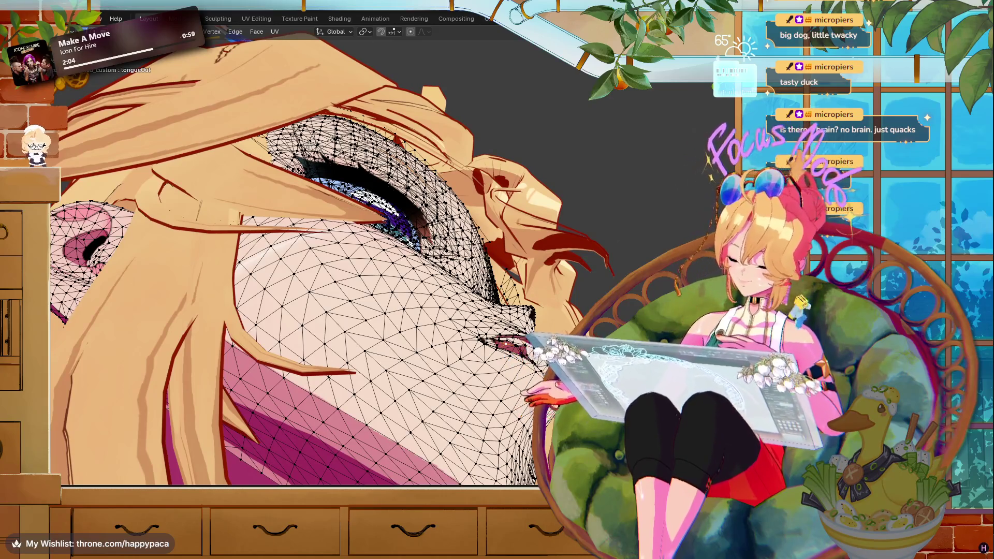
pyautogui.hotkey('ctrl', 'l')
pyautogui.press('x')
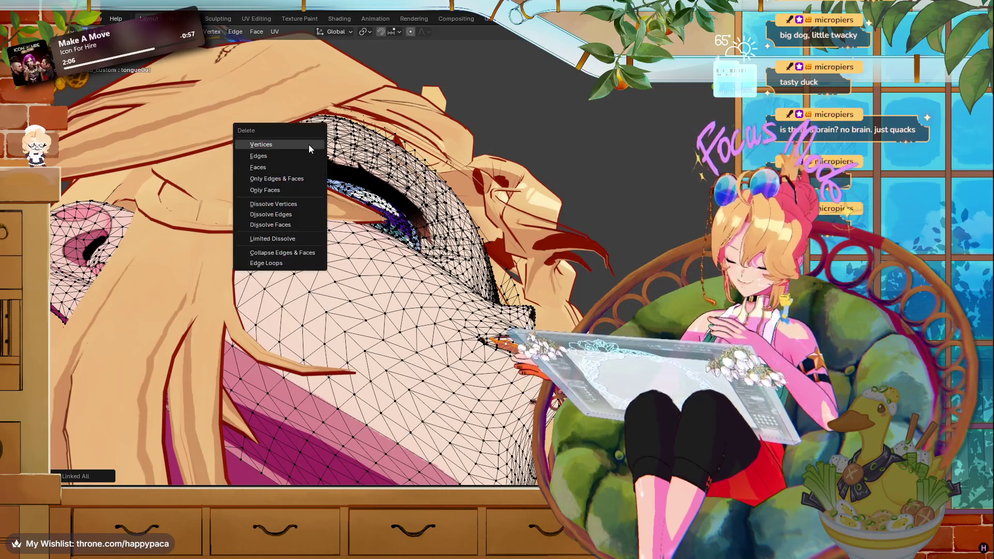
pyautogui.click(271, 167)
# - Check the face from the front, then return to Object Mode and zoom out
pyautogui.moveTo(651, 160)
pyautogui.mouseDown()
pyautogui.moveTo(560, 218)
pyautogui.moveTo(510, 223)
pyautogui.moveTo(670, 223)
pyautogui.moveTo(518, 223)
pyautogui.moveTo(538, 222)
pyautogui.mouseUp()
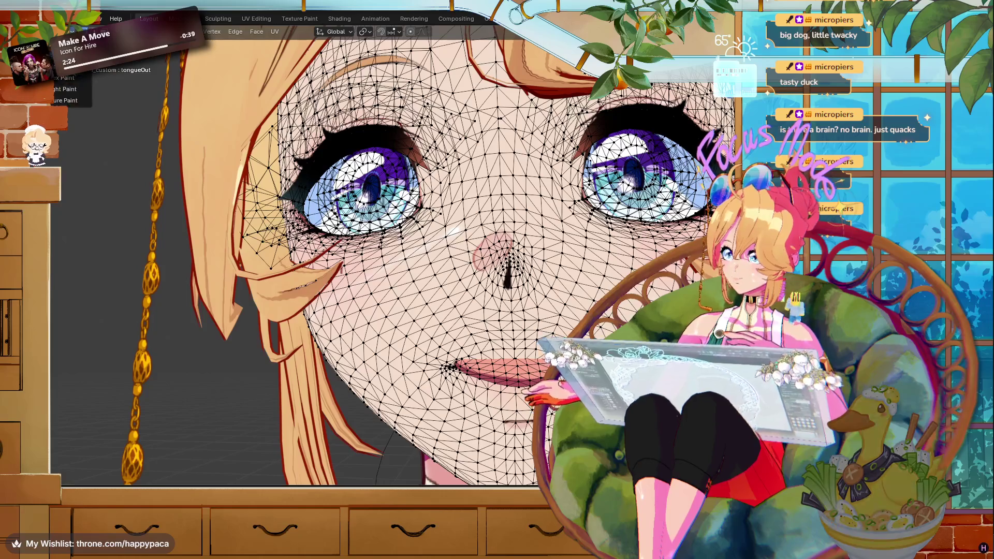
pyautogui.press('Tab')
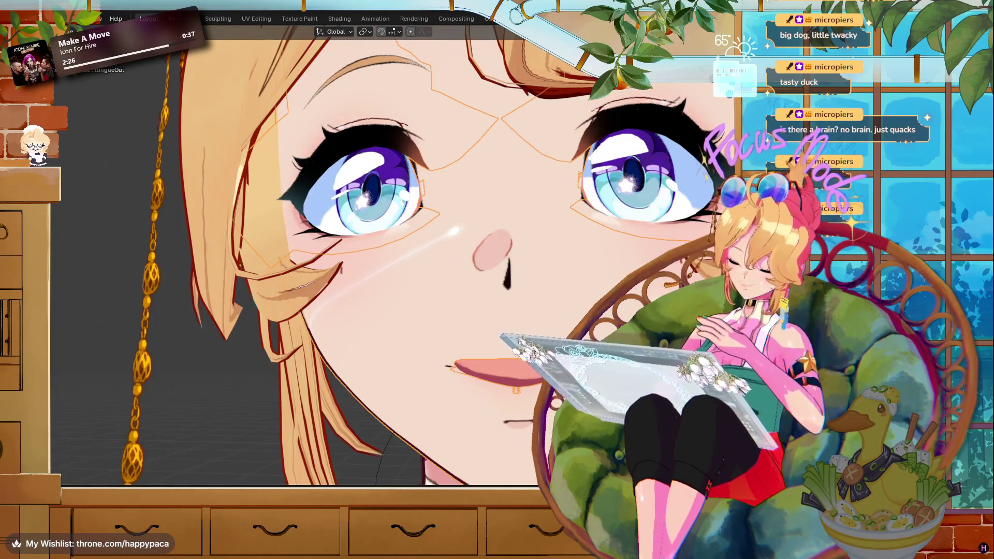
pyautogui.scroll(-5, 392, 253)
pyautogui.scroll(-3, 393, 254)
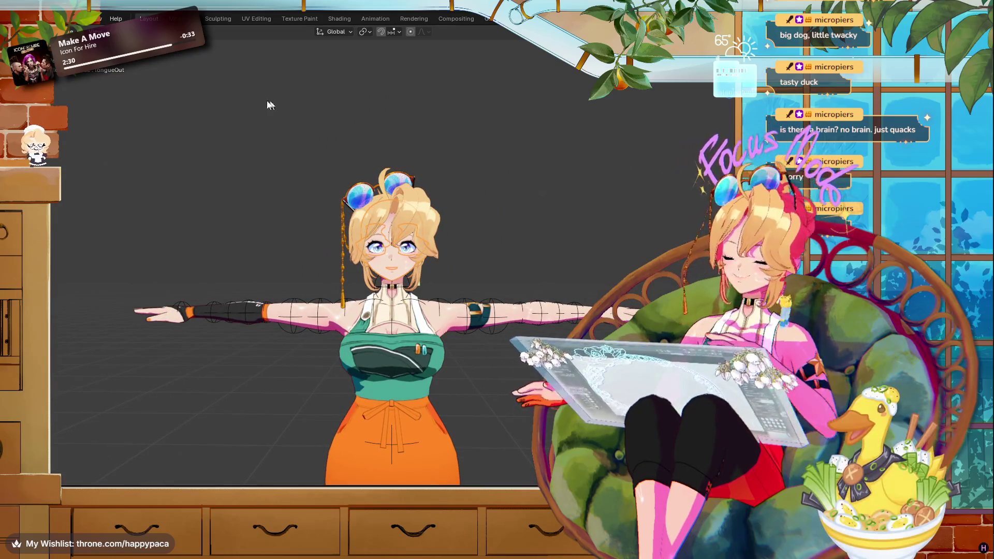
# - Reveal the hidden armature and box-select the whole character rig and mesh
pyautogui.click(507, 116)
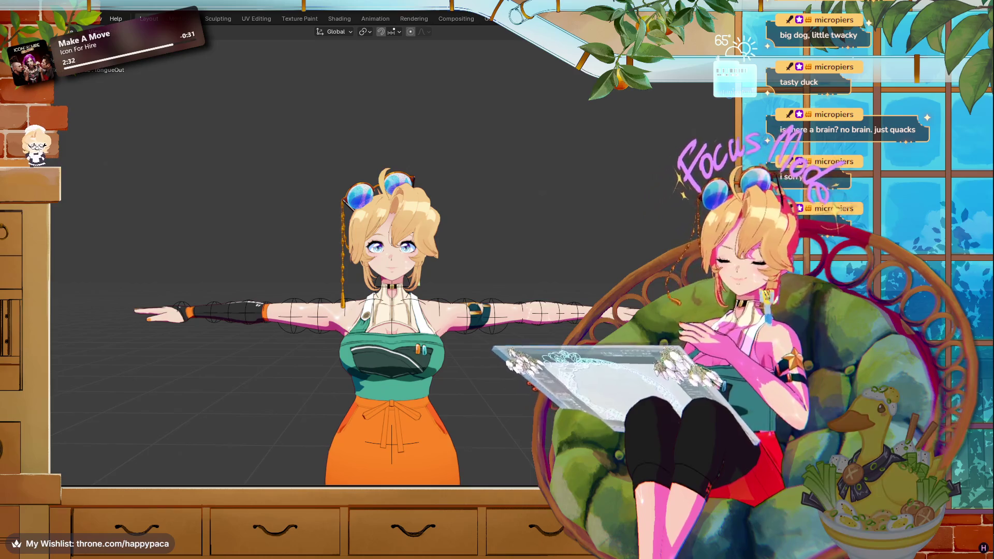
pyautogui.hotkey('alt', 'h')
pyautogui.scroll(-3, 465, 315)
pyautogui.scroll(-1, 465, 314)
pyautogui.scroll(-2, 465, 315)
pyautogui.moveTo(505, 429); pyautogui.dragTo(245, 113)
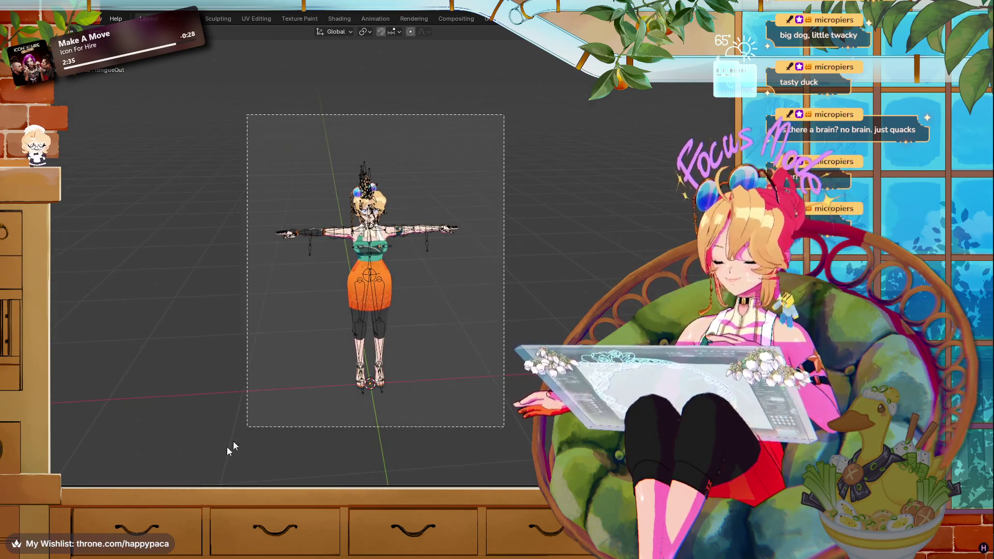
# - Show the File > Export list of formats, including VRM, FBX and glTF 2.0
pyautogui.click(24, 18)
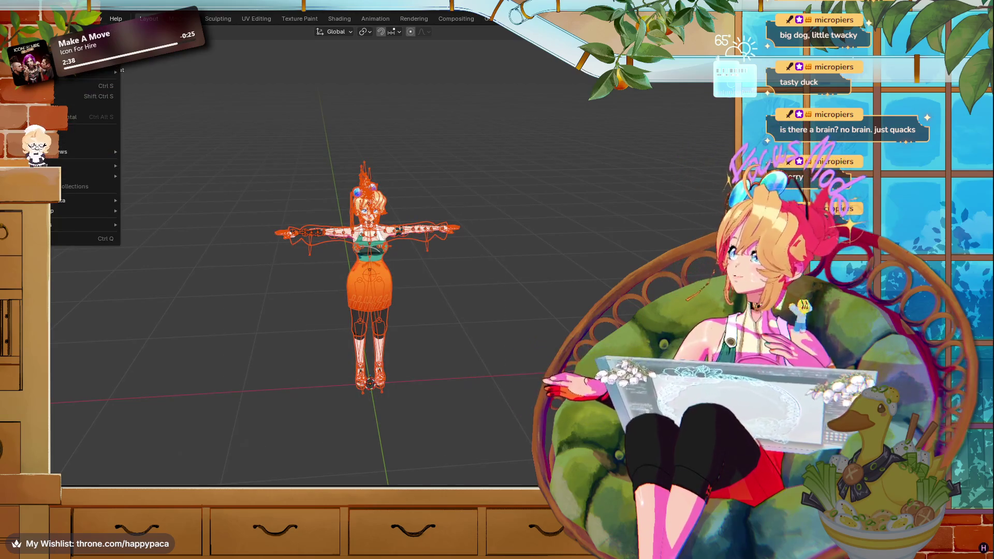
pyautogui.press('Escape')
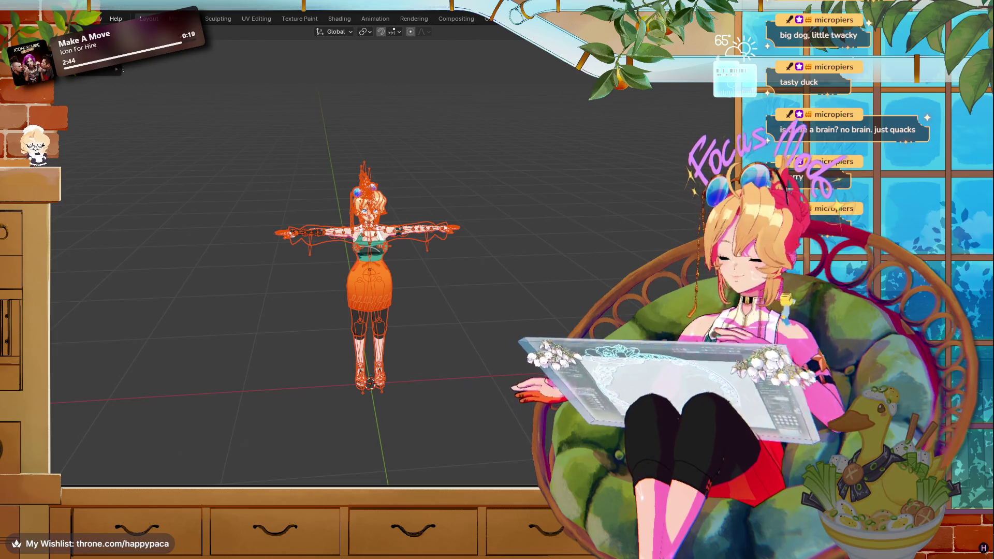
pyautogui.click(24, 19)
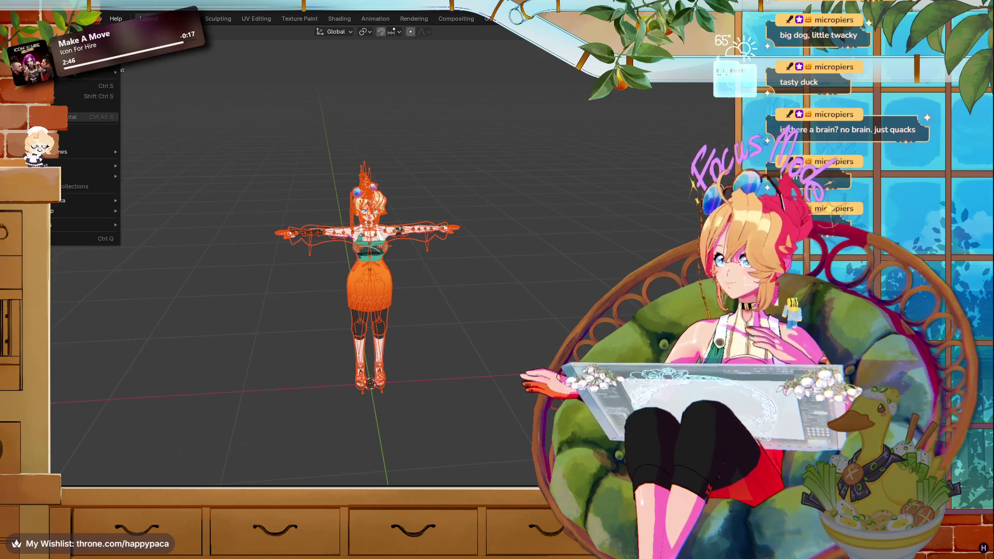
pyautogui.moveTo(78, 154)
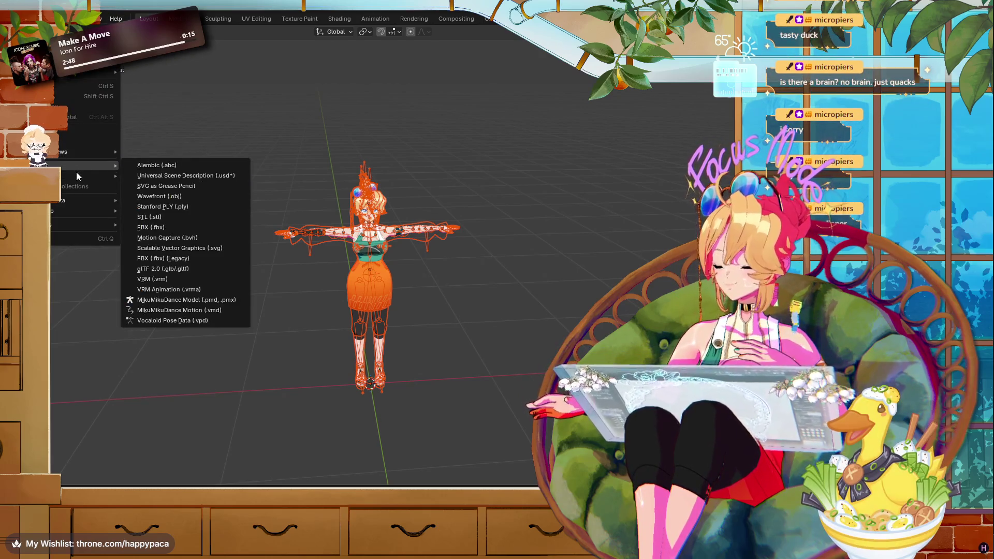
# - Start a VRM export, browse the home folder, then cancel the file browser
pyautogui.moveTo(104, 177)
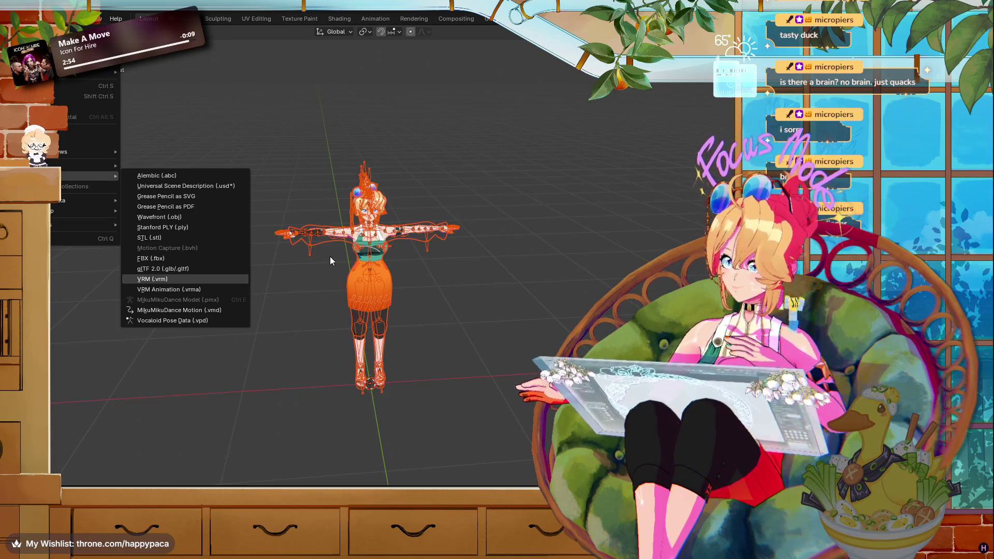
pyautogui.press('Return')
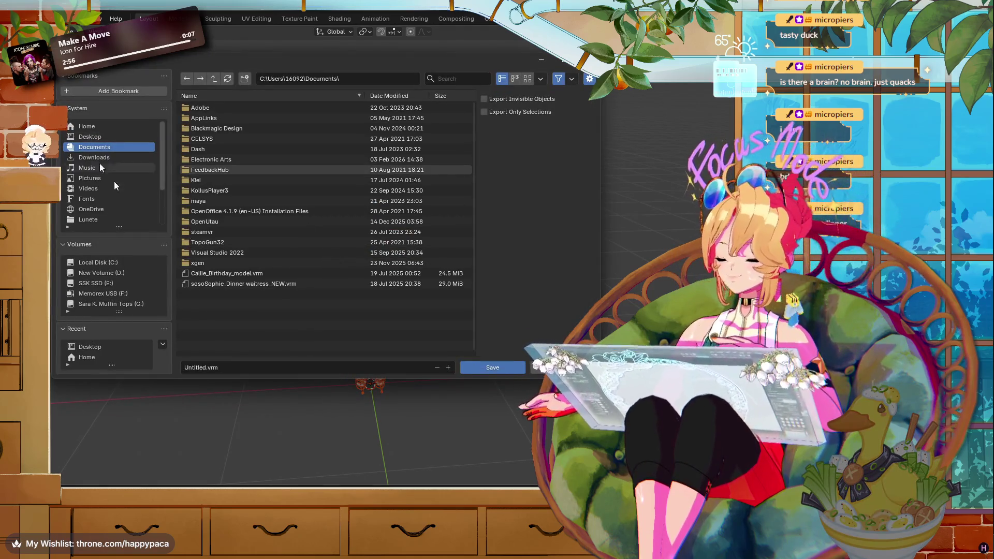
pyautogui.click(95, 126)
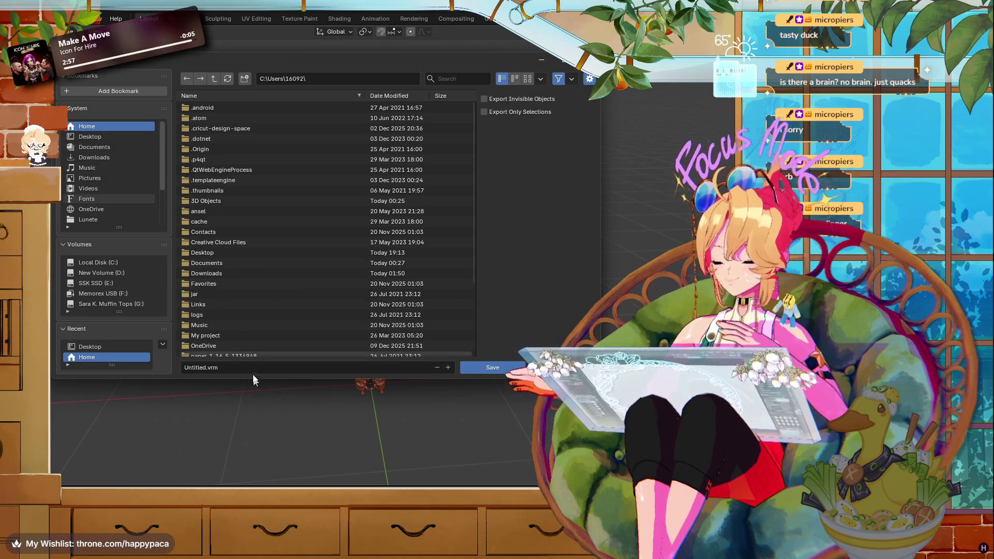
pyautogui.scroll(-5, 268, 314)
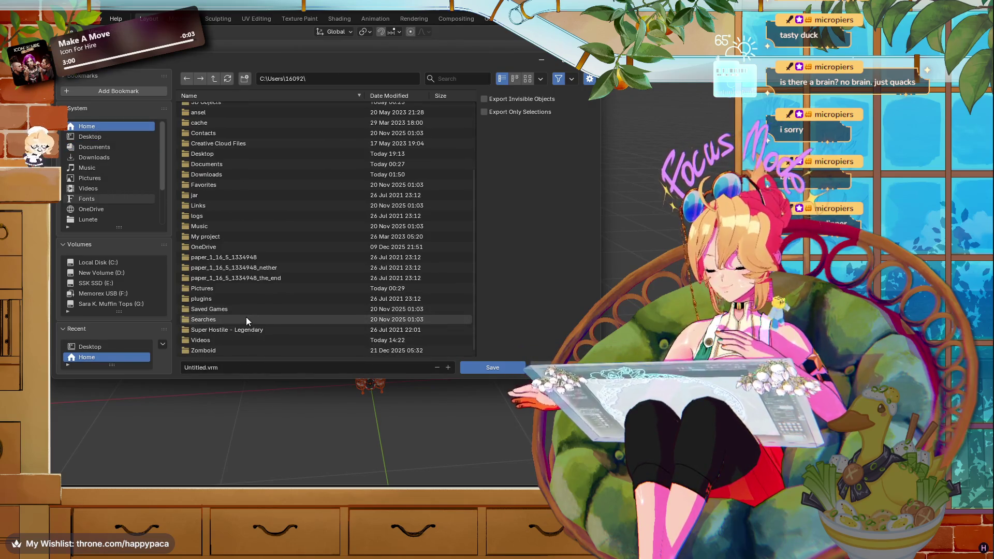
pyautogui.press('Escape')
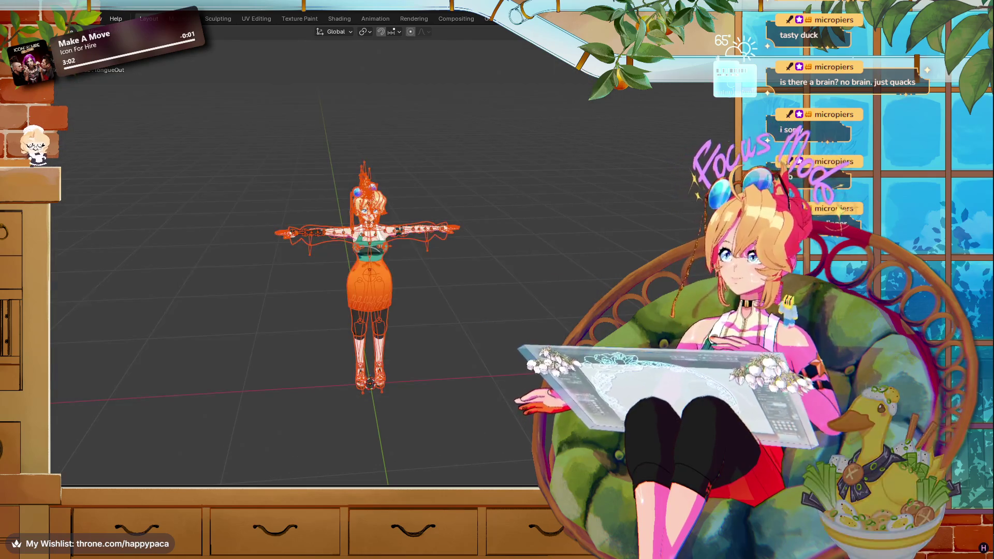
# - Export the model as VRM to the Desktop as 20sPaca_0.09_2026_ARKIT.vrm
pyautogui.click(23, 18)
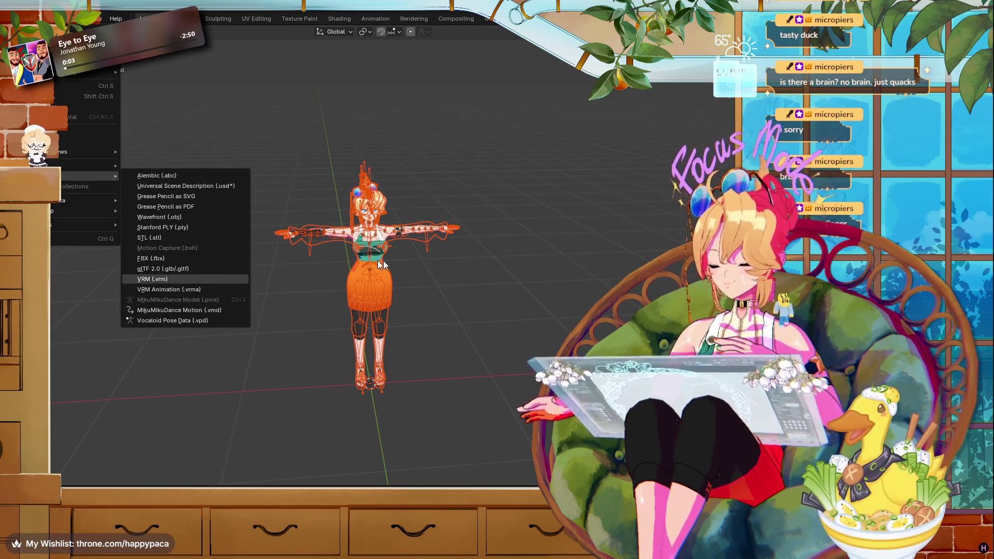
pyautogui.click(156, 279)
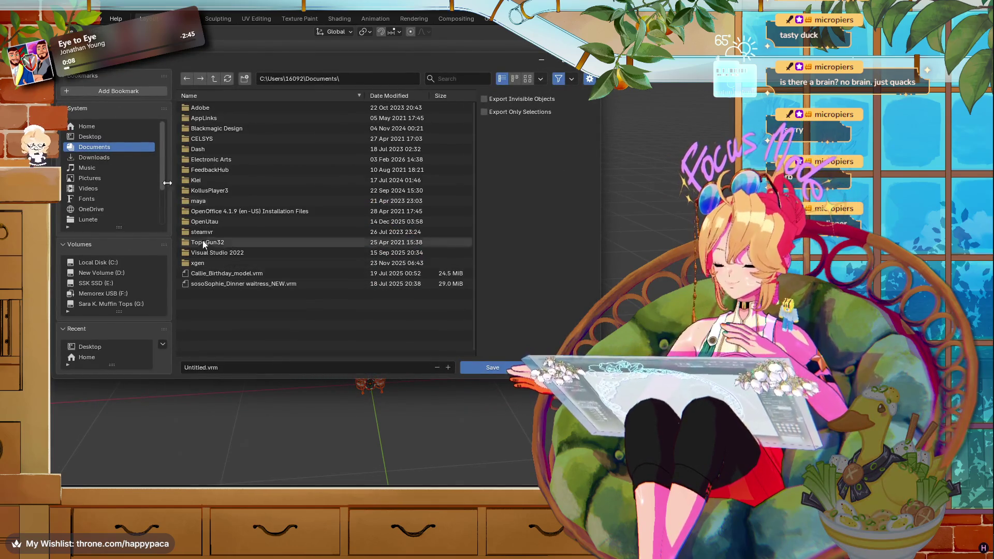
pyautogui.click(83, 136)
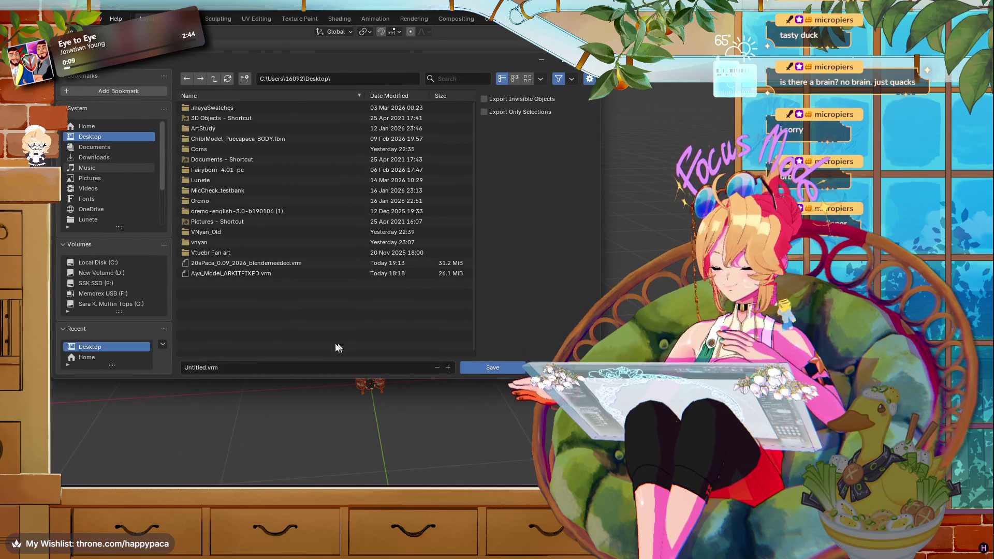
pyautogui.click(233, 263)
pyautogui.click(282, 367)
pyautogui.click(285, 368)
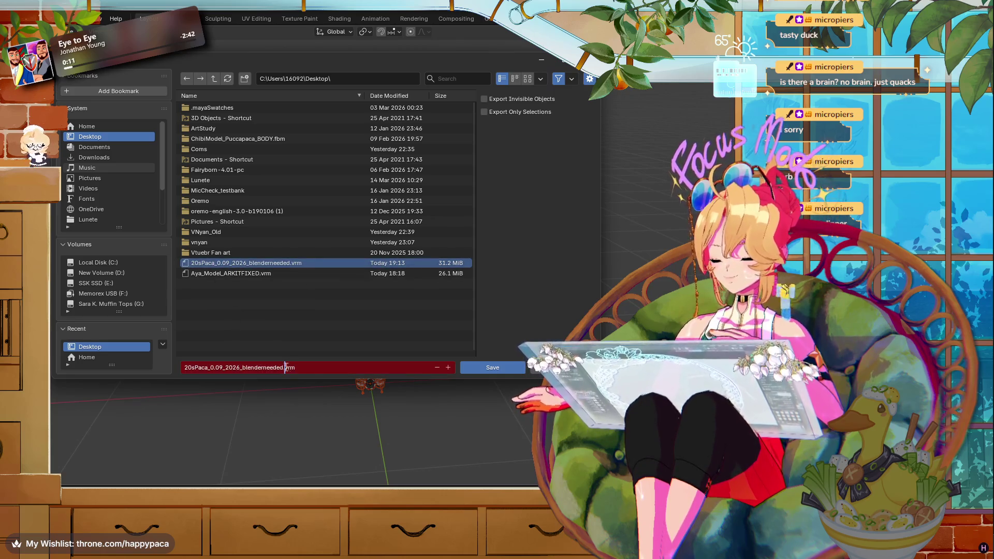
pyautogui.press('BackSpace')
pyautogui.press('BackSpace')
pyautogui.press('BackSpace')
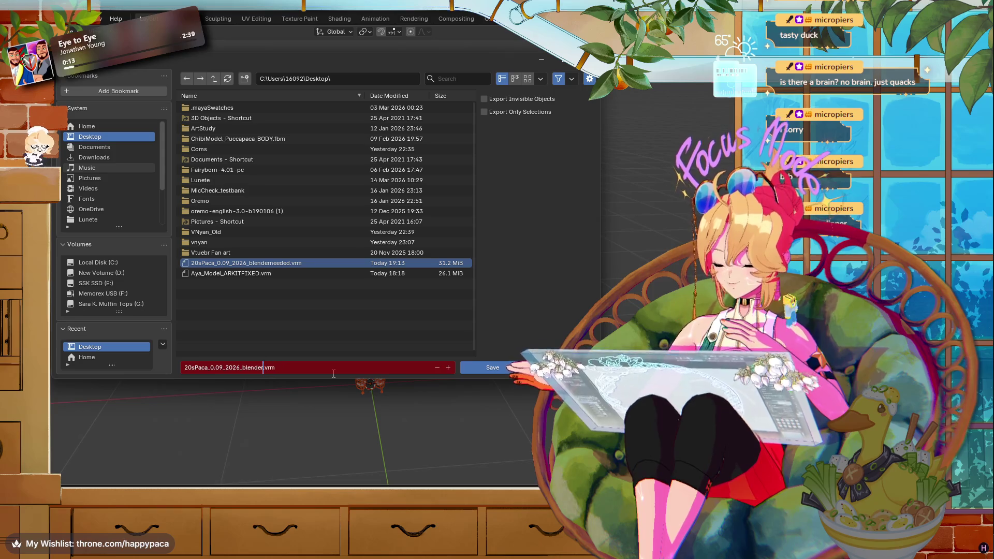
pyautogui.press('BackSpace')
pyautogui.press('BackSpace')
pyautogui.press('BackSpace')
pyautogui.write('ARK')
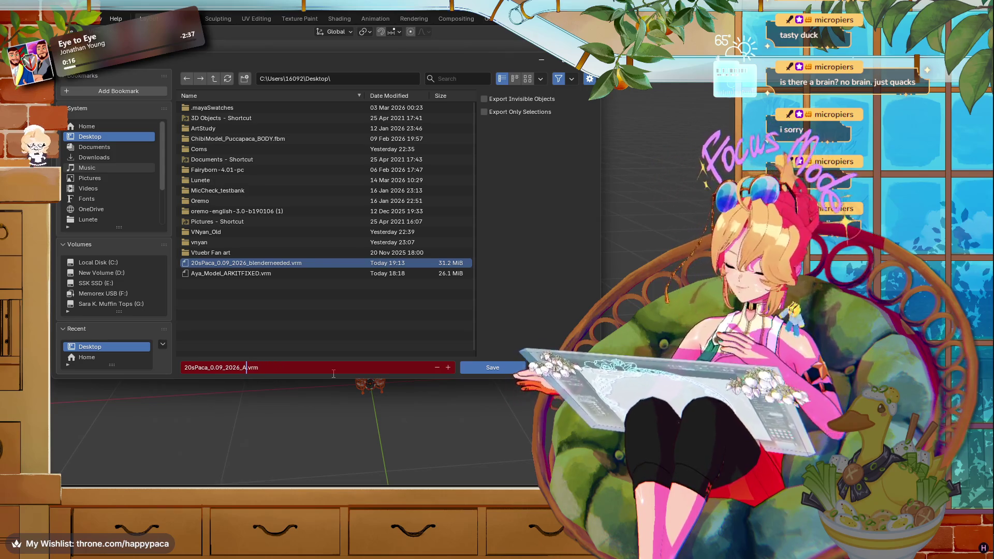
pyautogui.write('IT')
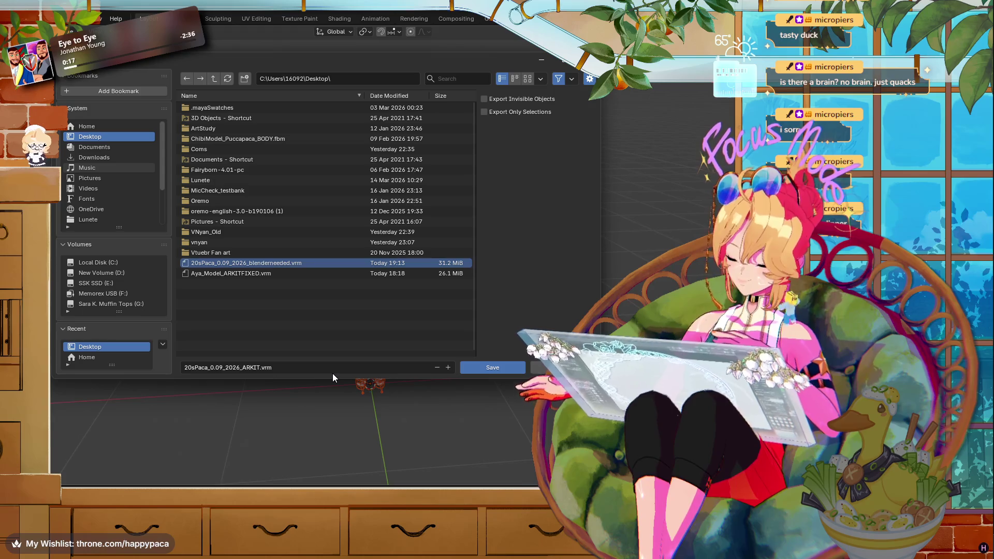
pyautogui.click(483, 368)
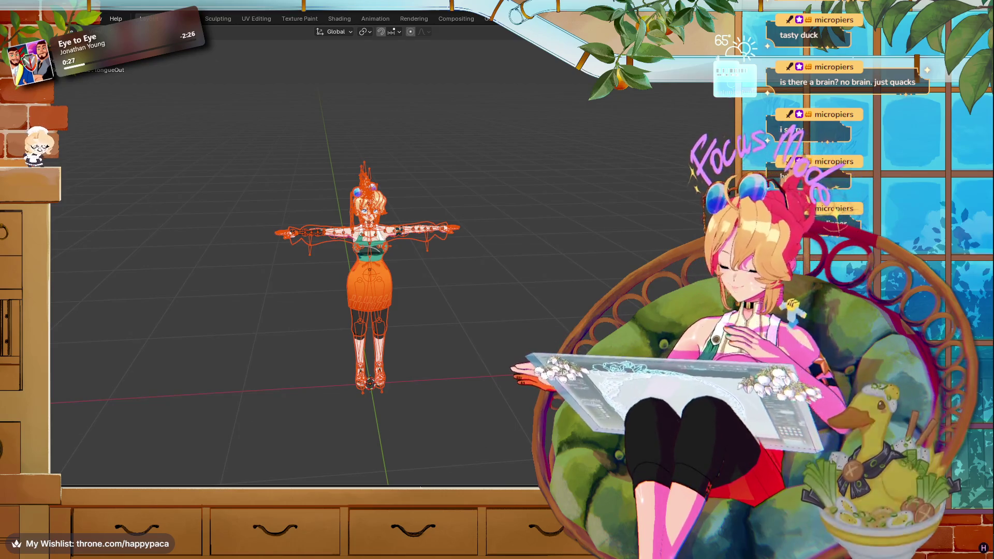
pyautogui.press('super+e')
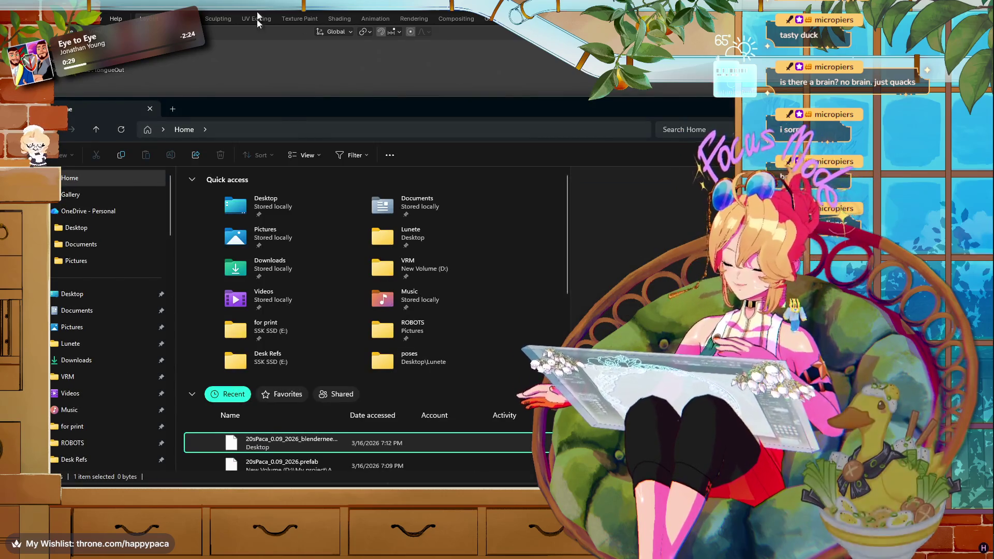
pyautogui.scroll(-3, 101, 225)
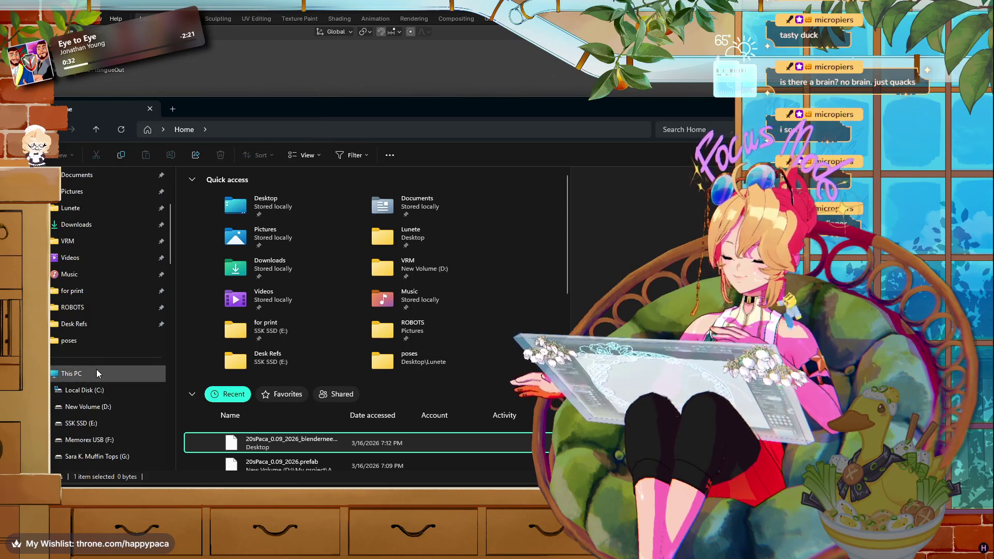
pyautogui.scroll(3, 96, 370)
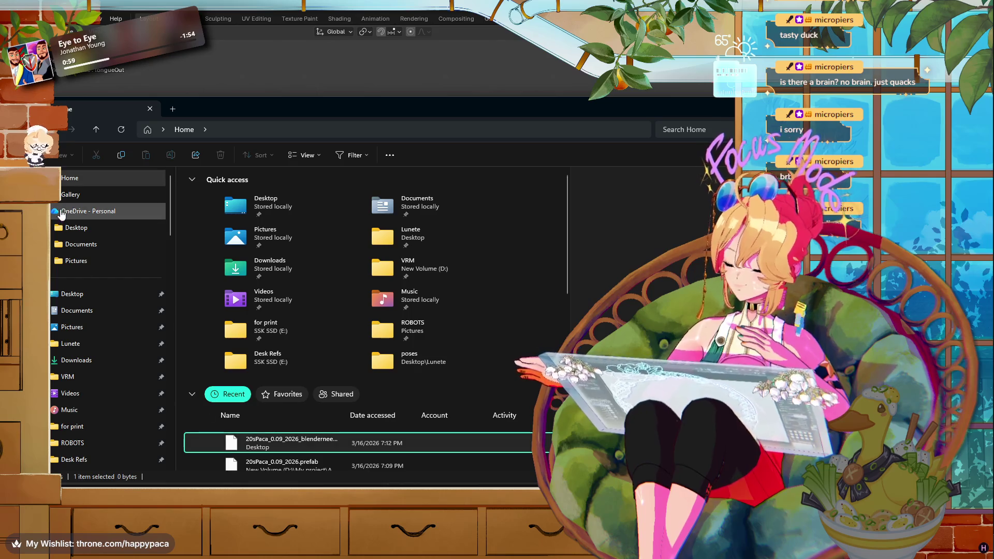
pyautogui.click(67, 294)
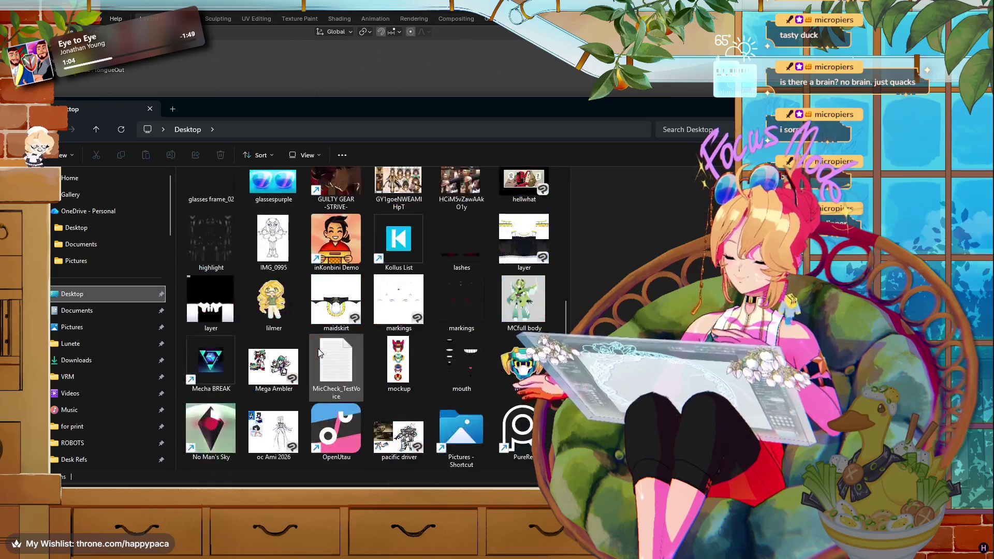
pyautogui.scroll(-5, 318, 357)
pyautogui.scroll(-5, 305, 361)
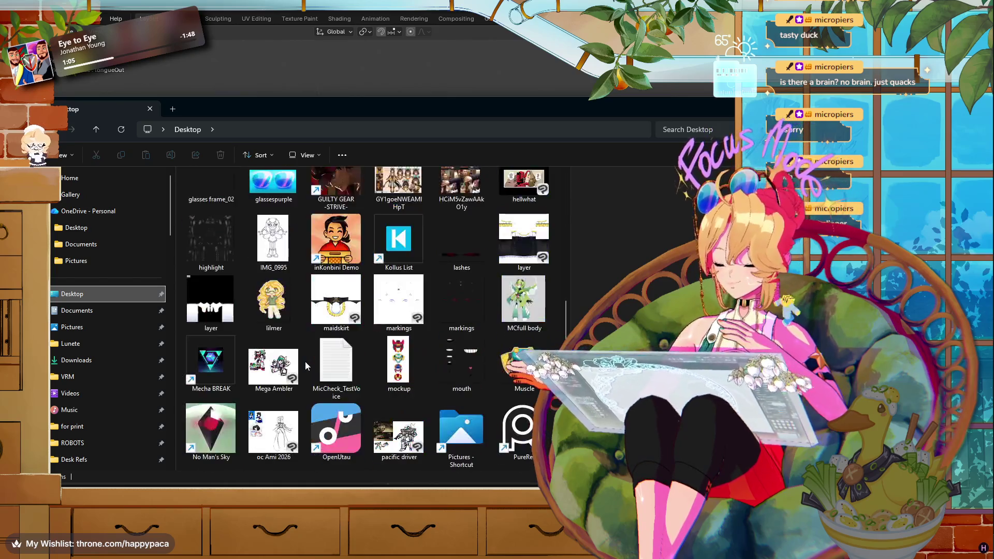
pyautogui.scroll(10, 306, 362)
pyautogui.click(291, 352)
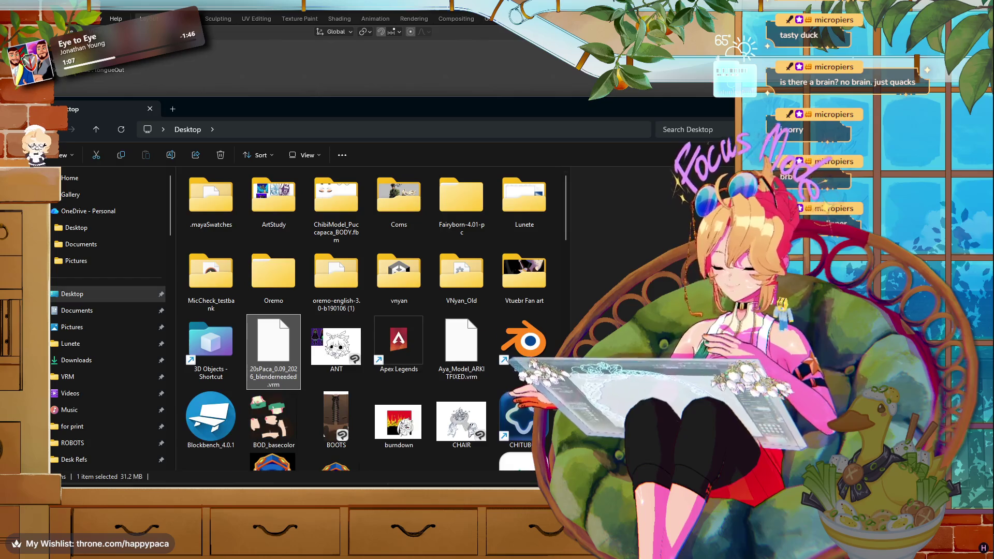
pyautogui.click(306, 357)
pyautogui.scroll(-3, 444, 337)
pyautogui.scroll(-3, 444, 337)
pyautogui.scroll(-3, 443, 336)
pyautogui.scroll(-3, 444, 337)
pyautogui.scroll(-3, 443, 337)
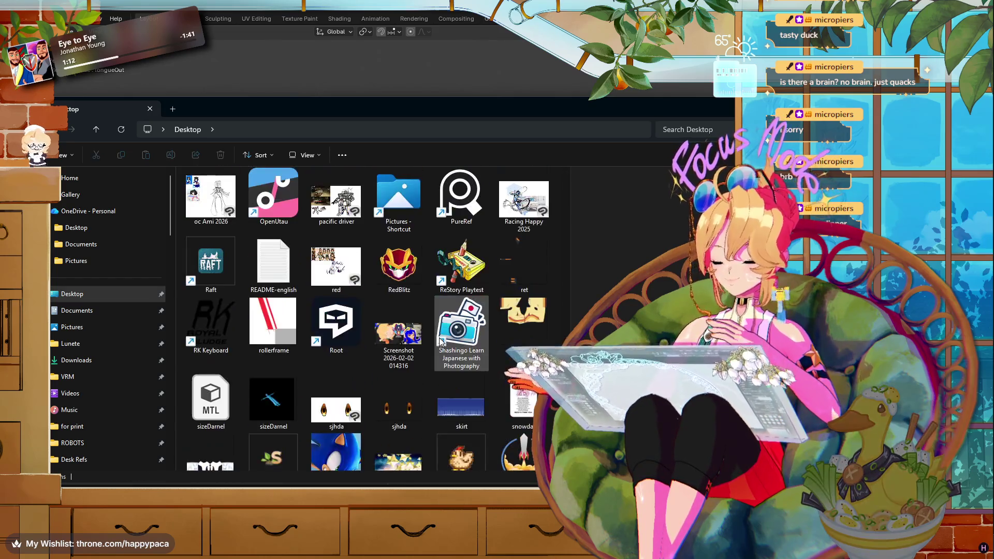
pyautogui.scroll(3, 440, 341)
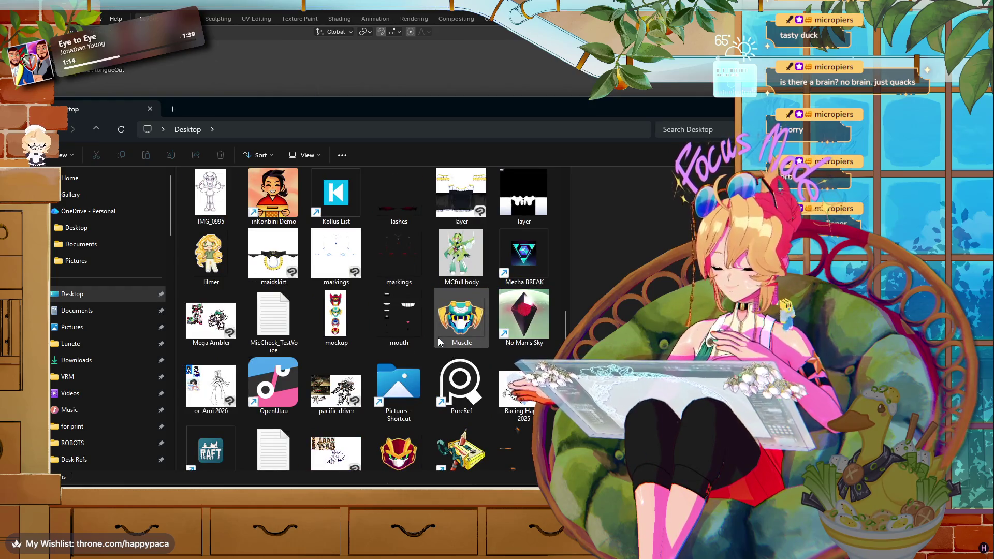
pyautogui.scroll(5, 438, 338)
pyautogui.scroll(4, 437, 338)
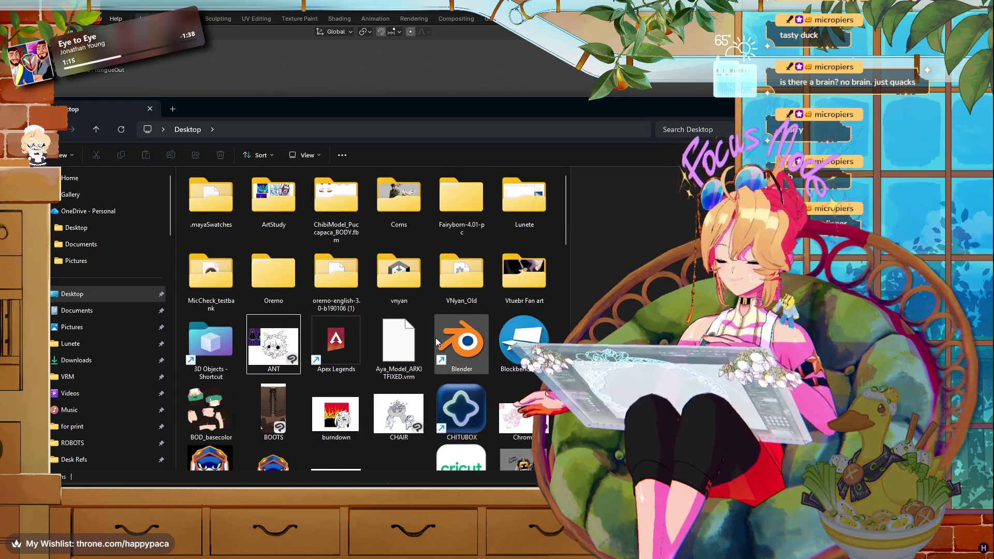
pyautogui.scroll(-3, 433, 340)
pyautogui.scroll(-4, 433, 341)
pyautogui.scroll(-3, 433, 341)
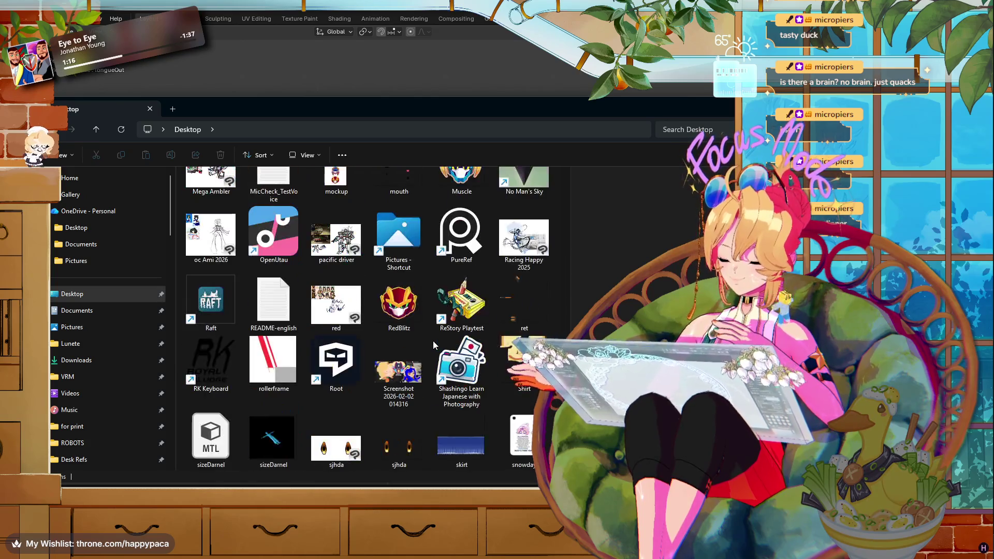
pyautogui.scroll(-3, 433, 340)
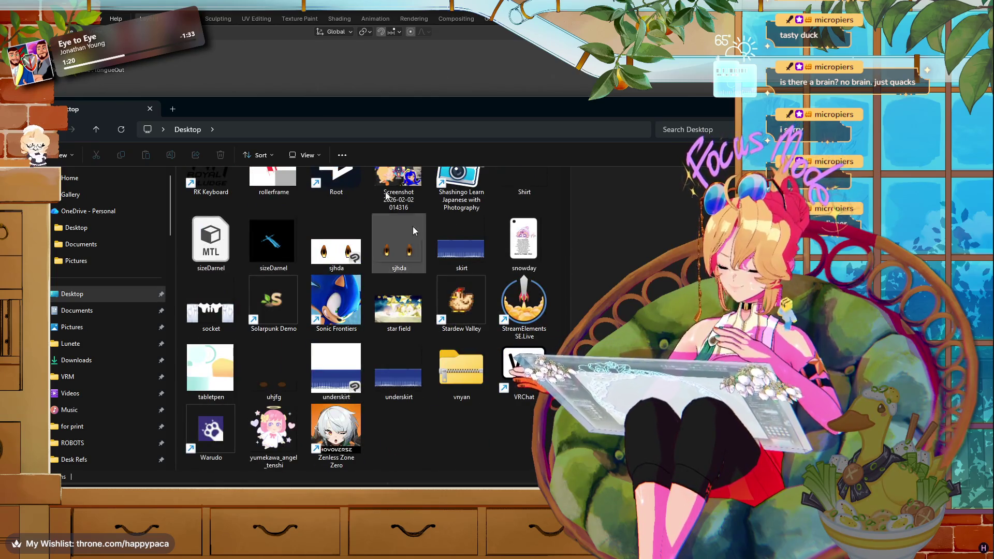
pyautogui.moveTo(414, 230); pyautogui.dragTo(378, 91)
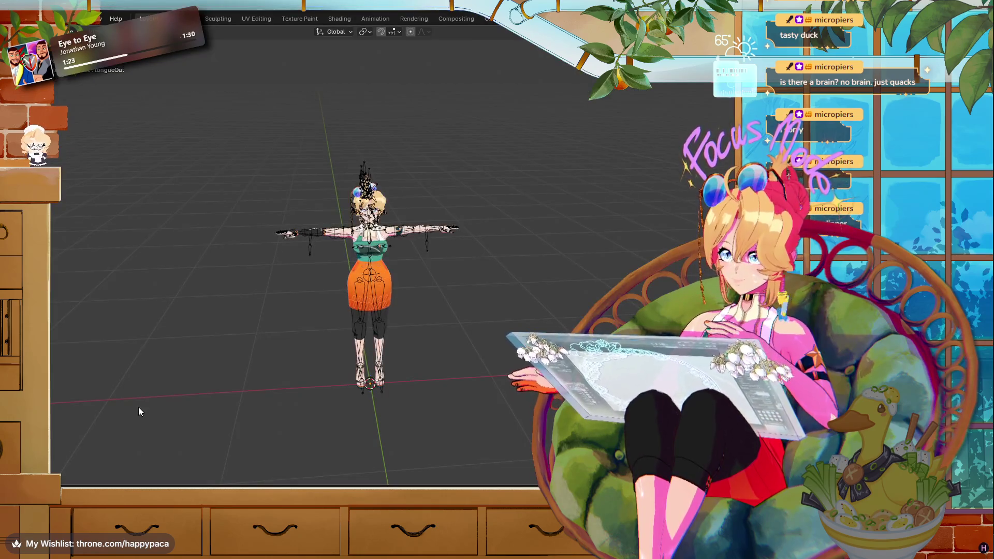
pyautogui.hotkey('alt', 'Tab')
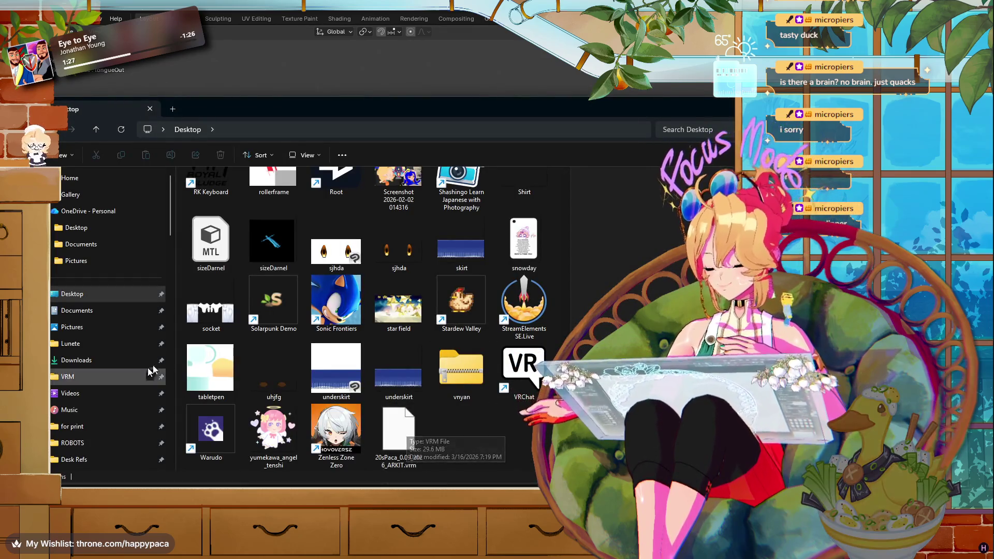
pyautogui.moveTo(424, 447); pyautogui.dragTo(110, 409)
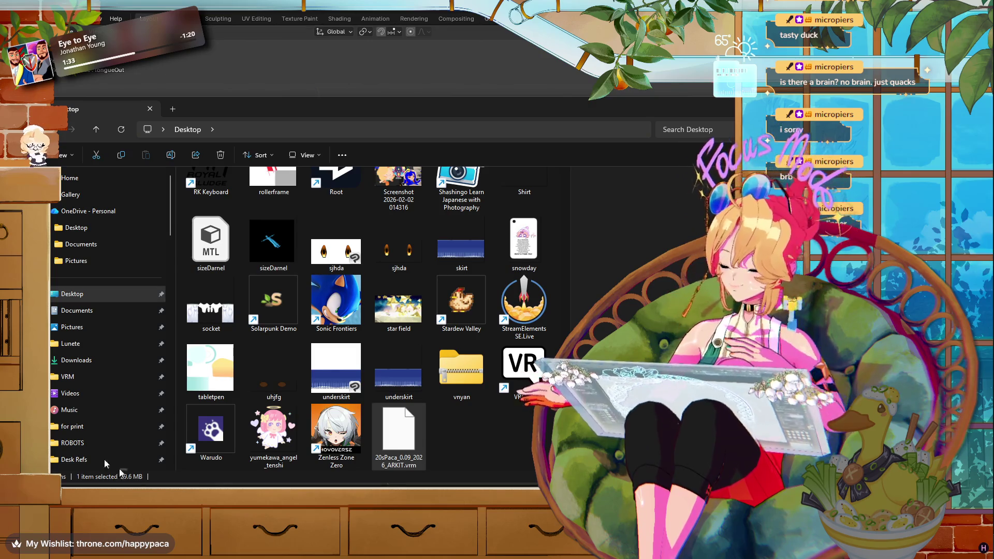
pyautogui.scroll(-5, 88, 389)
pyautogui.scroll(-5, 106, 400)
pyautogui.scroll(-5, 109, 409)
pyautogui.scroll(-3, 113, 418)
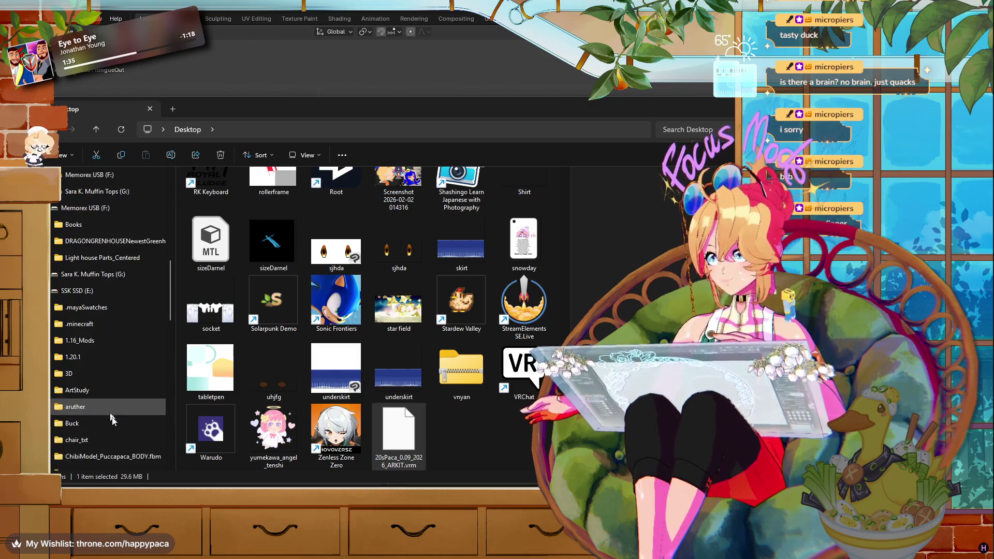
pyautogui.scroll(10, 120, 425)
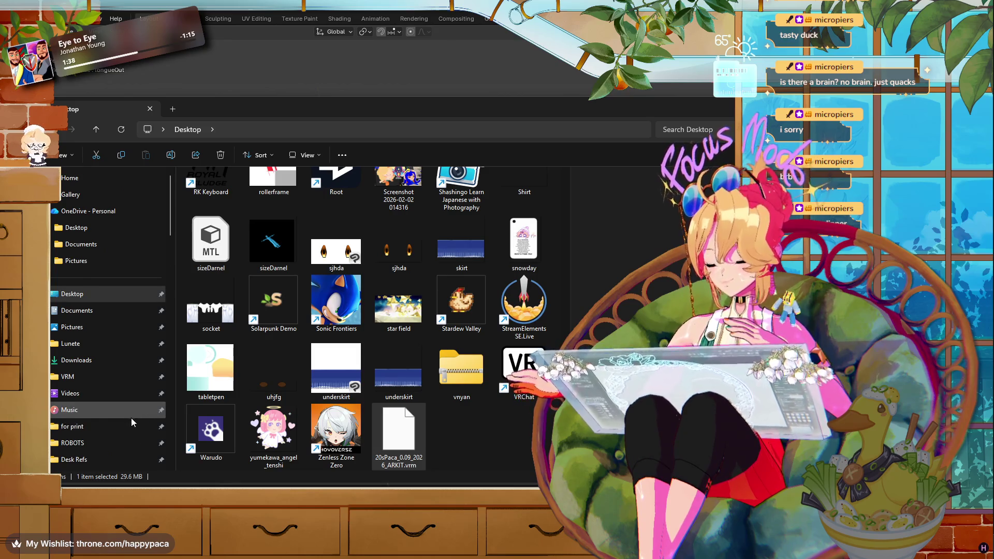
pyautogui.scroll(-3, 132, 417)
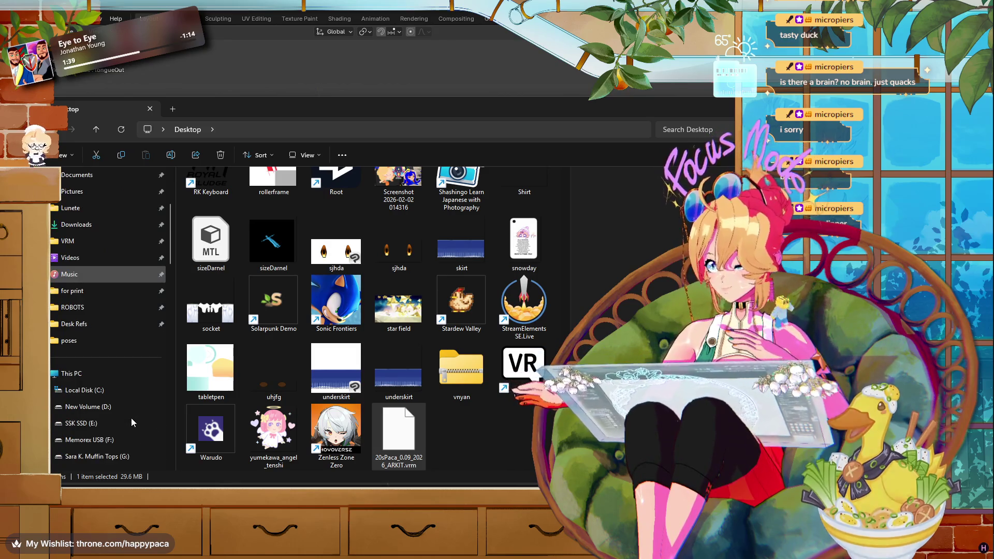
pyautogui.scroll(2, 132, 419)
pyautogui.scroll(1, 131, 419)
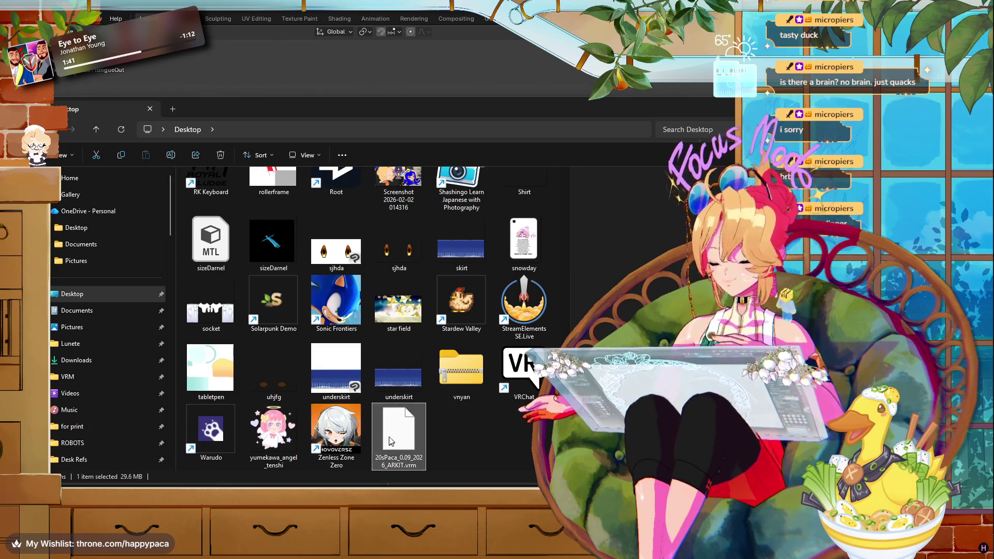
pyautogui.moveTo(391, 441); pyautogui.dragTo(130, 358)
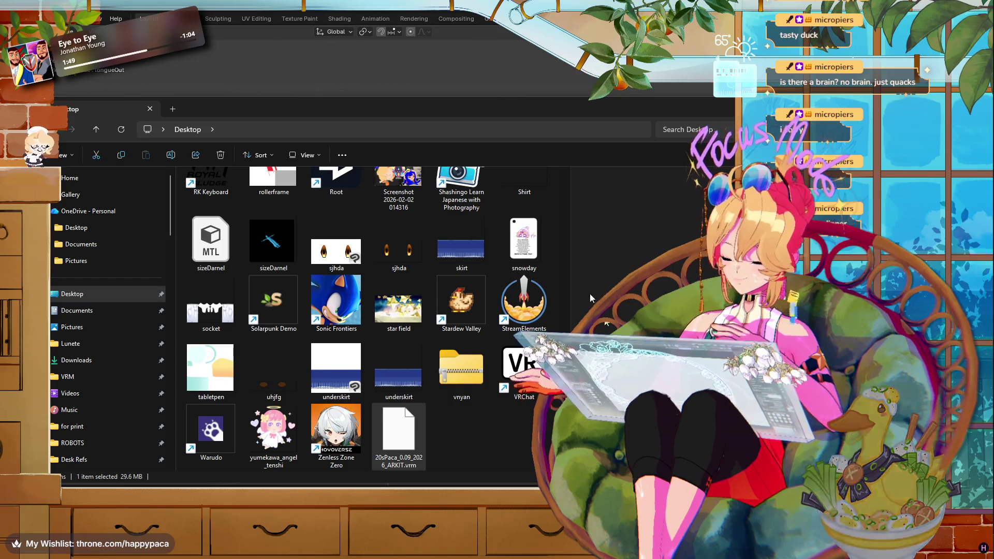
pyautogui.click(579, 86)
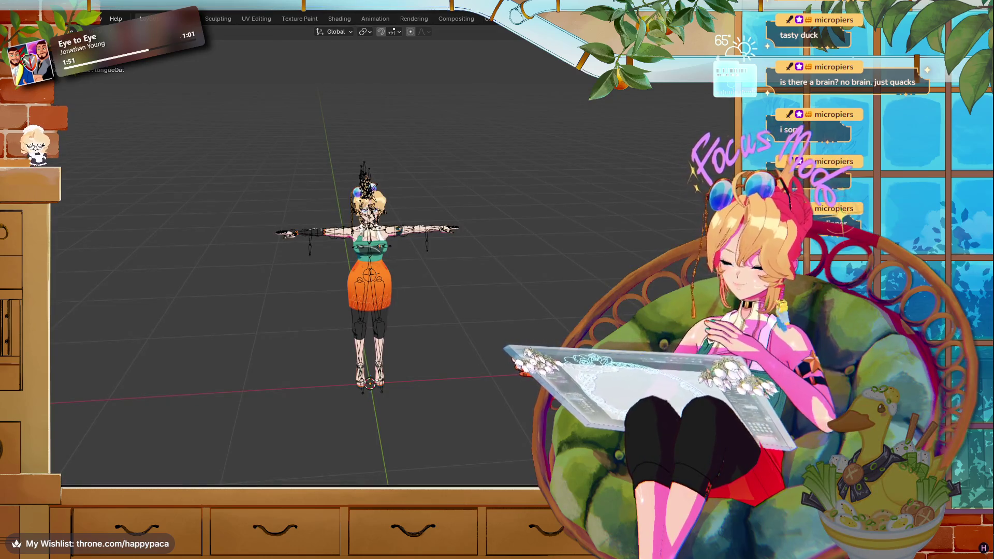
# - Switch from Blender to VNyan and load a .vrm avatar from the pinned folder
pyautogui.hotkey('alt', 'Tab')
pyautogui.hotkey('alt', 'Tab')
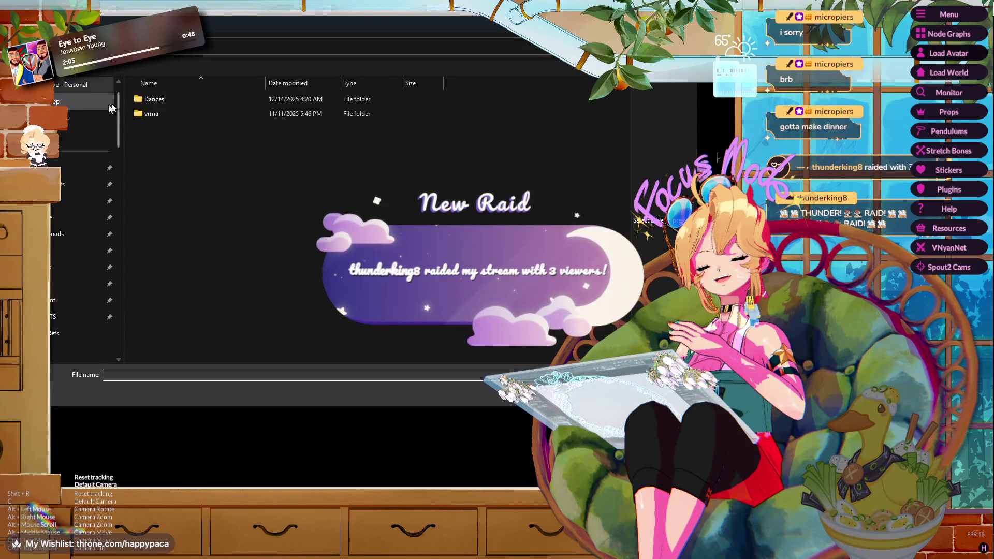
pyautogui.scroll(-3, 61, 288)
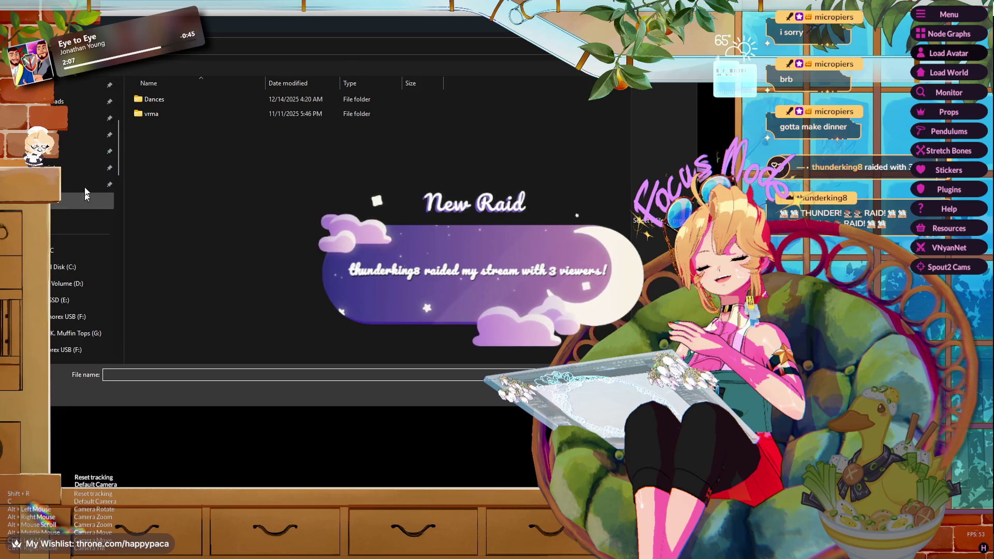
pyautogui.click(73, 129)
pyautogui.doubleClick(198, 98)
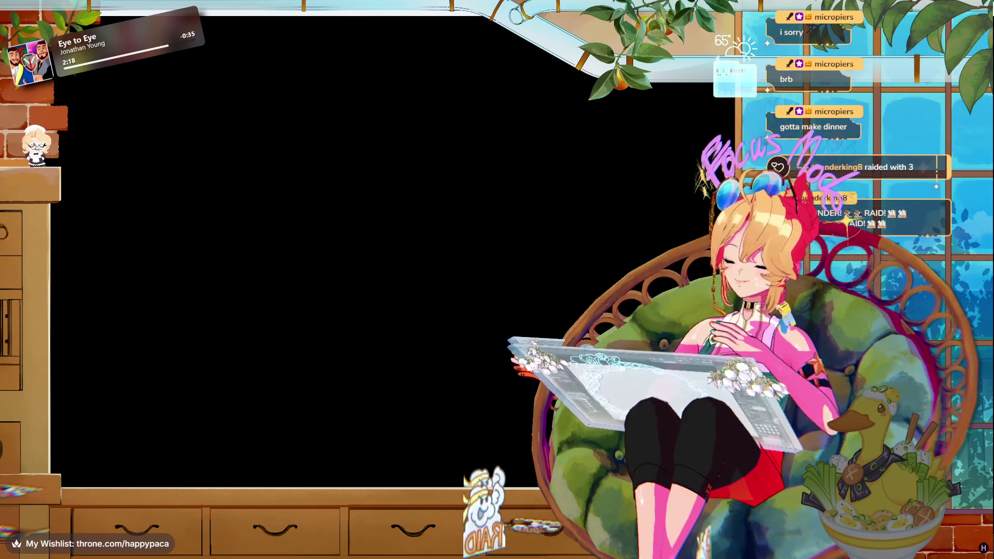
# - Scroll the view toward the green chibi bug drawing
pyautogui.scroll(3, 637, 228)
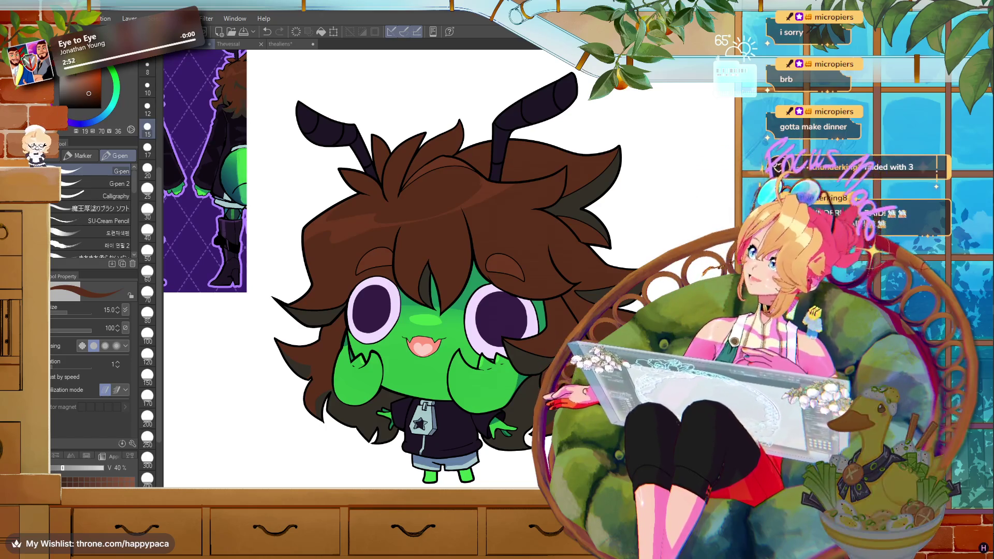
# - Zoom out to show the whole reference sheet and pick the fill tool
pyautogui.hotkey('ctrl', '-')
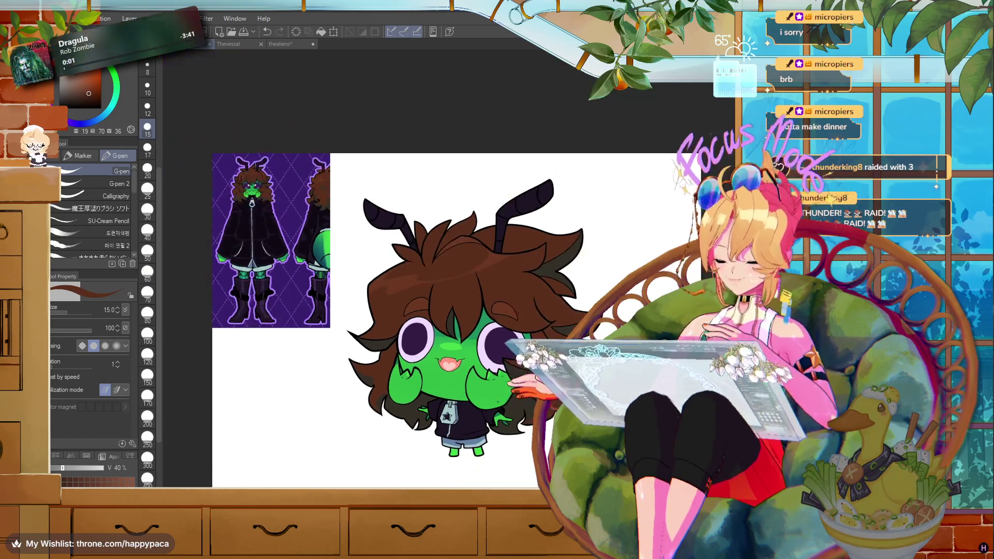
pyautogui.scroll(2, 432, 184)
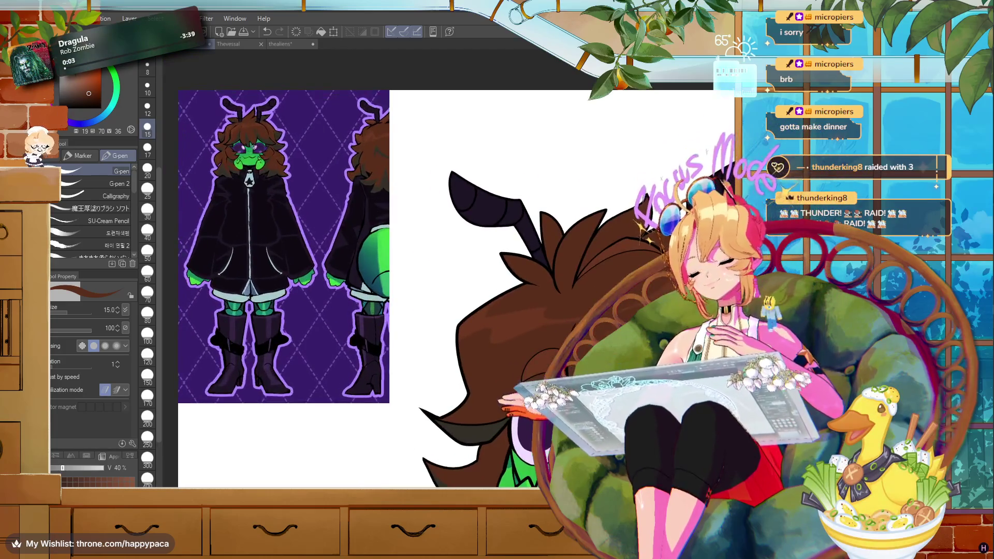
pyautogui.scroll(2, 431, 184)
pyautogui.scroll(-2, 499, 336)
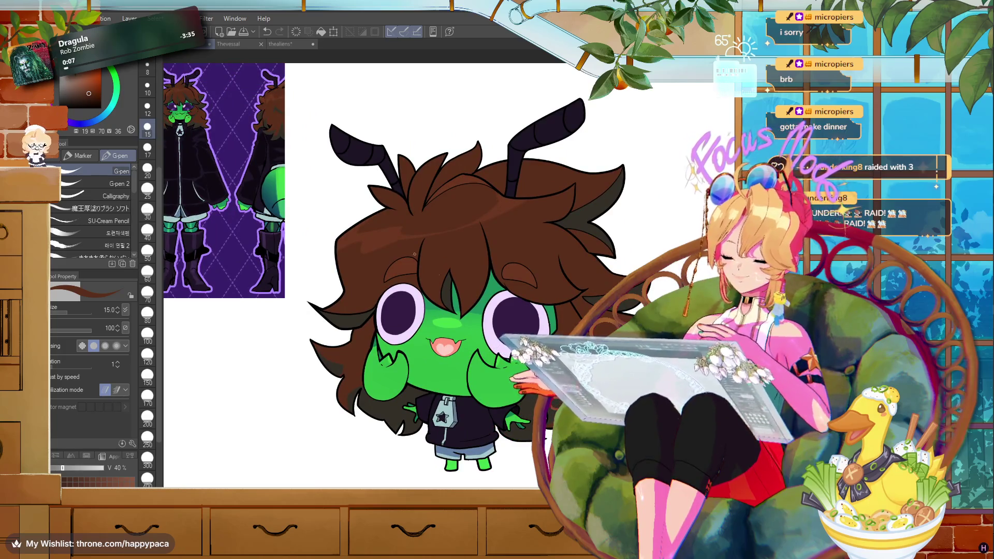
pyautogui.scroll(1, 415, 254)
pyautogui.scroll(1, 414, 254)
pyautogui.scroll(1, 414, 254)
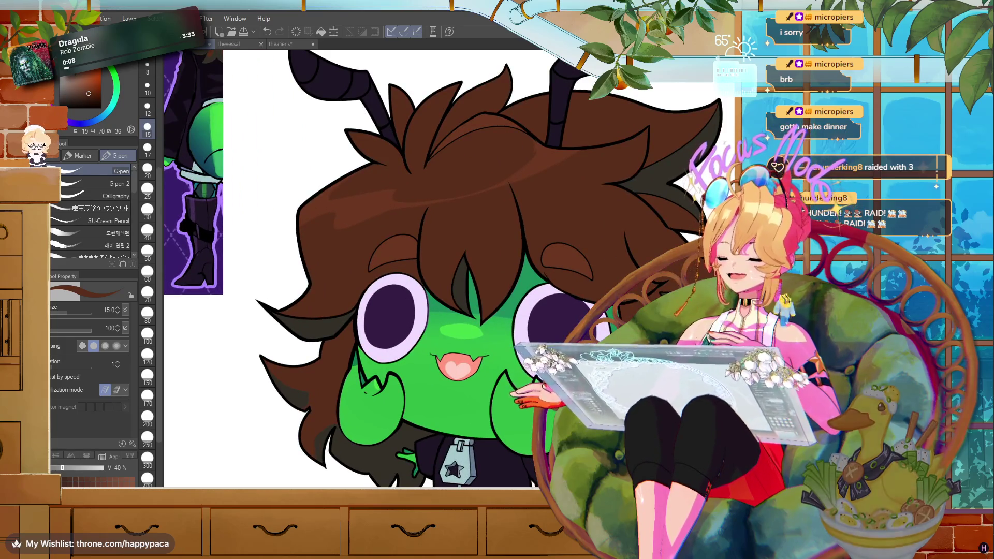
pyautogui.press('g')
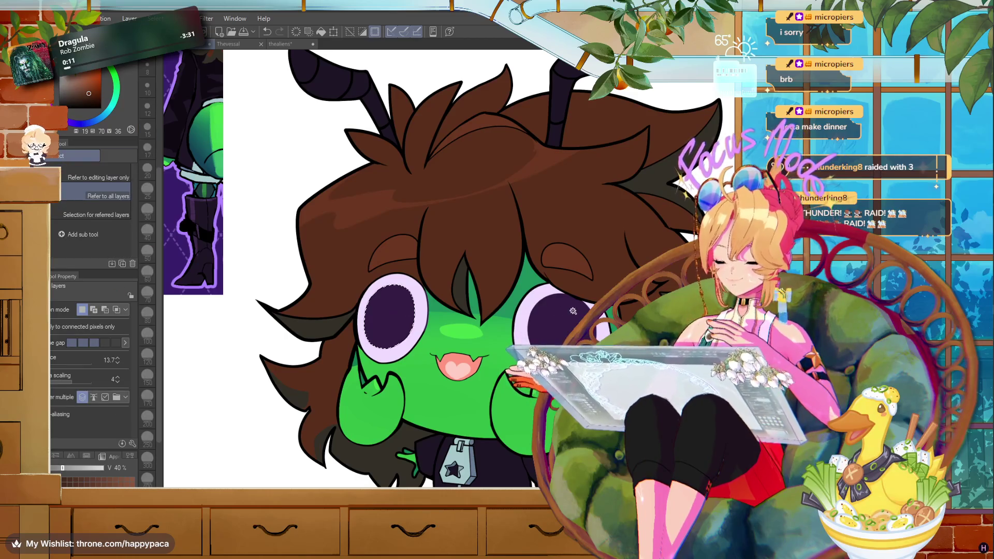
pyautogui.scroll(-2, 409, 342)
pyautogui.scroll(1, 421, 288)
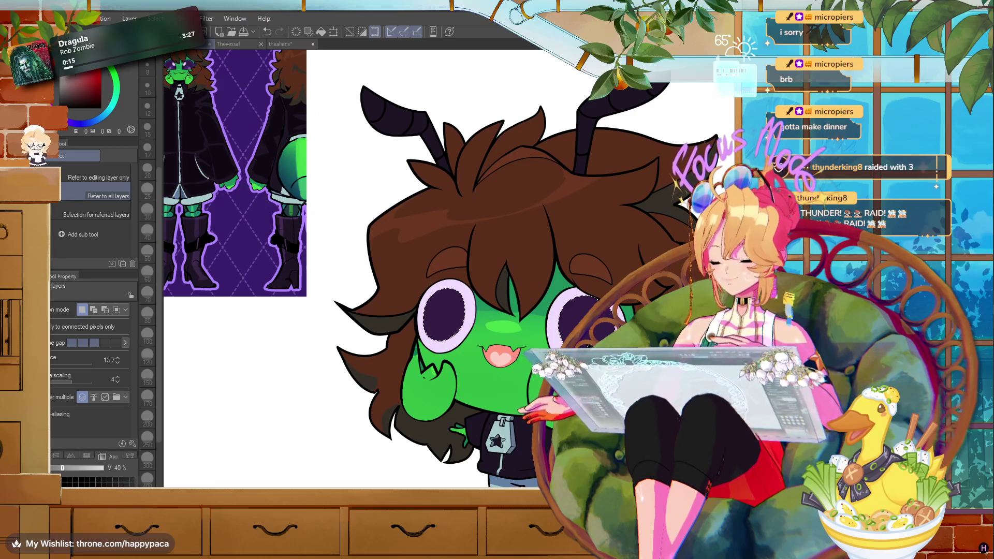
# - With the Darker pencil at size 500, select both pupils and paint them darker
pyautogui.press('p')
pyautogui.press(']')
pyautogui.press(']')
pyautogui.press(']')
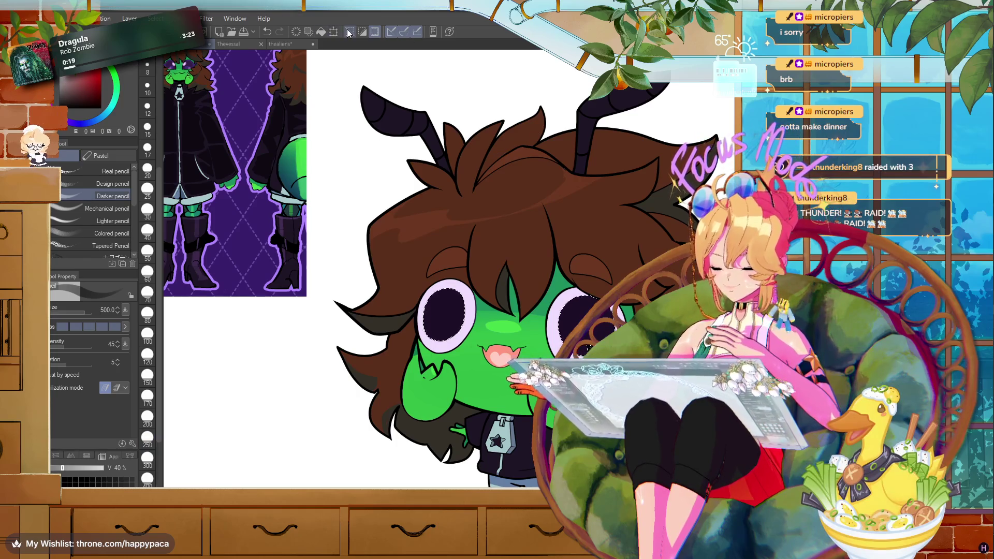
pyautogui.hotkey('ctrl', 'd')
pyautogui.scroll(-2, 438, 217)
pyautogui.scroll(2, 438, 218)
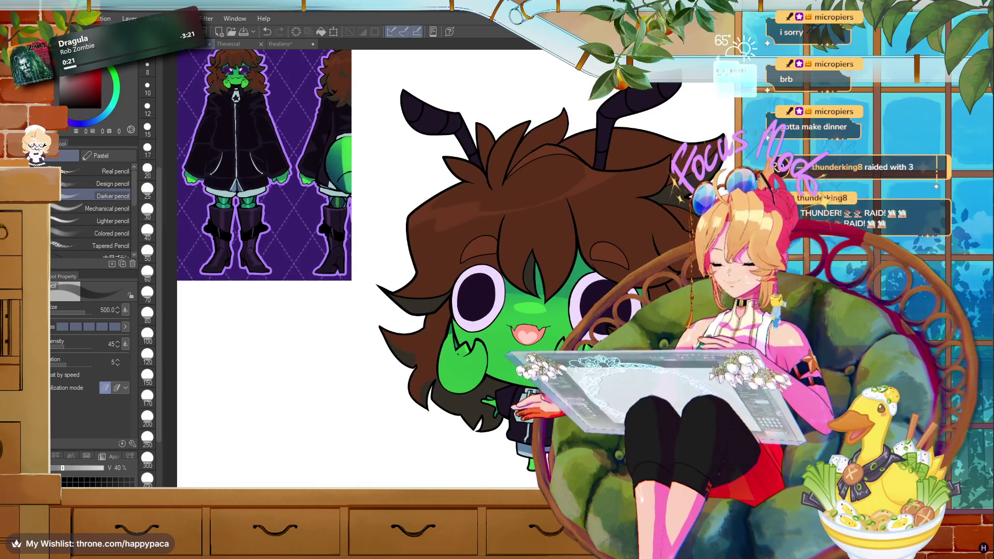
pyautogui.scroll(-3, 711, 298)
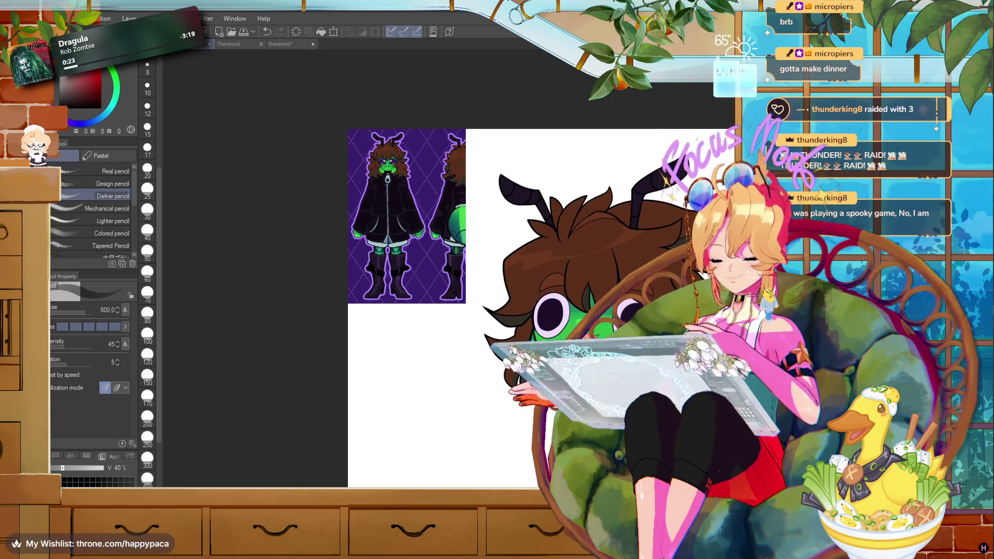
pyautogui.scroll(2, 729, 379)
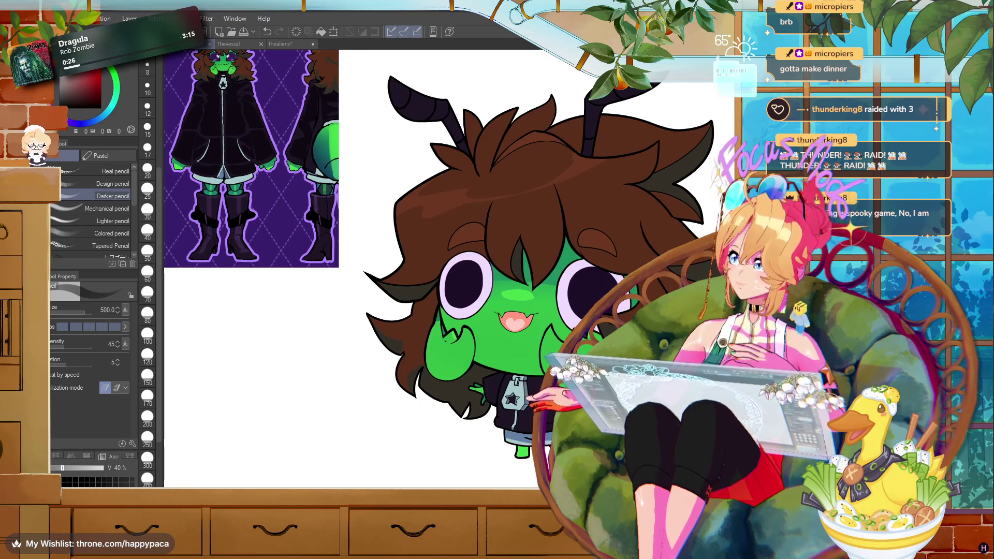
pyautogui.scroll(1, 718, 398)
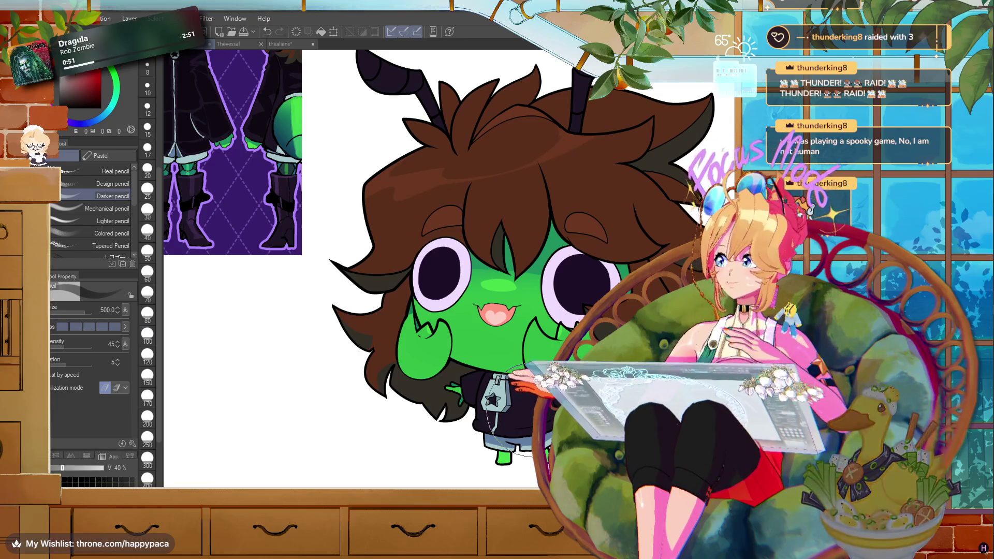
pyautogui.scroll(3, 538, 316)
pyautogui.scroll(1, 539, 316)
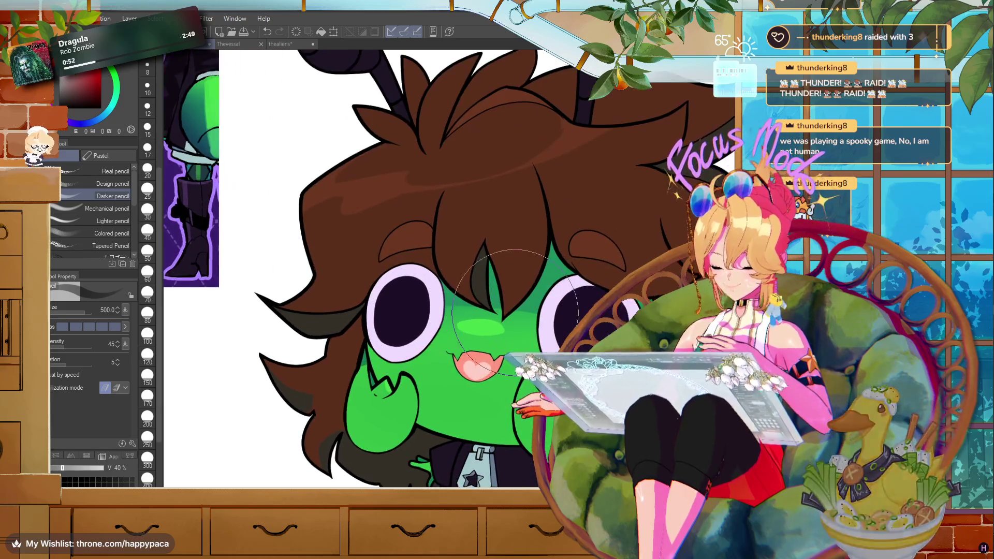
pyautogui.scroll(1, 486, 277)
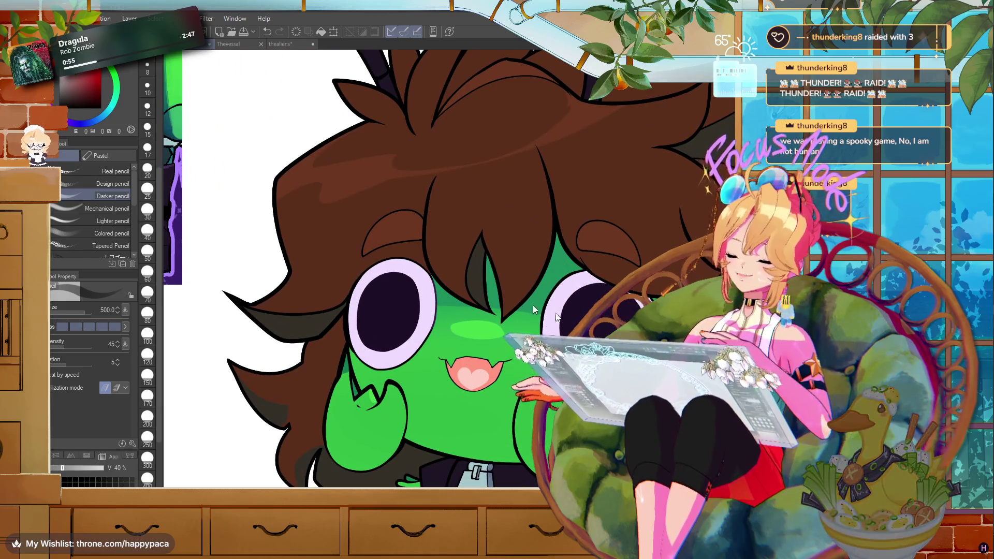
pyautogui.click(388, 311)
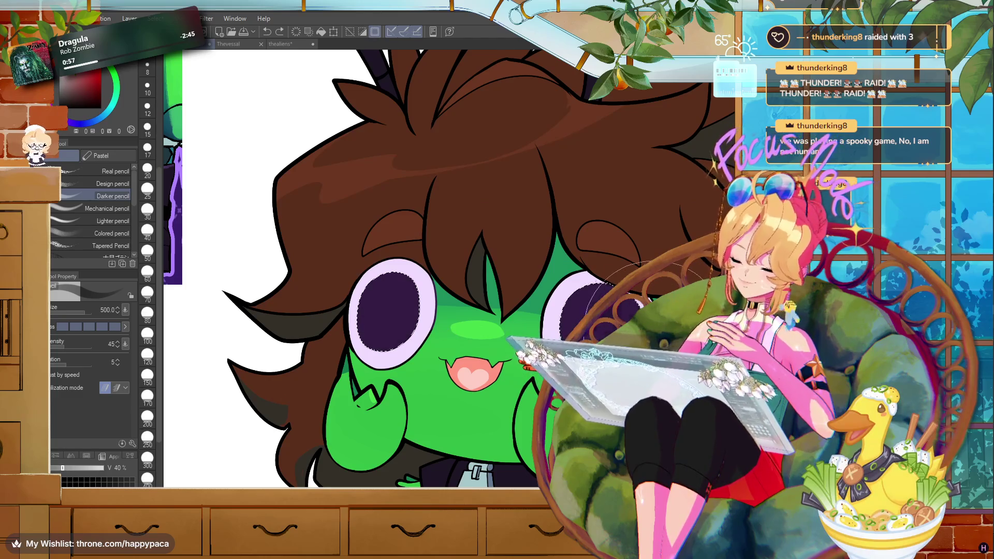
pyautogui.moveTo(637, 332); pyautogui.dragTo(274, 269)
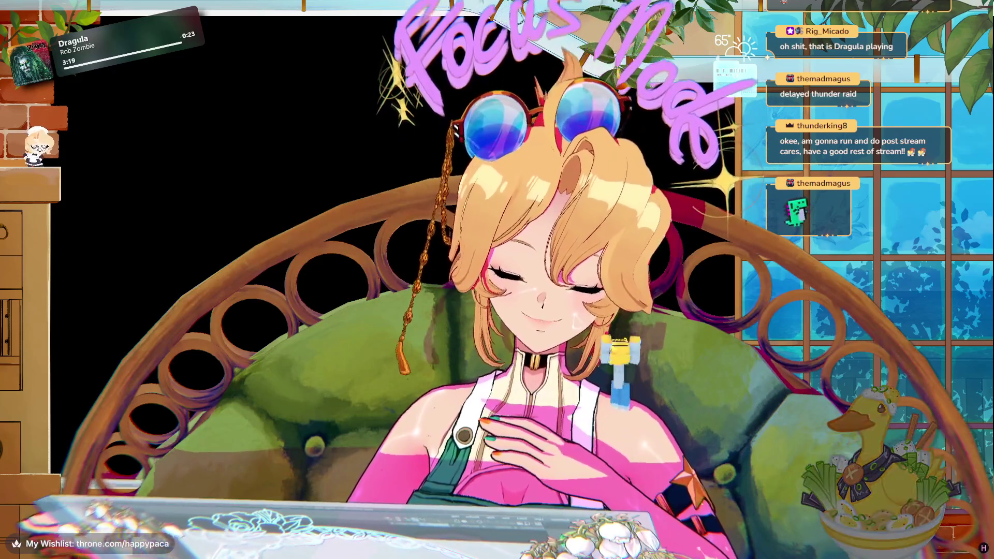
# - Open VNyan's Settings, move the window off the avatar's face, and view the Misc tab
pyautogui.moveTo(948, 156)
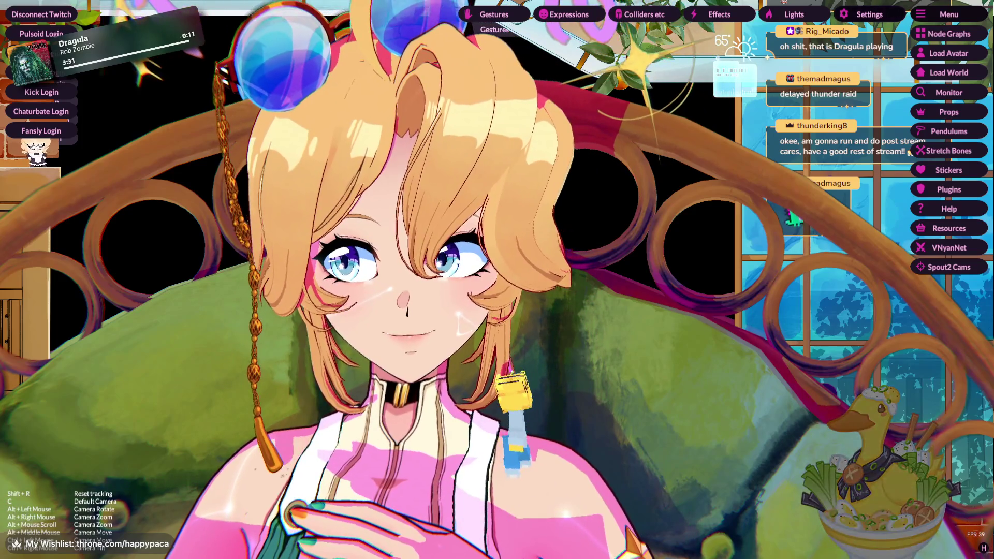
pyautogui.click(869, 14)
pyautogui.moveTo(497, 103)
pyautogui.mouseDown()
pyautogui.moveTo(752, 141)
pyautogui.moveTo(724, 138)
pyautogui.mouseUp()
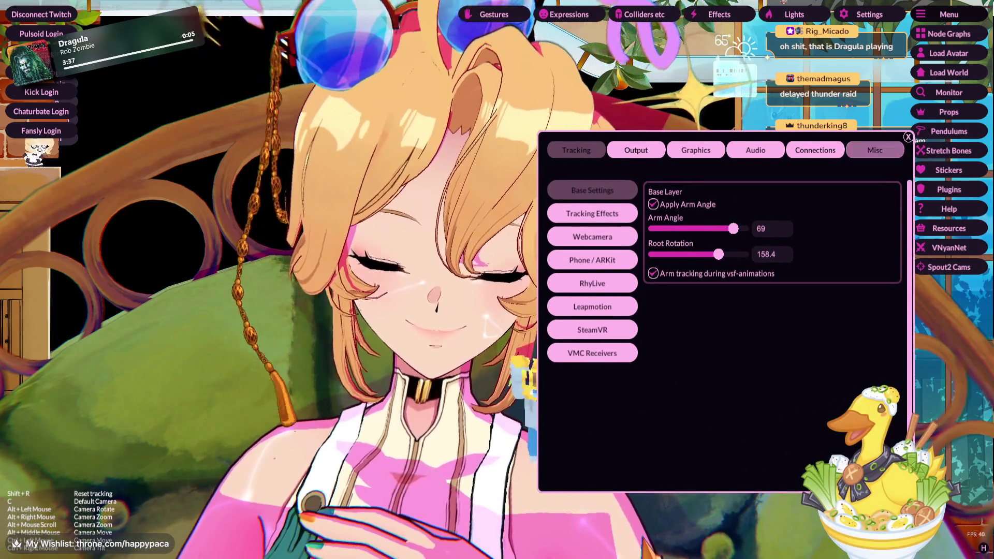
pyautogui.click(875, 150)
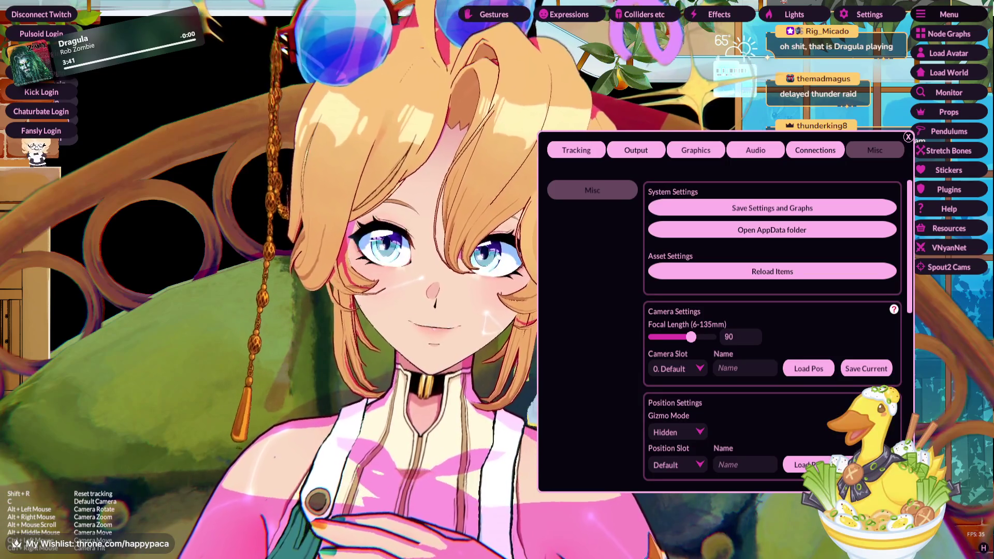
# - Go to Tracking > Webcamera, scroll to Rig Settings, and open Web Camera Blendshape adjustment
pyautogui.click(576, 150)
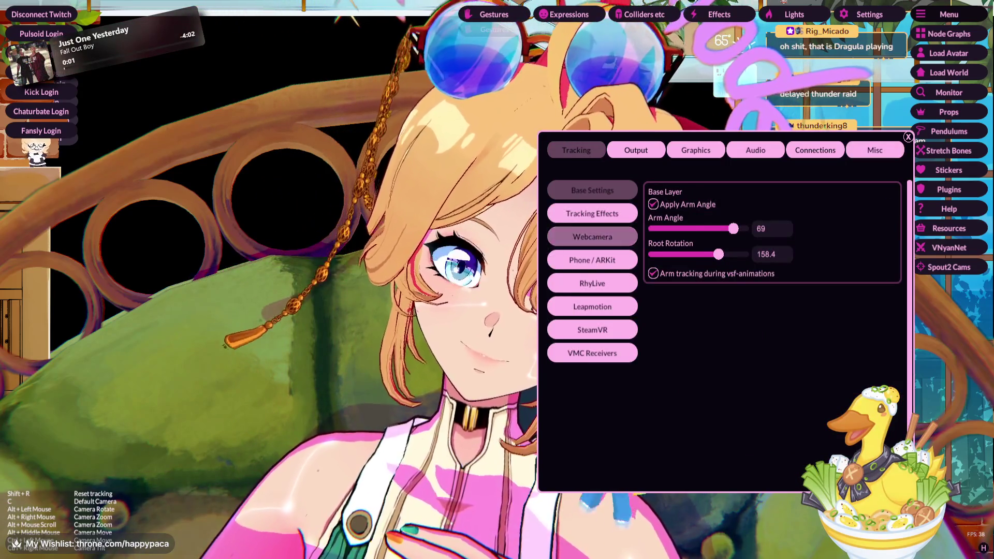
pyautogui.click(592, 236)
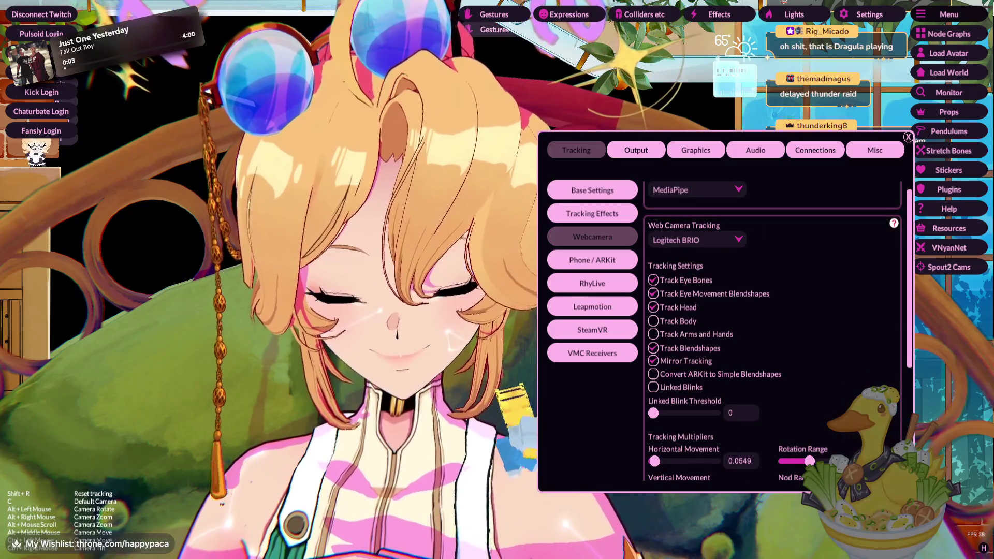
pyautogui.scroll(-3, 772, 332)
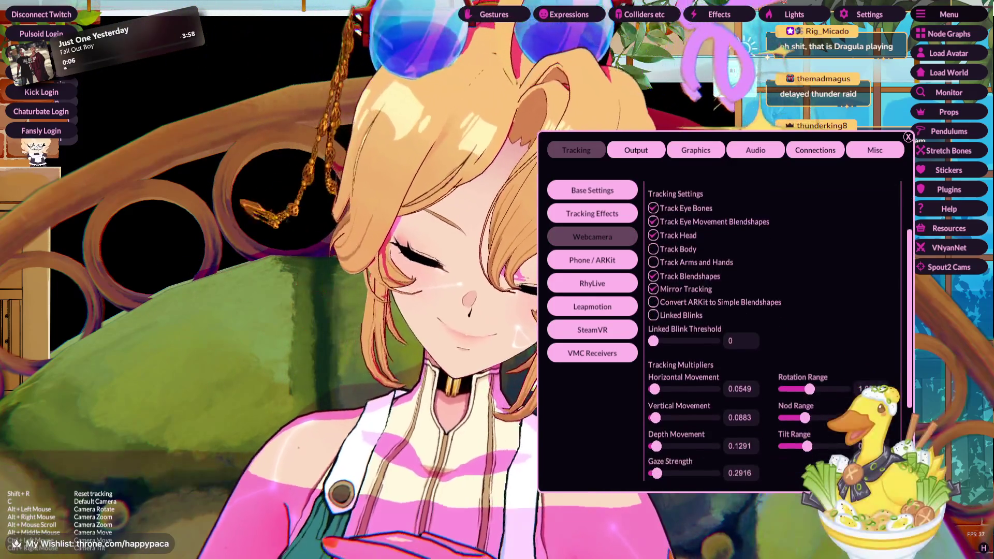
pyautogui.scroll(-4, 772, 331)
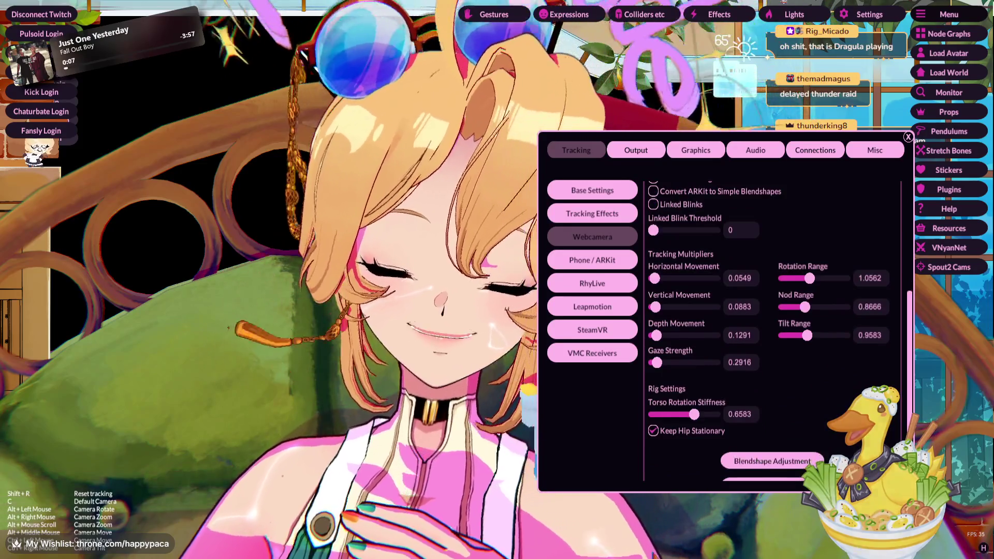
pyautogui.scroll(-1, 771, 331)
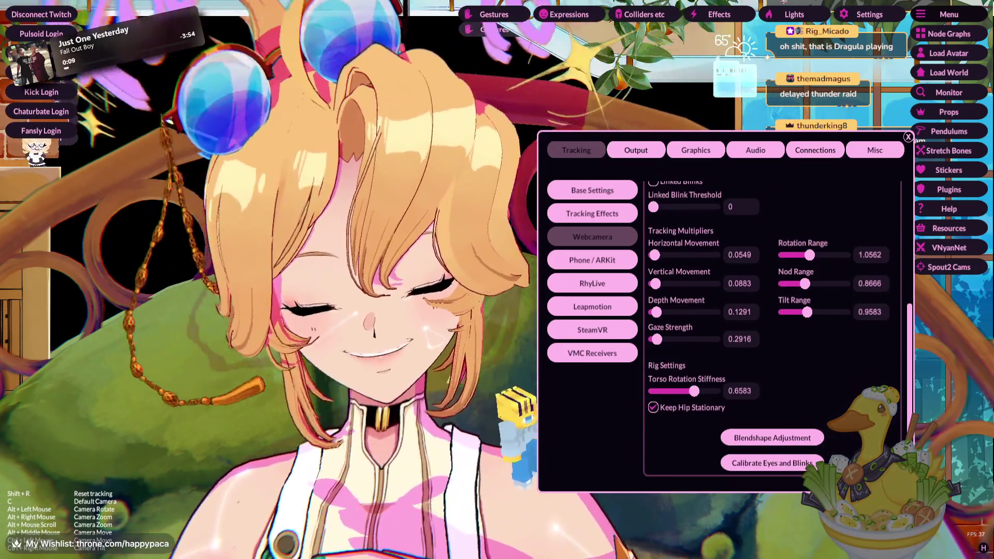
pyautogui.click(772, 438)
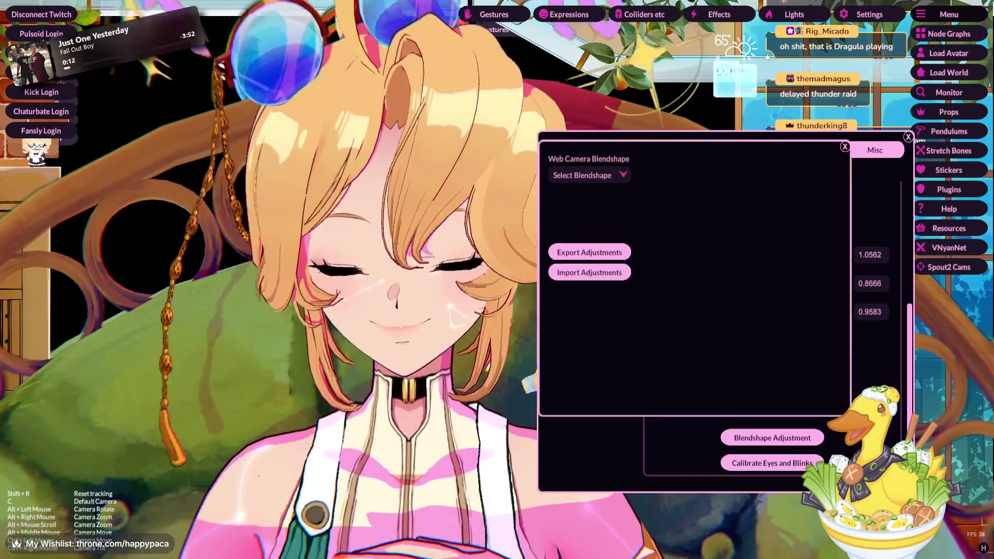
# - Pick tongueOut from the webcam blendshape list to view its weight curve, then close it
pyautogui.click(589, 273)
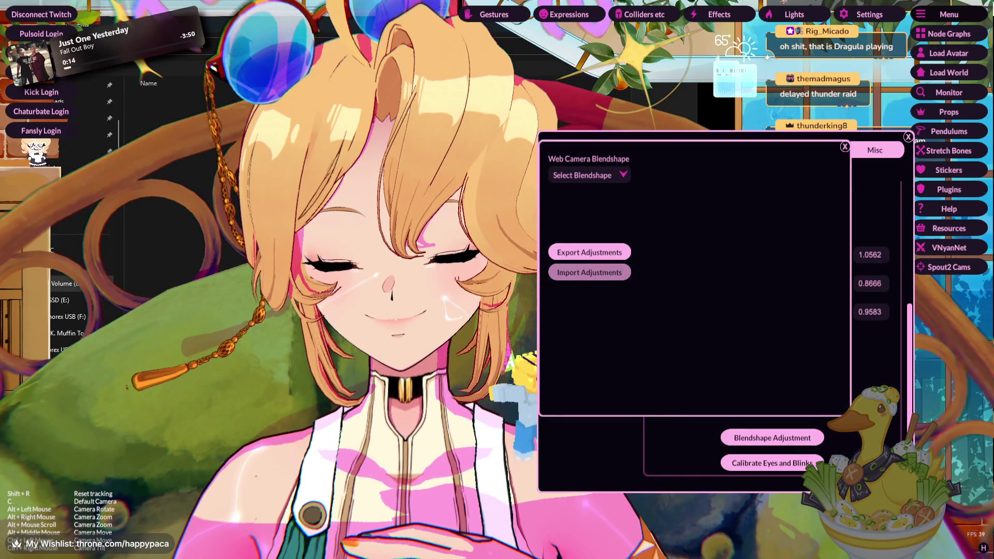
pyautogui.click(588, 175)
pyautogui.scroll(-2, 590, 223)
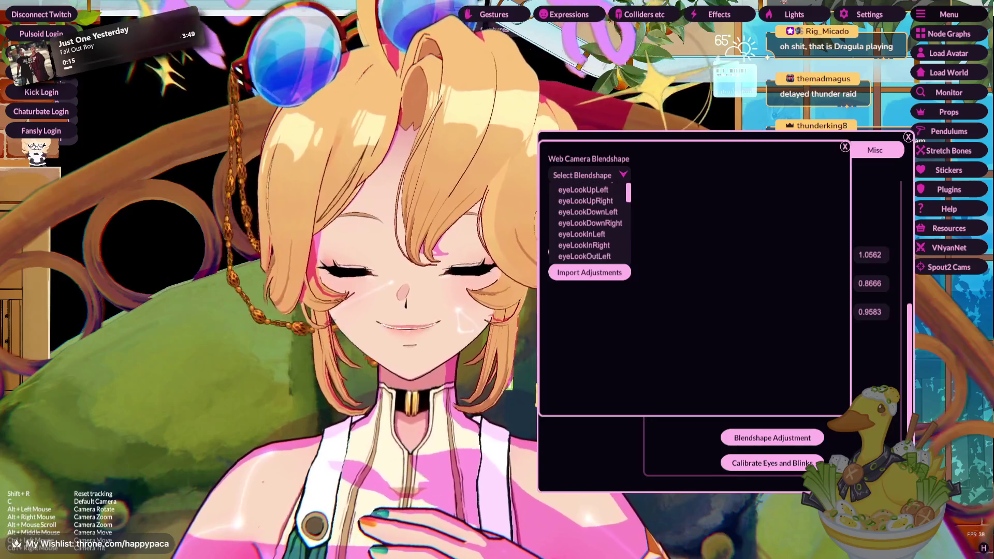
pyautogui.scroll(-5, 589, 223)
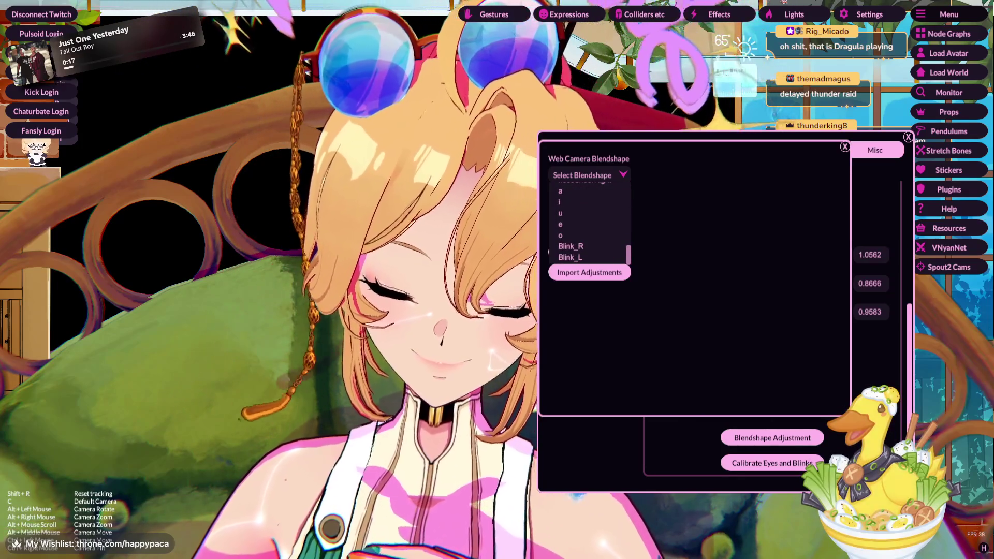
pyautogui.scroll(3, 590, 223)
pyautogui.scroll(2, 590, 223)
pyautogui.scroll(3, 589, 223)
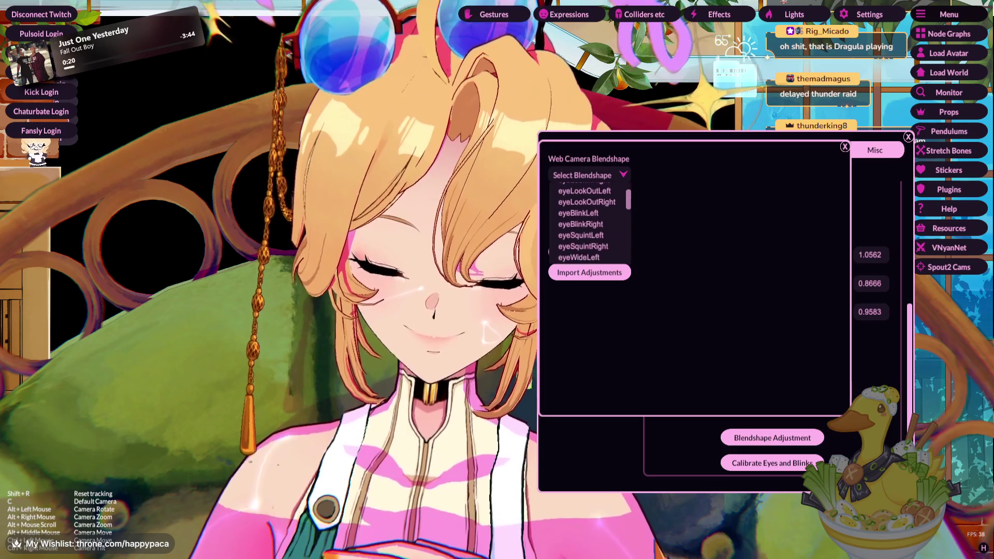
pyautogui.scroll(3, 590, 222)
pyautogui.scroll(-2, 590, 222)
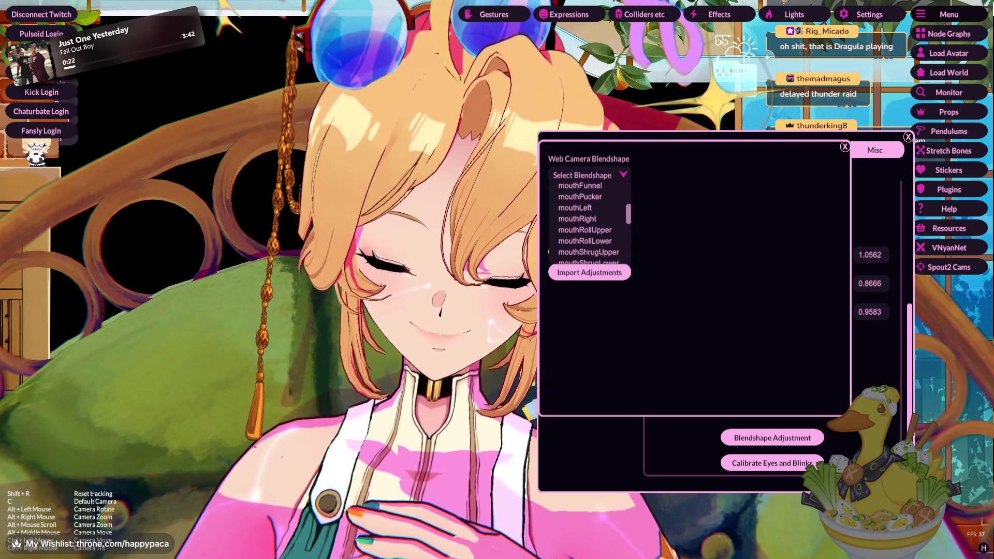
pyautogui.scroll(-1, 590, 223)
pyautogui.scroll(-1, 589, 223)
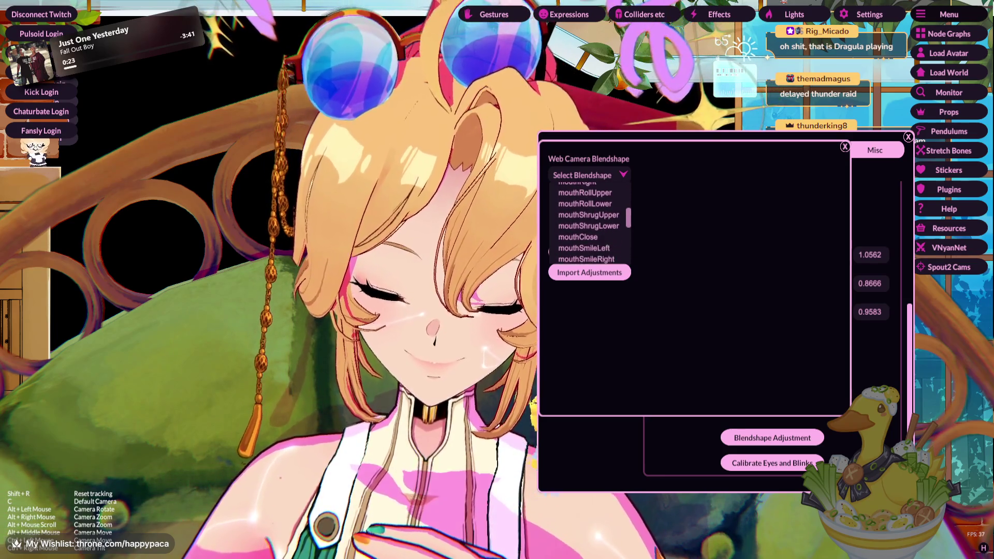
pyautogui.scroll(-3, 589, 222)
pyautogui.scroll(-3, 589, 222)
pyautogui.scroll(-1, 589, 222)
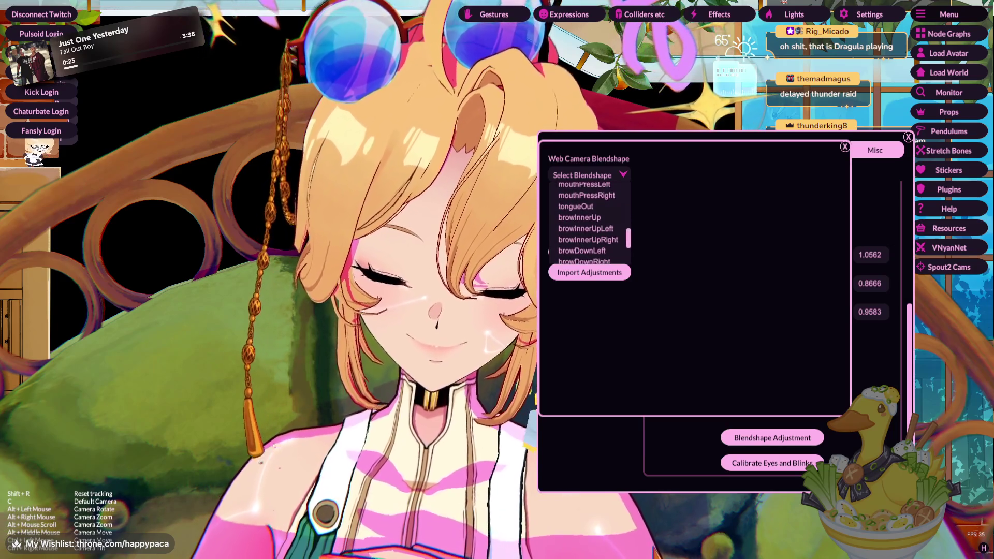
pyautogui.click(576, 206)
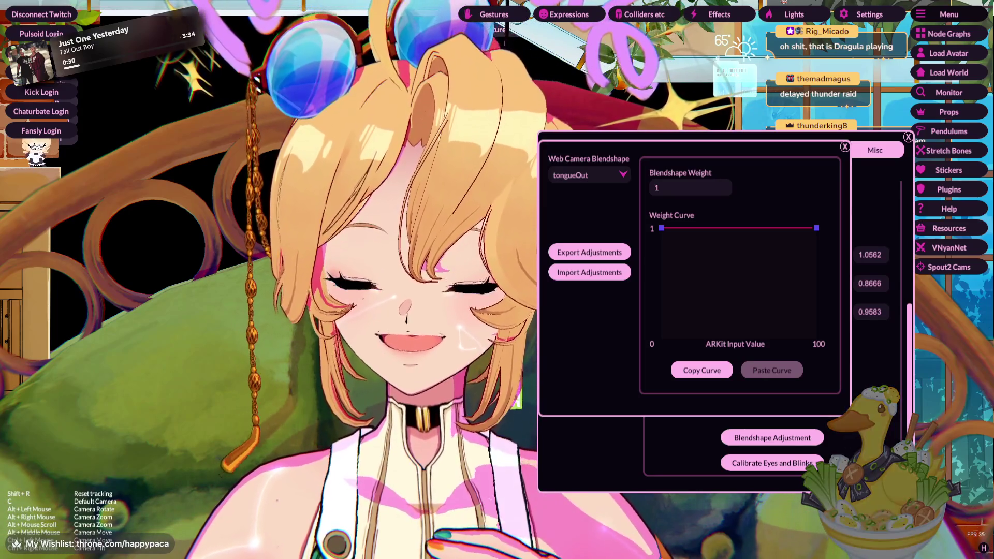
pyautogui.press('Escape')
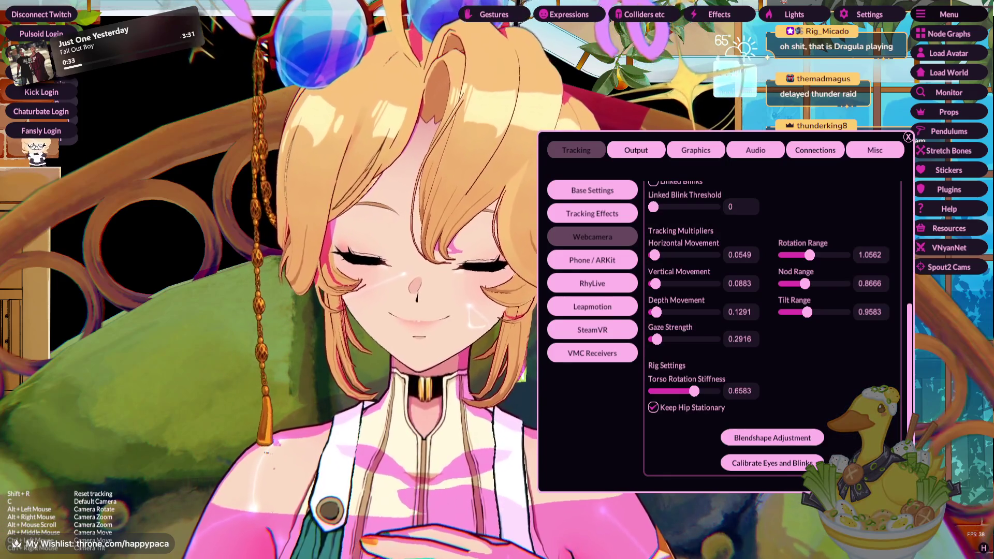
# - Scroll back up and switch to the Tracking Effects settings
pyautogui.scroll(1, 772, 331)
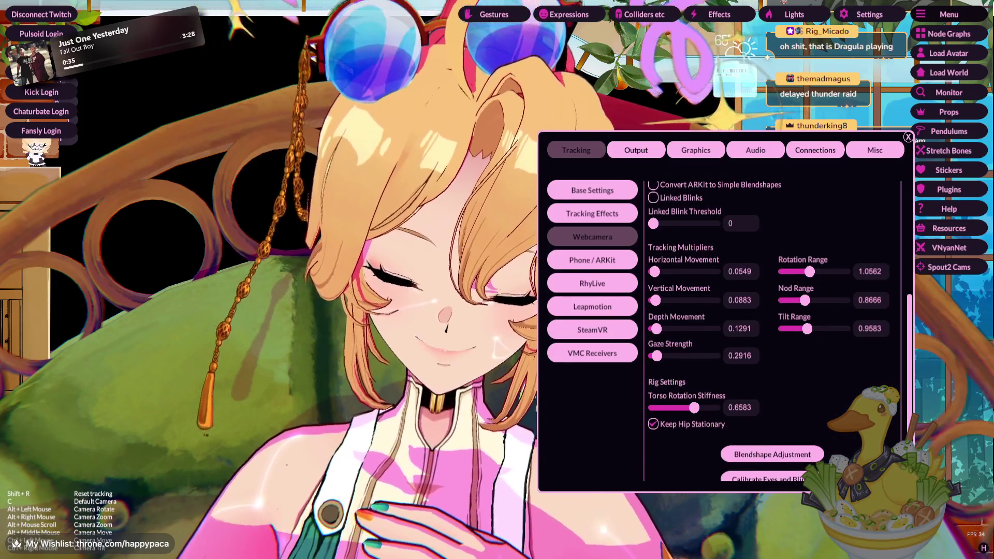
pyautogui.scroll(3, 771, 332)
pyautogui.scroll(2, 772, 332)
pyautogui.scroll(5, 772, 332)
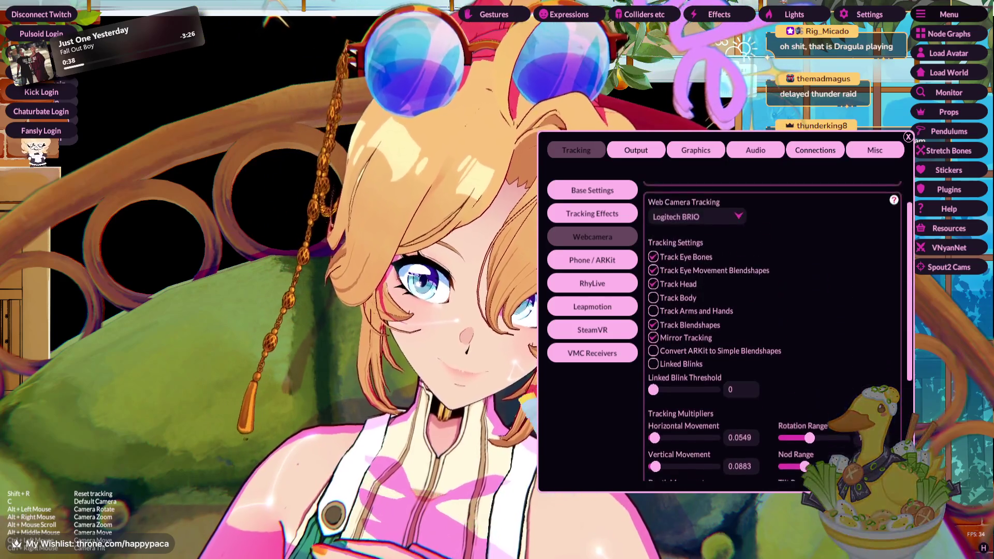
pyautogui.scroll(2, 772, 331)
pyautogui.click(592, 213)
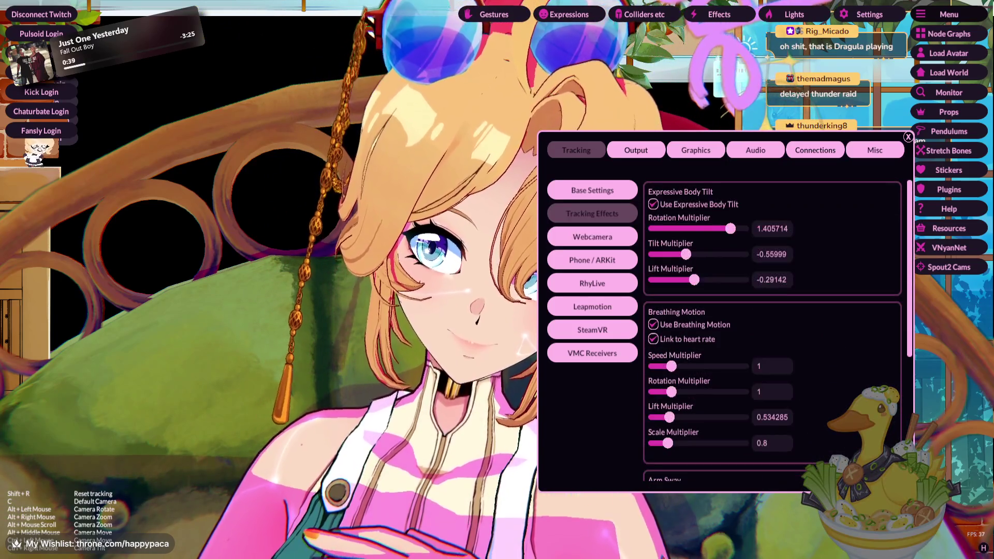
# - Scroll through Tracking Effects, check Base Settings, then return to the Webcamera page
pyautogui.scroll(-2, 771, 332)
pyautogui.scroll(-2, 772, 332)
pyautogui.scroll(-2, 772, 332)
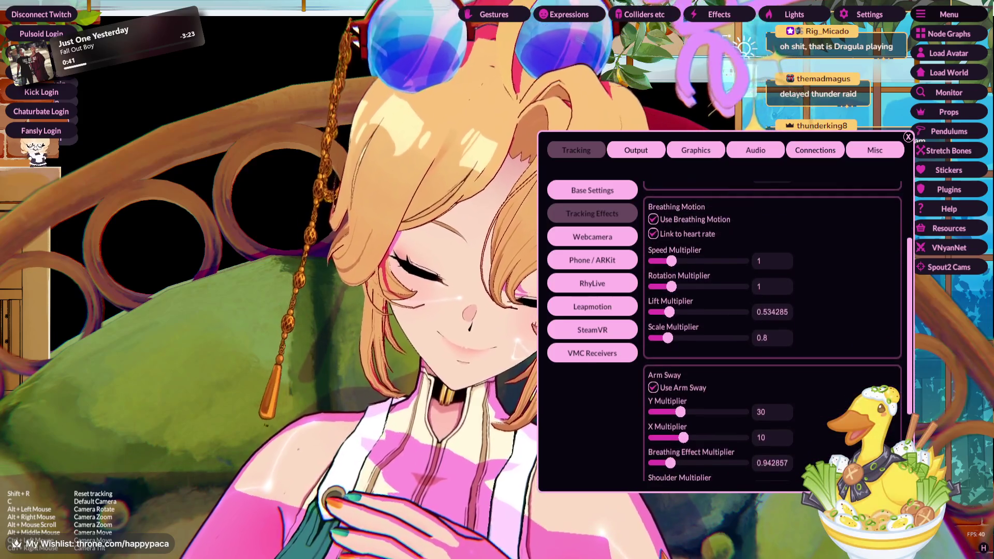
pyautogui.scroll(-3, 772, 332)
pyautogui.scroll(-2, 772, 332)
pyautogui.scroll(-3, 771, 331)
pyautogui.scroll(2, 772, 331)
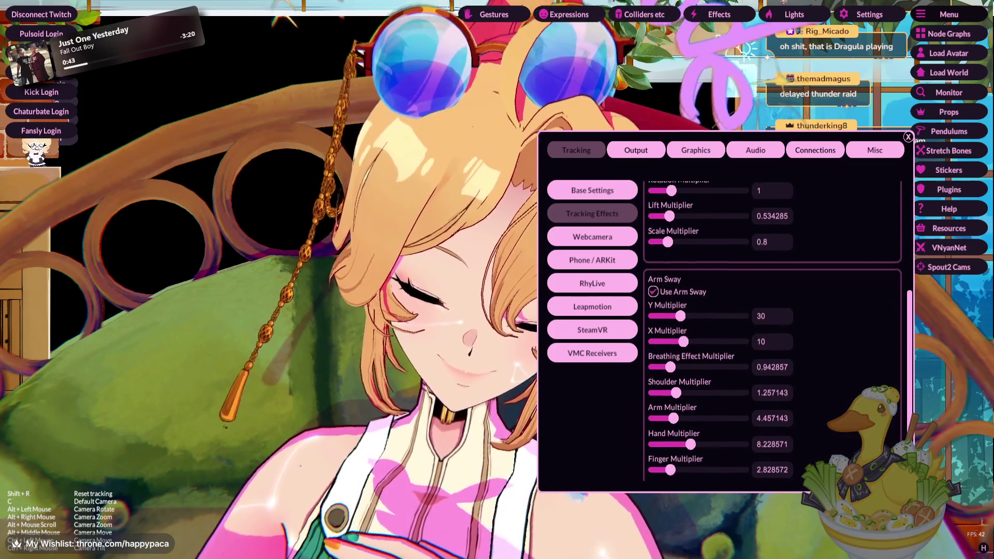
pyautogui.scroll(2, 772, 332)
pyautogui.scroll(2, 771, 332)
pyautogui.scroll(1, 772, 331)
pyautogui.scroll(2, 771, 331)
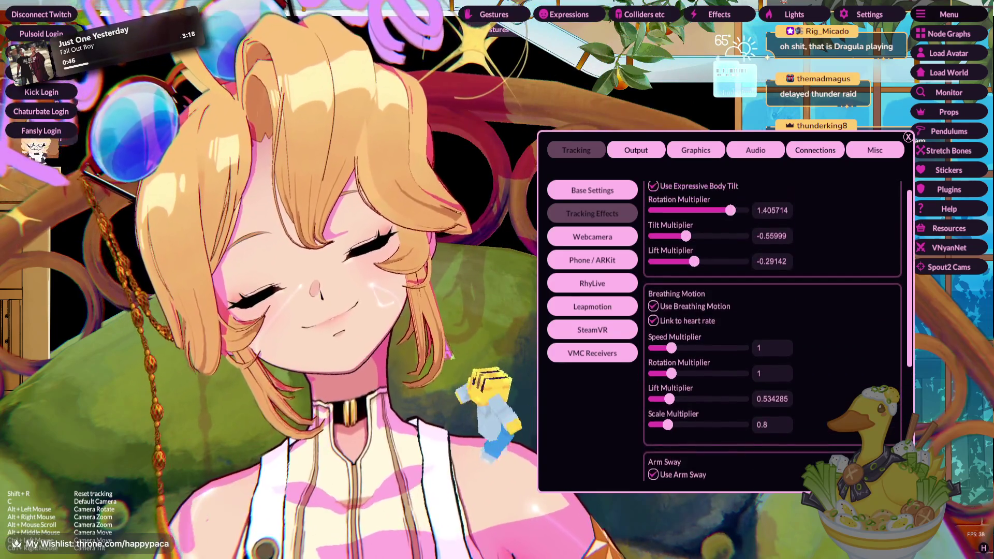
pyautogui.click(593, 190)
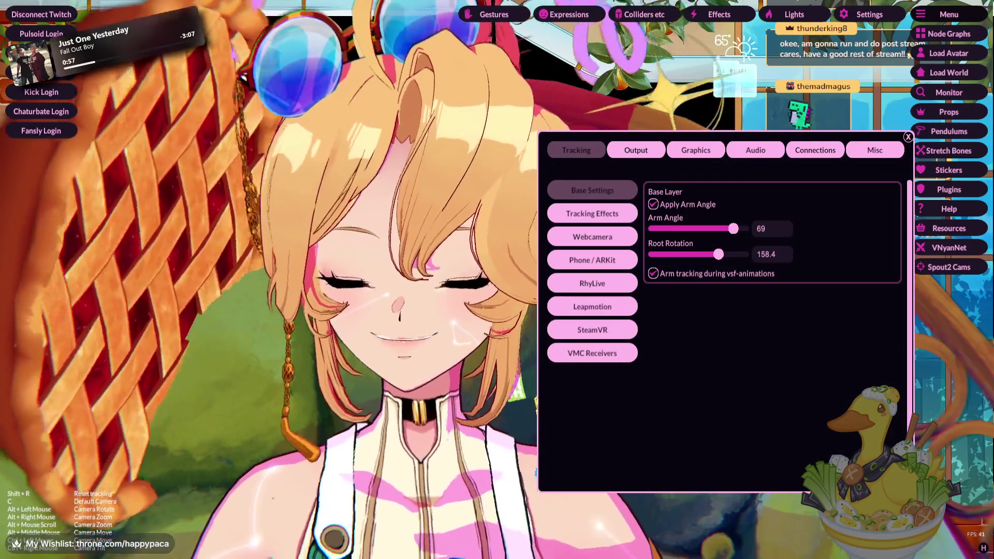
pyautogui.click(592, 237)
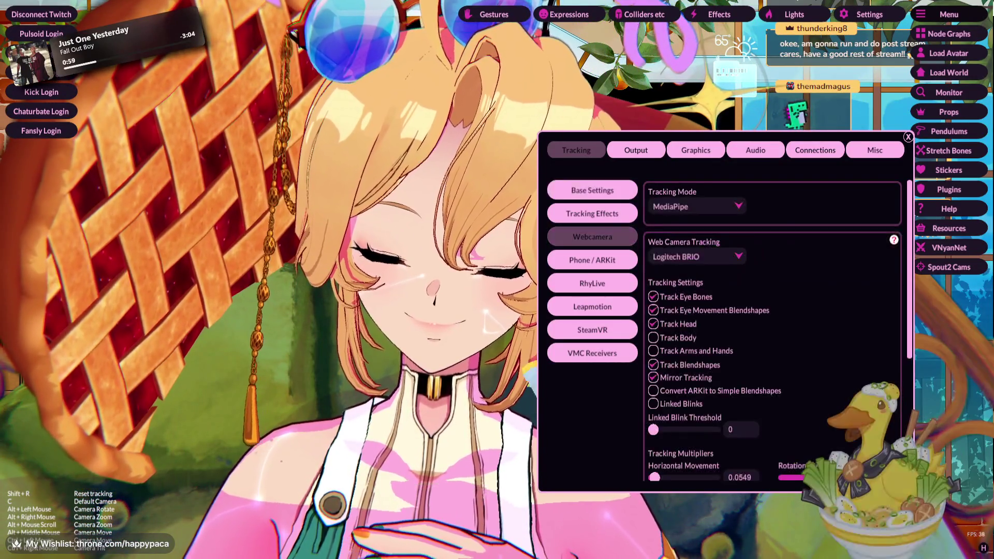
# - Set the Phone / ARKit tracking source to MeowFace
pyautogui.click(592, 260)
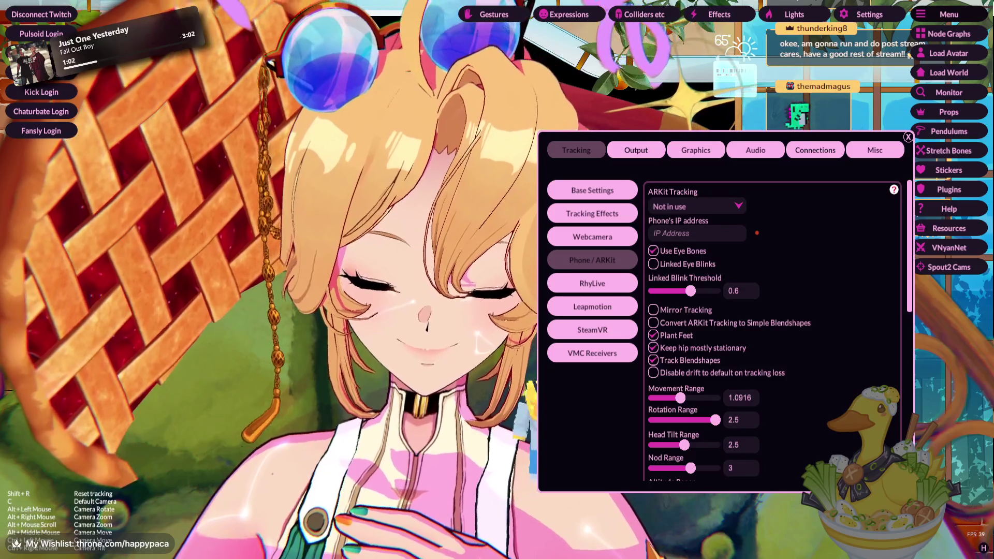
pyautogui.click(696, 206)
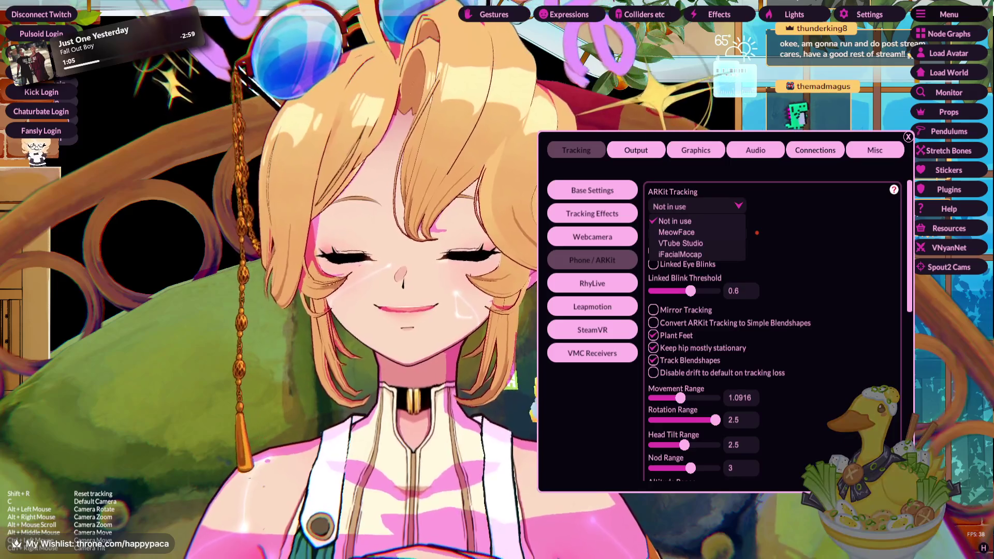
pyautogui.click(677, 232)
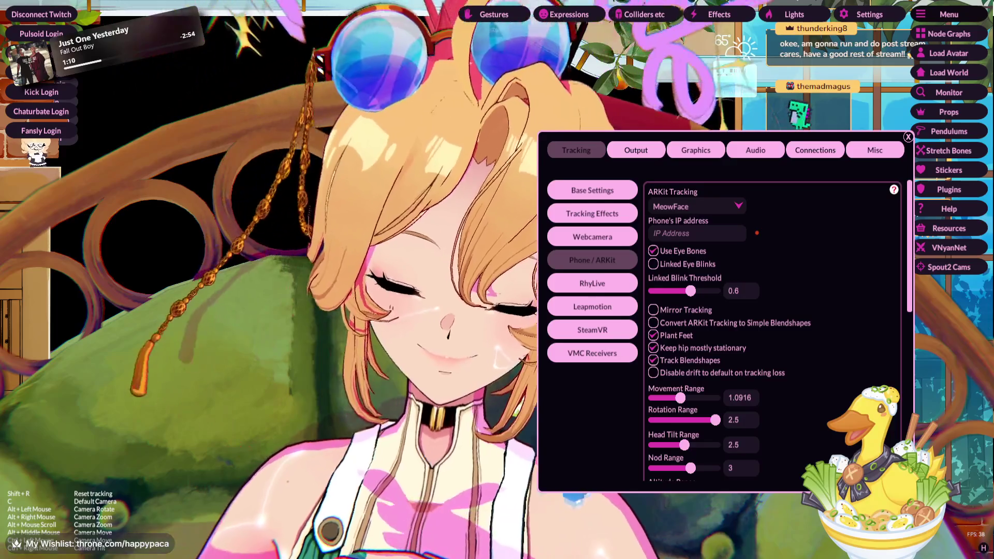
pyautogui.scroll(-2, 772, 331)
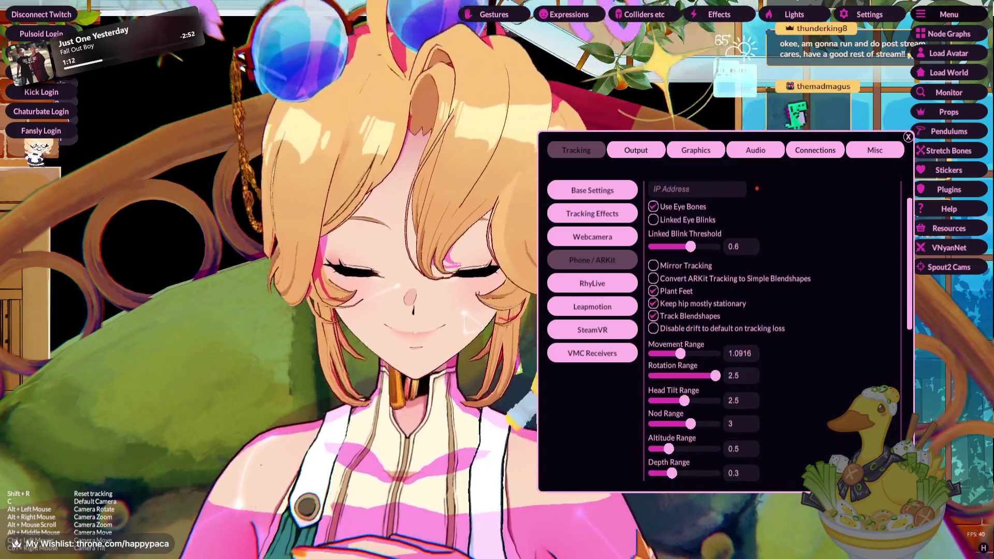
pyautogui.scroll(-2, 772, 332)
pyautogui.scroll(-10, 772, 332)
pyautogui.scroll(-5, 772, 332)
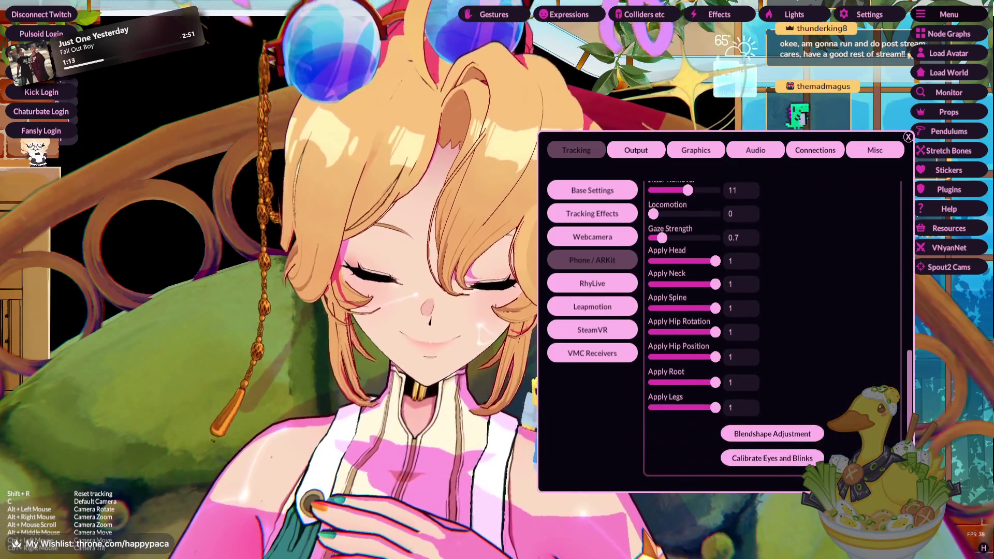
pyautogui.scroll(15, 772, 332)
# - Keep webcam tracking on MediaPipe mode with the Logitech BRIO as the camera
pyautogui.click(592, 237)
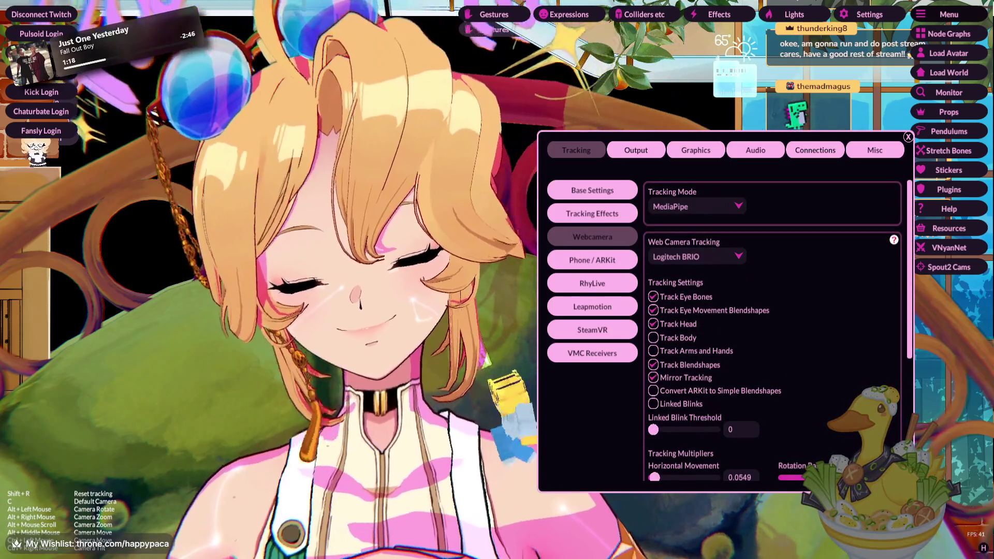
pyautogui.click(696, 206)
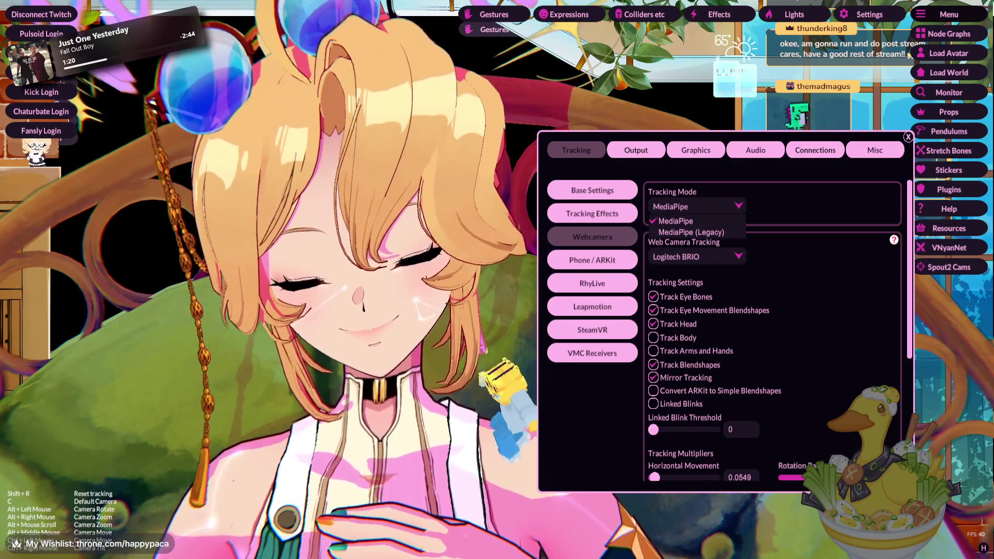
pyautogui.click(676, 220)
pyautogui.click(696, 256)
pyautogui.click(679, 268)
pyautogui.scroll(-2, 771, 332)
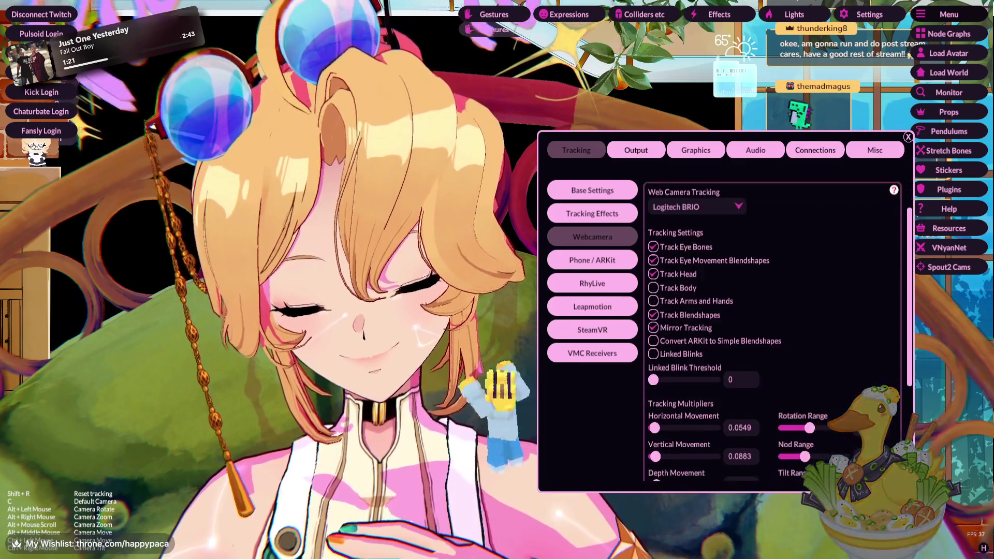
pyautogui.scroll(-2, 772, 332)
pyautogui.scroll(-2, 772, 331)
pyautogui.scroll(-3, 772, 331)
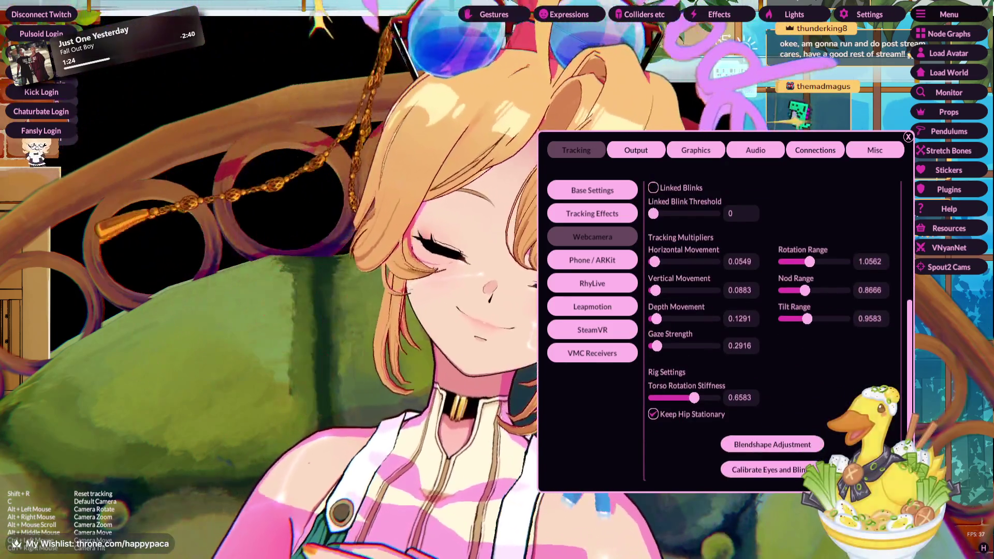
# - Review the VMC Receivers, SteamVR, Leap Motion, RhyLive and Webcamera settings, then open Output
pyautogui.click(593, 354)
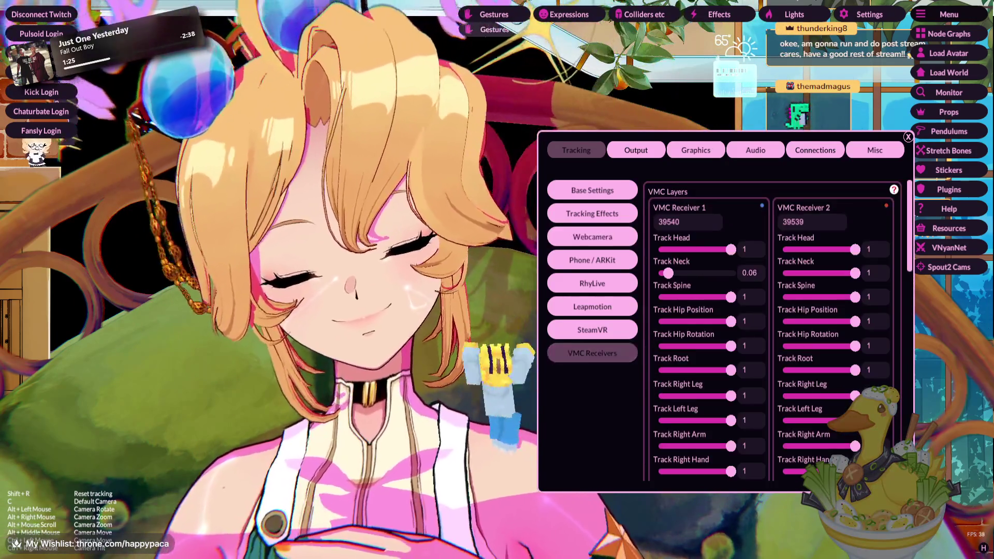
pyautogui.scroll(-1, 771, 331)
pyautogui.scroll(-2, 772, 332)
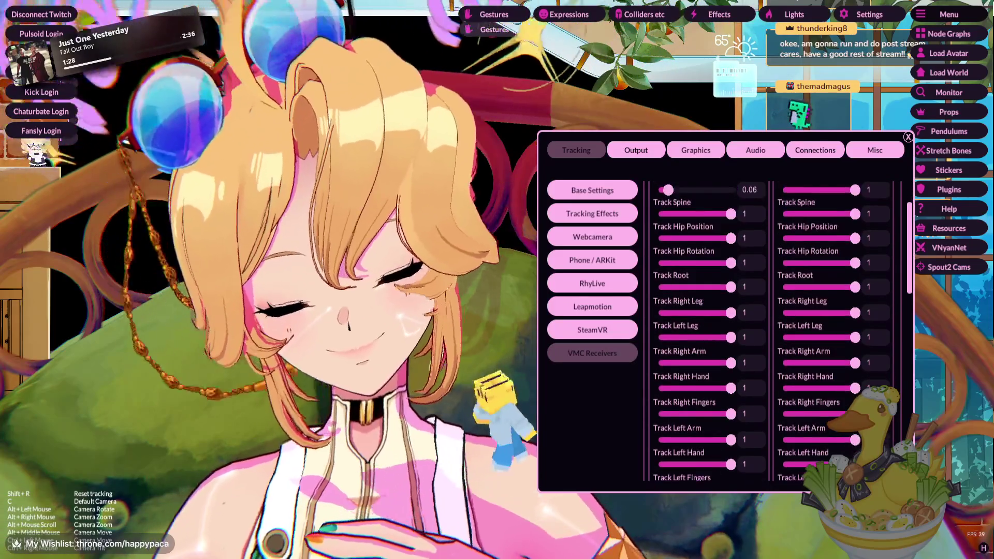
pyautogui.scroll(-2, 771, 331)
pyautogui.scroll(-1, 772, 332)
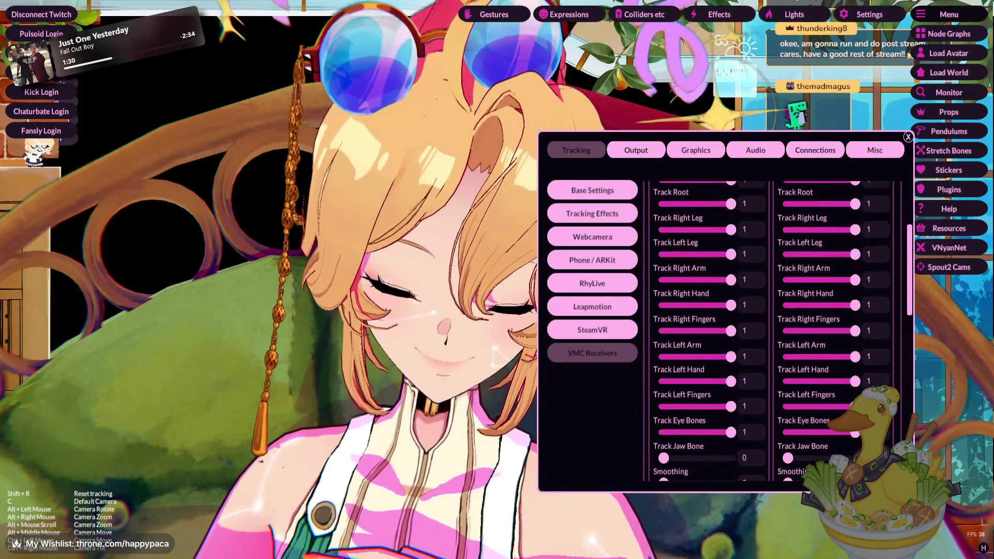
pyautogui.click(593, 330)
pyautogui.click(593, 307)
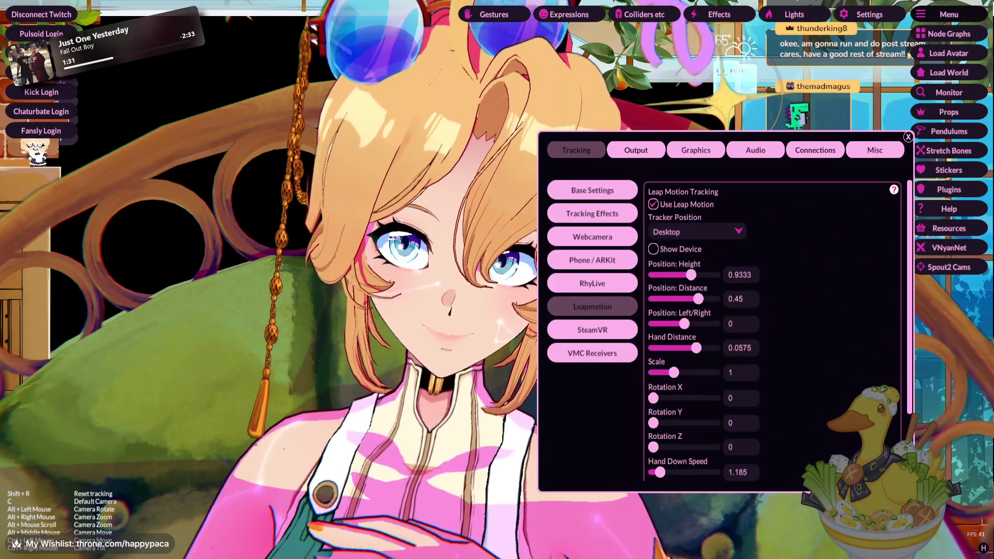
pyautogui.click(592, 283)
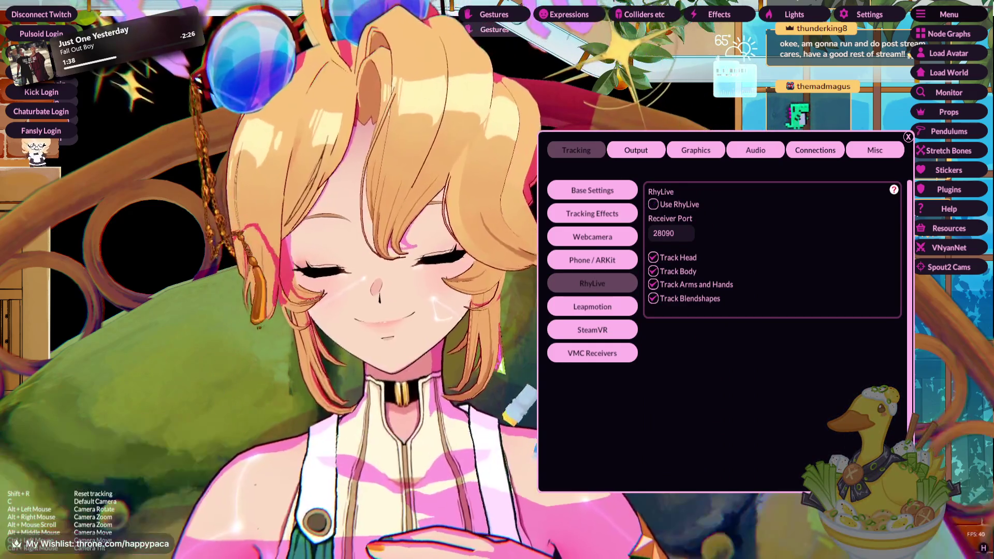
pyautogui.click(592, 237)
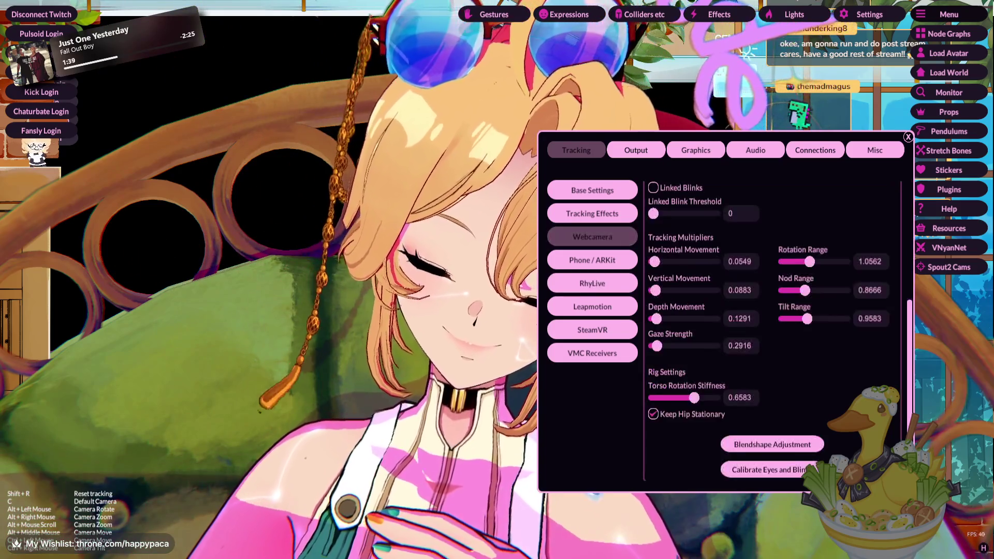
pyautogui.click(636, 150)
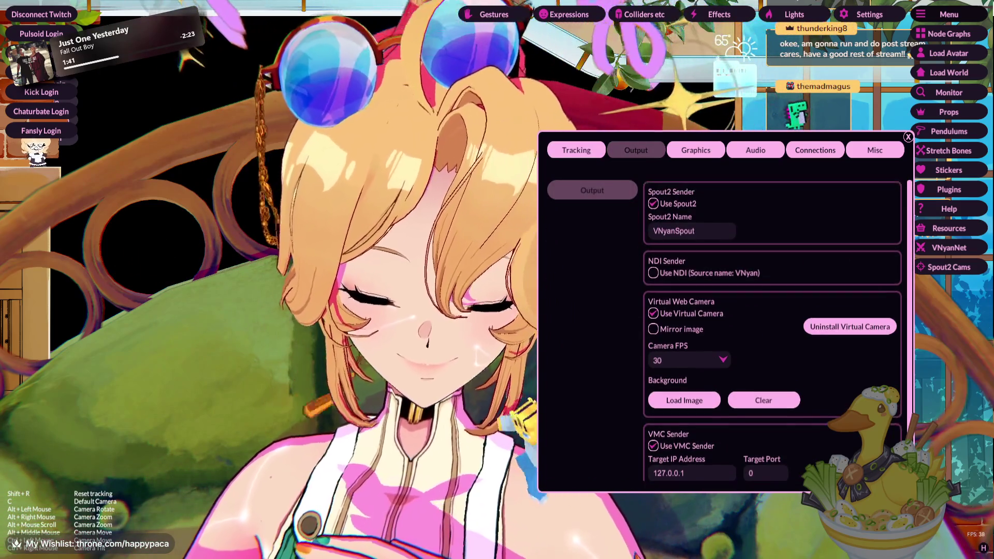
# - Look through VNyan's Graphics and Audio settings
pyautogui.scroll(-1, 772, 331)
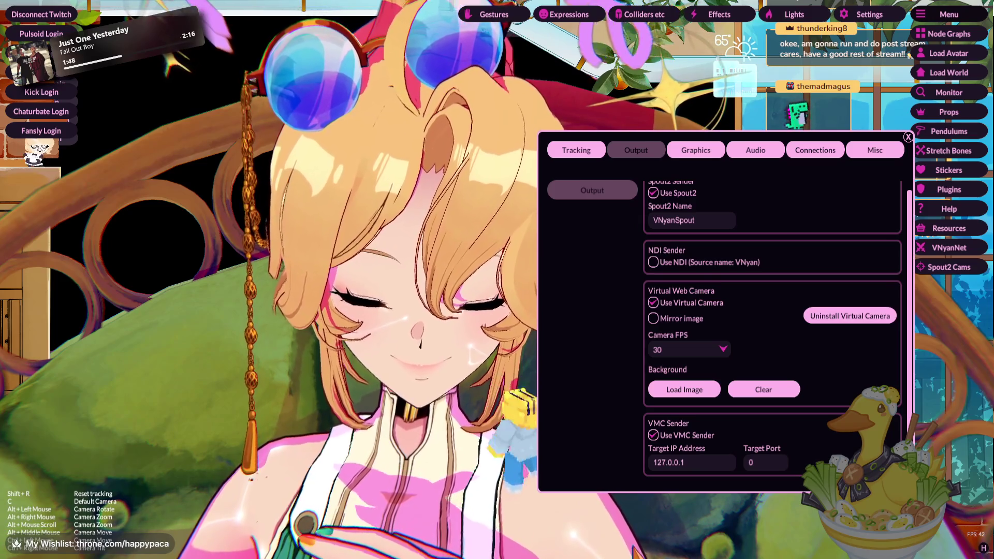
pyautogui.scroll(1, 772, 332)
pyautogui.click(696, 150)
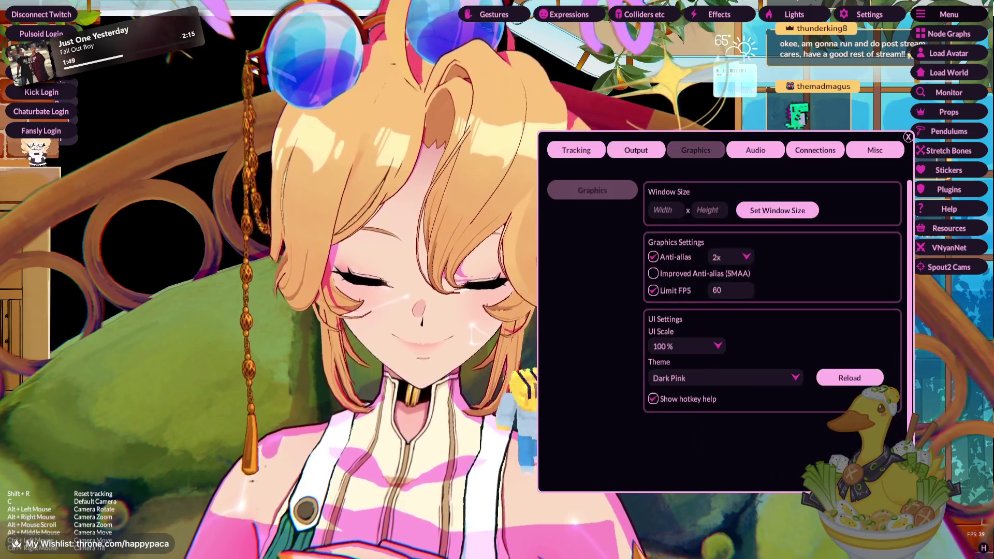
pyautogui.click(756, 150)
pyautogui.scroll(-2, 772, 332)
pyautogui.scroll(-3, 771, 331)
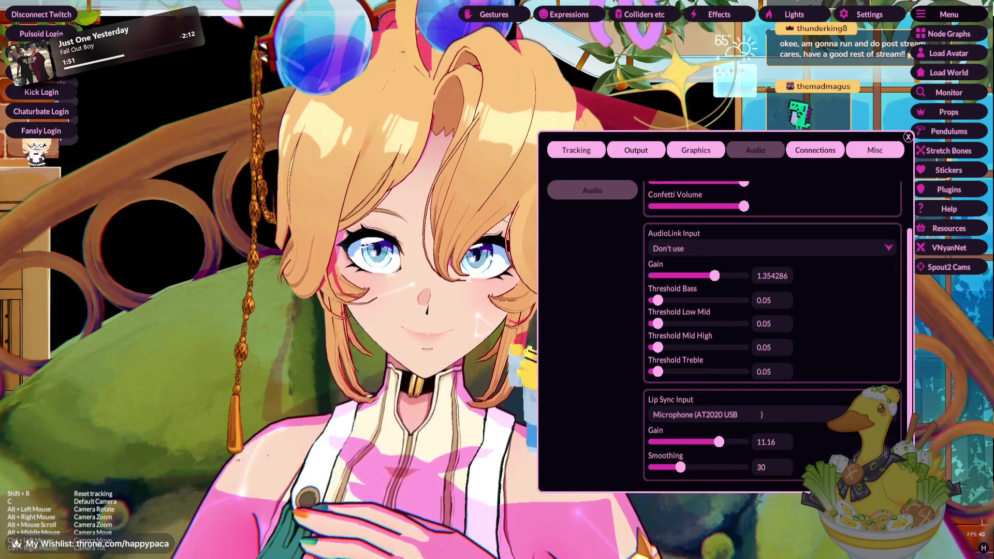
# - Check the Connections and Misc settings, return to Tracking, and close the settings window
pyautogui.click(815, 150)
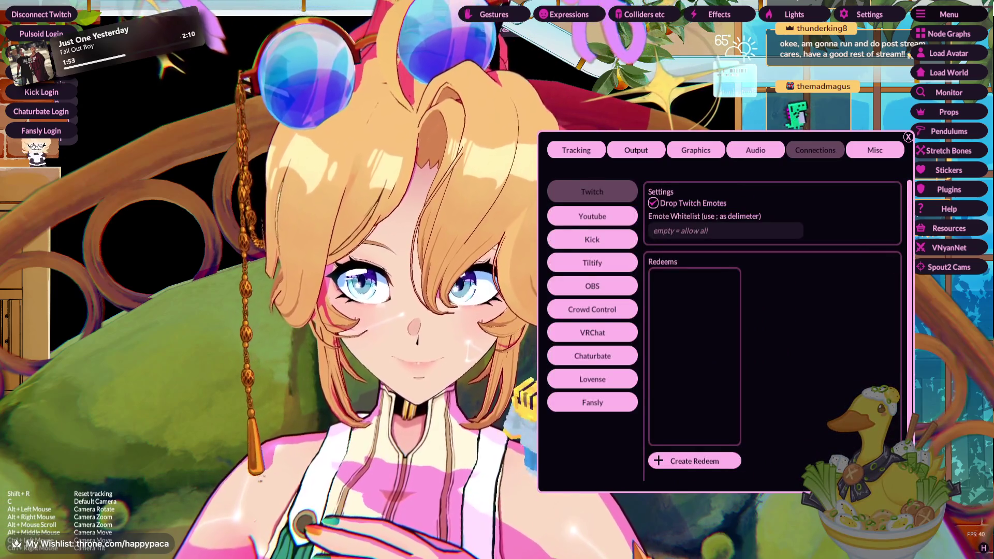
pyautogui.click(876, 150)
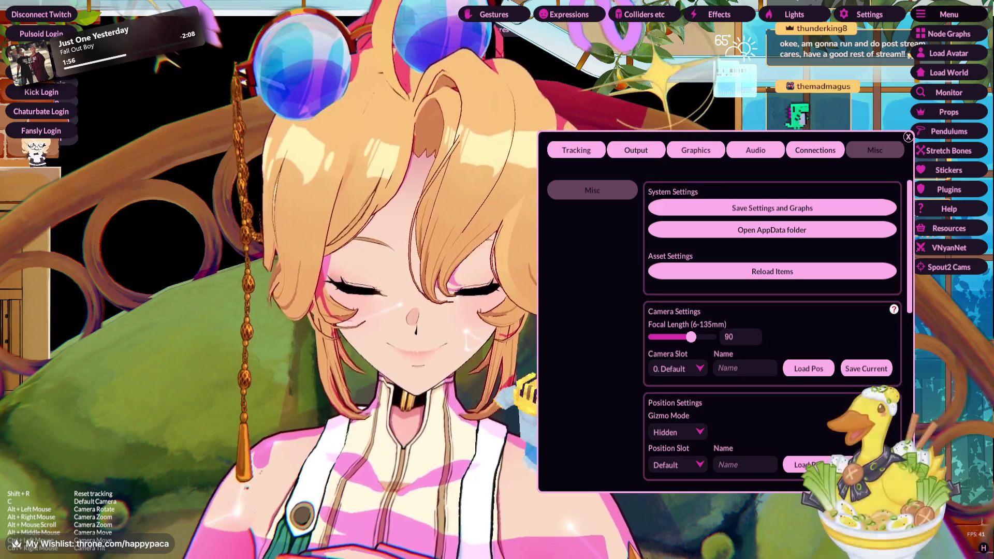
pyautogui.scroll(-3, 771, 331)
pyautogui.scroll(-5, 771, 332)
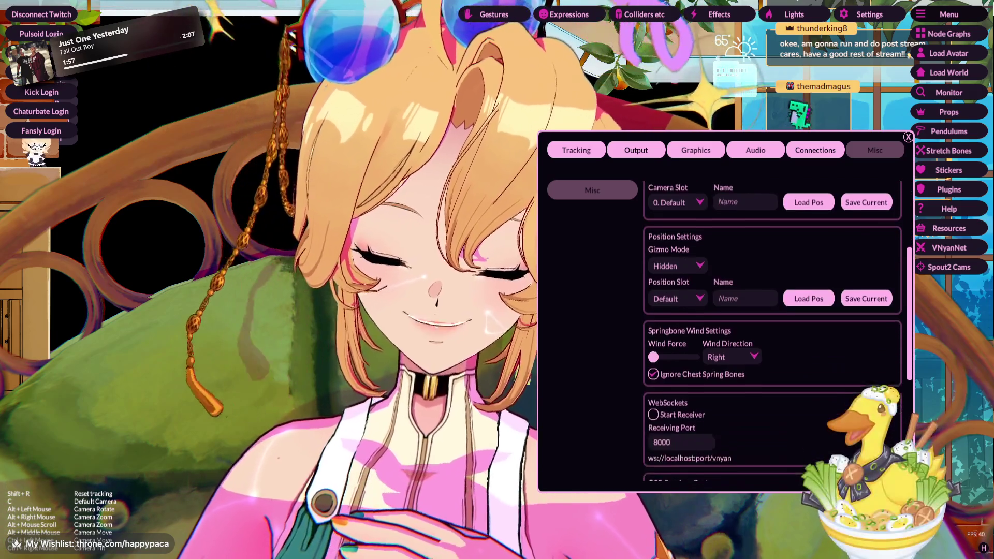
pyautogui.scroll(-3, 772, 332)
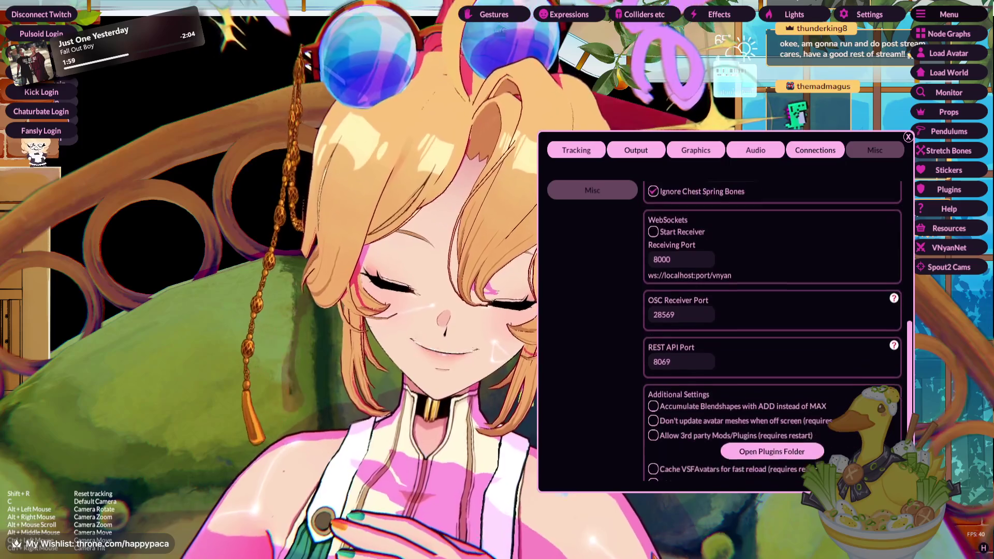
pyautogui.click(577, 150)
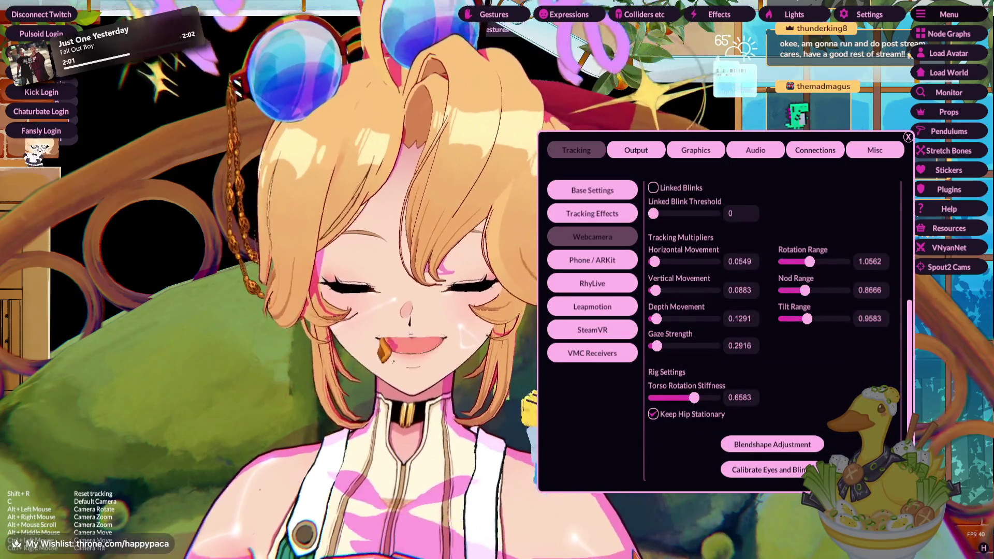
pyautogui.press('Escape')
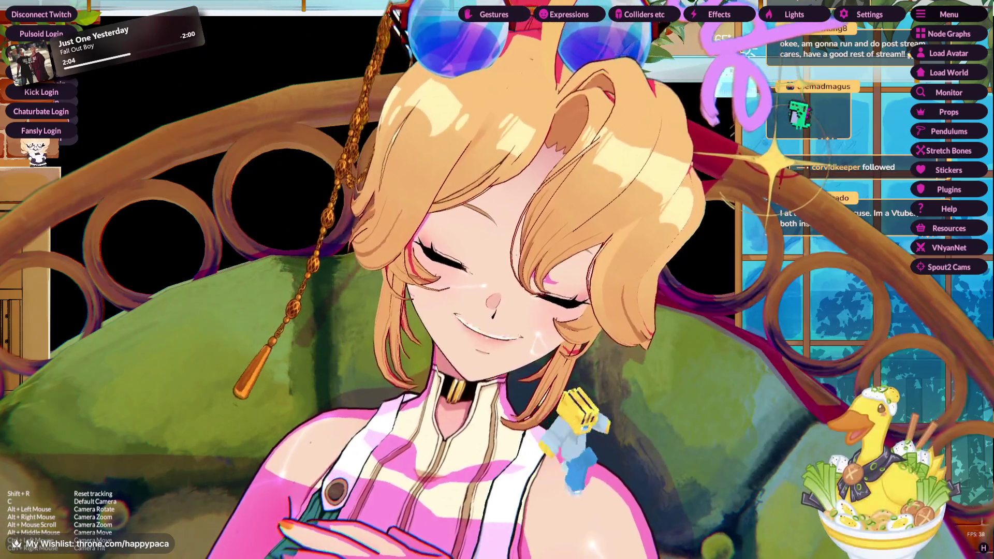
# - Hide the VNyan interface overlays with H and switch to another window from the taskbar
pyautogui.press('h')
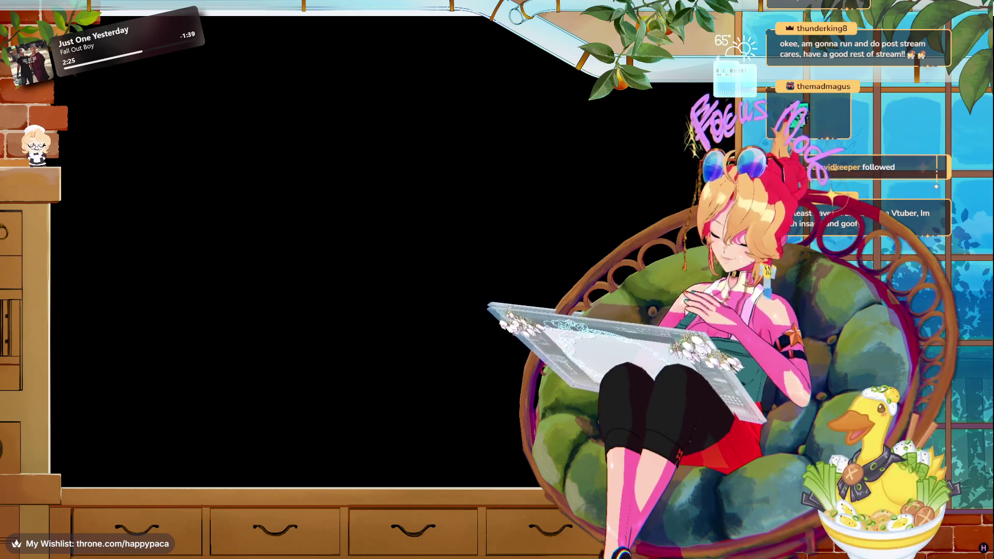
pyautogui.click(381, 497)
pyautogui.click(238, 472)
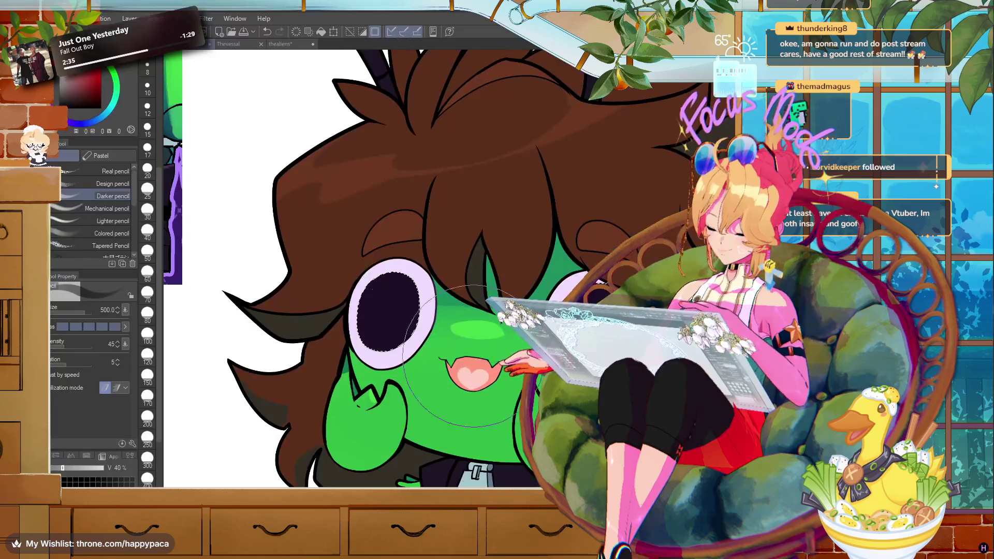
# - Undo the last stroke and sample the left pupil's dark purple, deepening it slightly
pyautogui.hotkey('ctrl', '-')
pyautogui.click(267, 32)
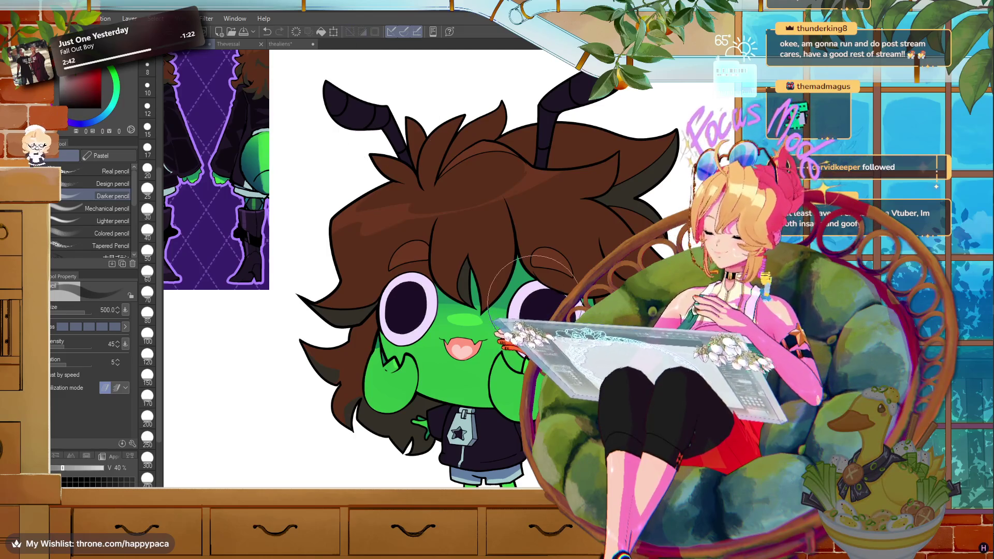
pyautogui.scroll(-3, 533, 301)
pyautogui.scroll(3, 422, 306)
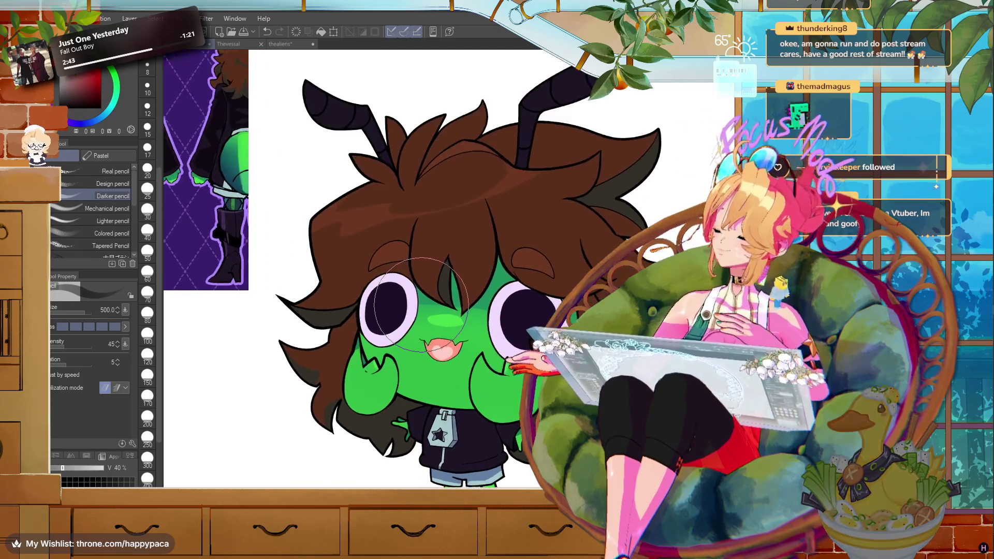
pyautogui.scroll(2, 422, 306)
pyautogui.keyDown('alt'); pyautogui.click(378, 296); pyautogui.keyUp('alt')
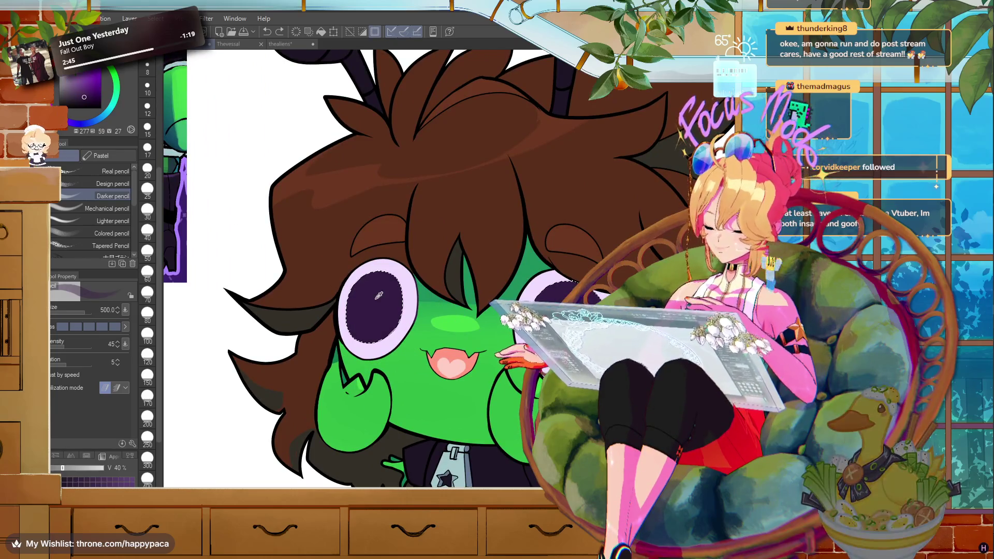
pyautogui.click(86, 98)
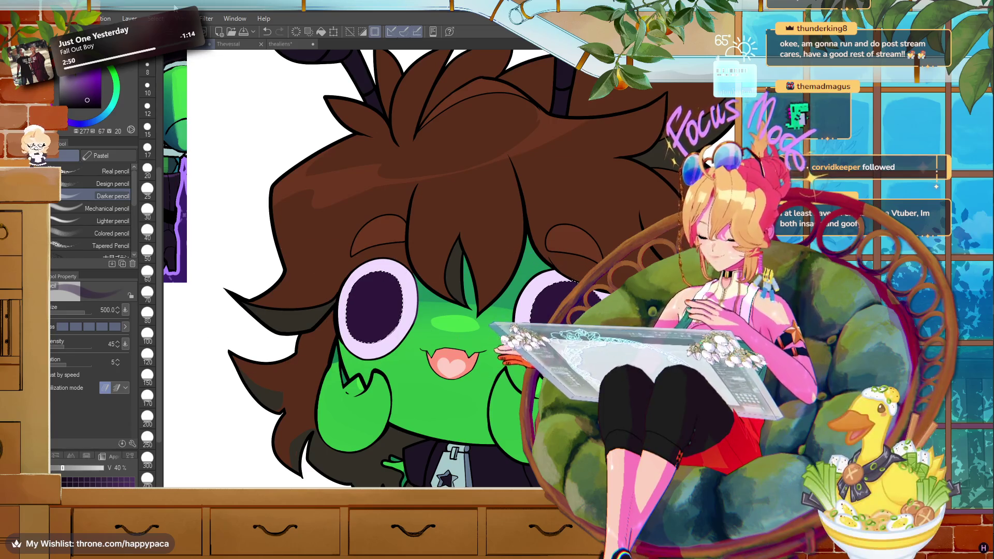
# - Centre the face, switch to the G-pen, and sample the trousers' grey-blue colour
pyautogui.scroll(-5, 466, 249)
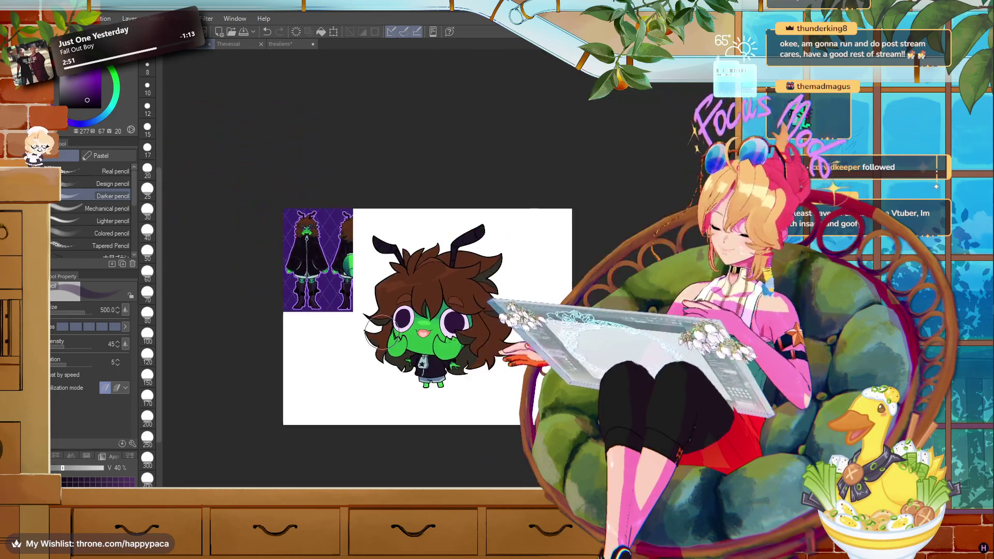
pyautogui.scroll(2, 381, 330)
pyautogui.scroll(1, 379, 325)
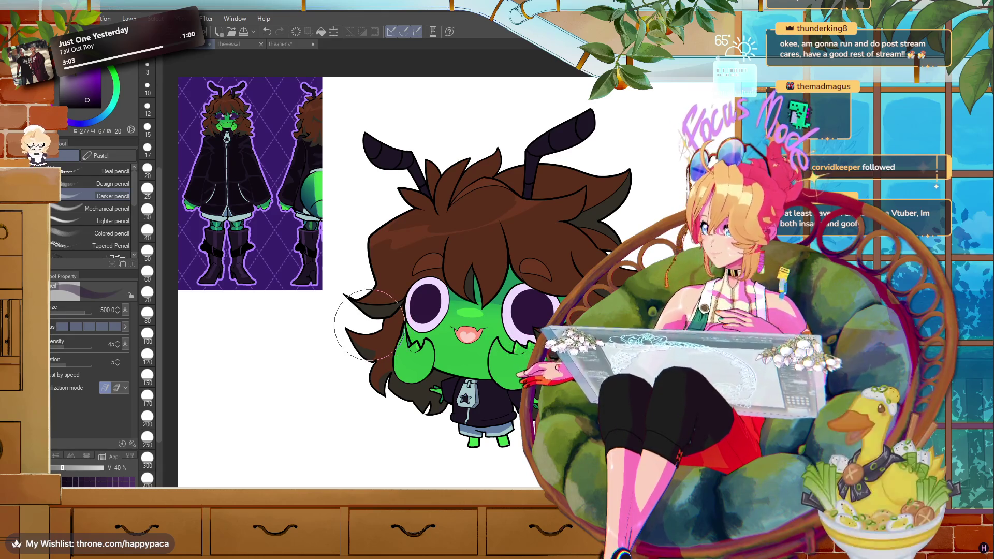
pyautogui.scroll(3, 455, 331)
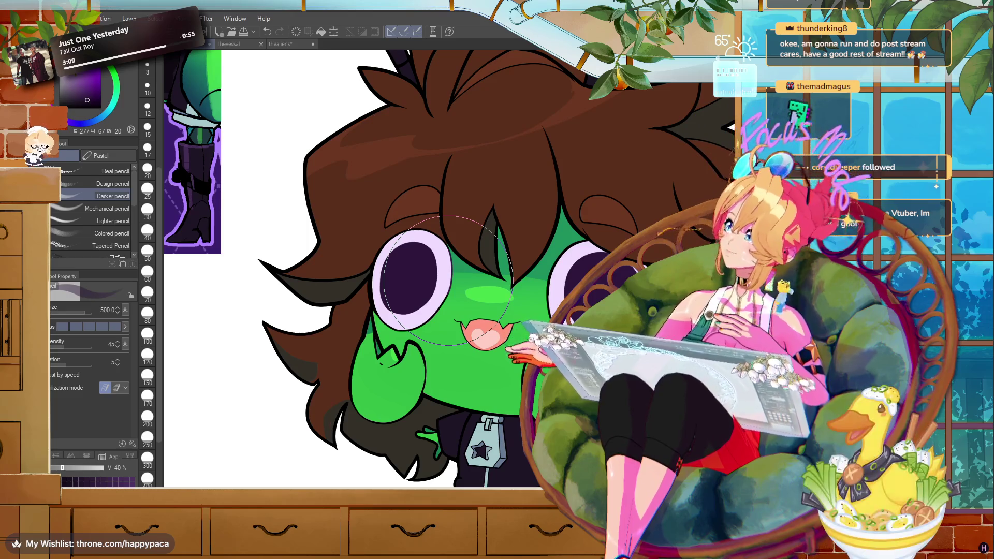
pyautogui.scroll(-2, 449, 280)
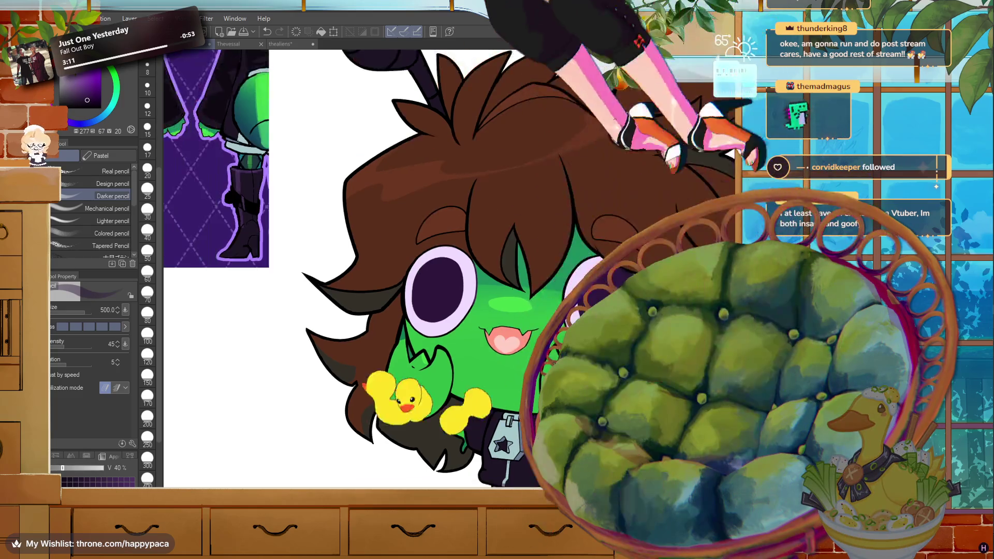
pyautogui.scroll(-1, 449, 280)
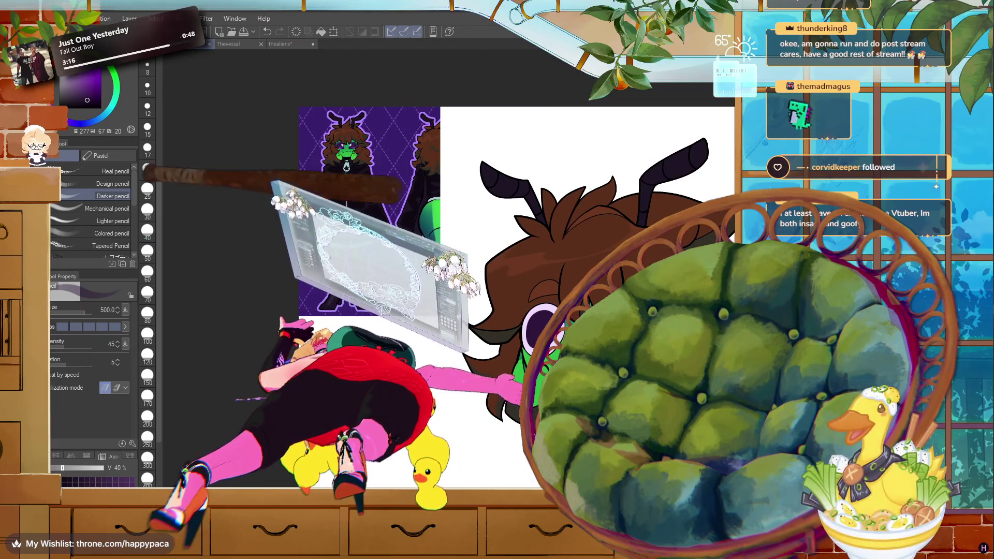
pyautogui.scroll(1, 668, 378)
pyautogui.moveTo(518, 319); pyautogui.dragTo(323, 256)
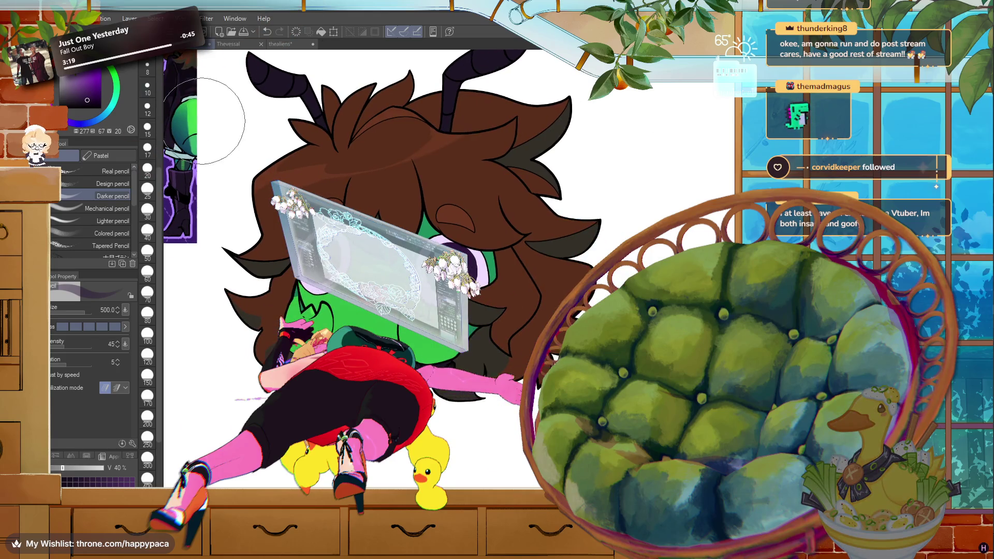
pyautogui.scroll(2, 225, 130)
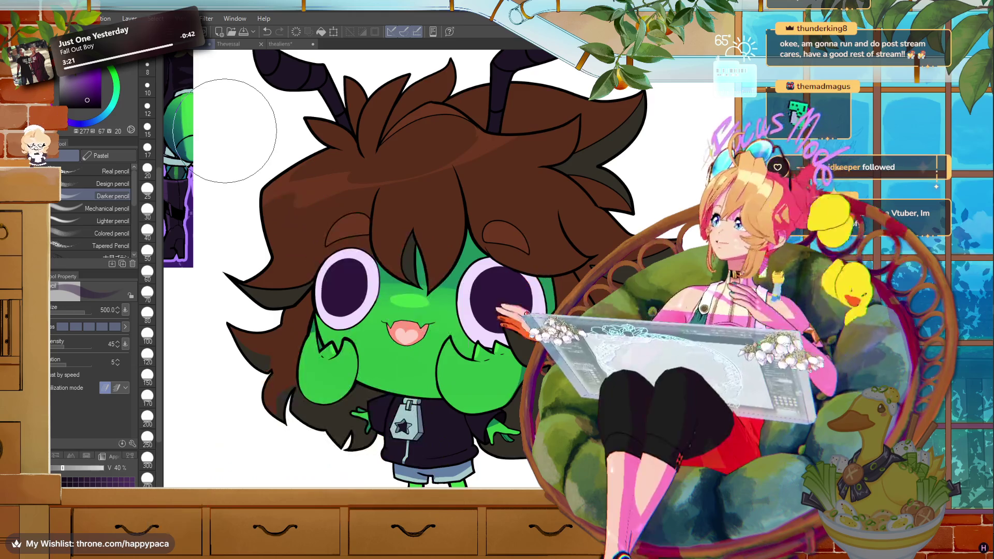
pyautogui.scroll(1, 549, 259)
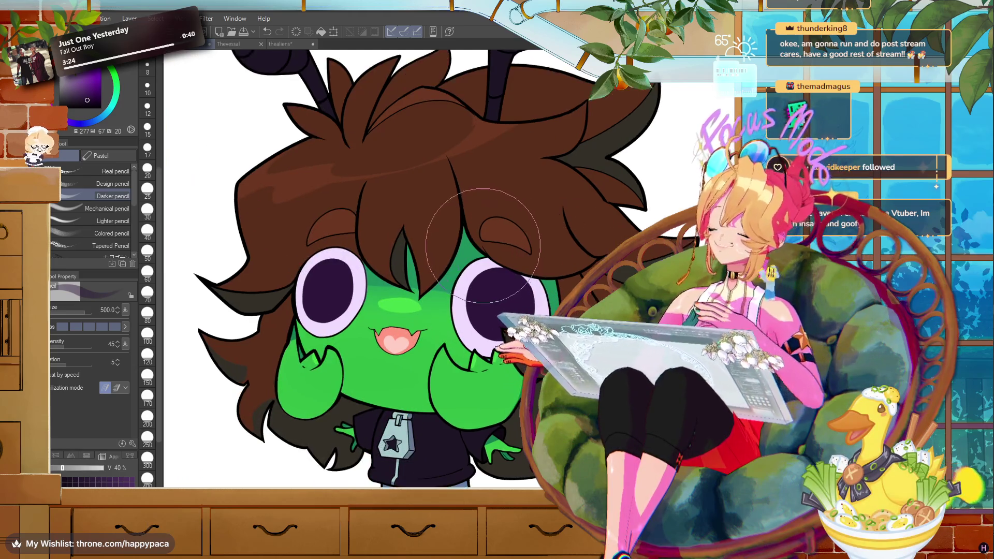
pyautogui.scroll(1, 512, 249)
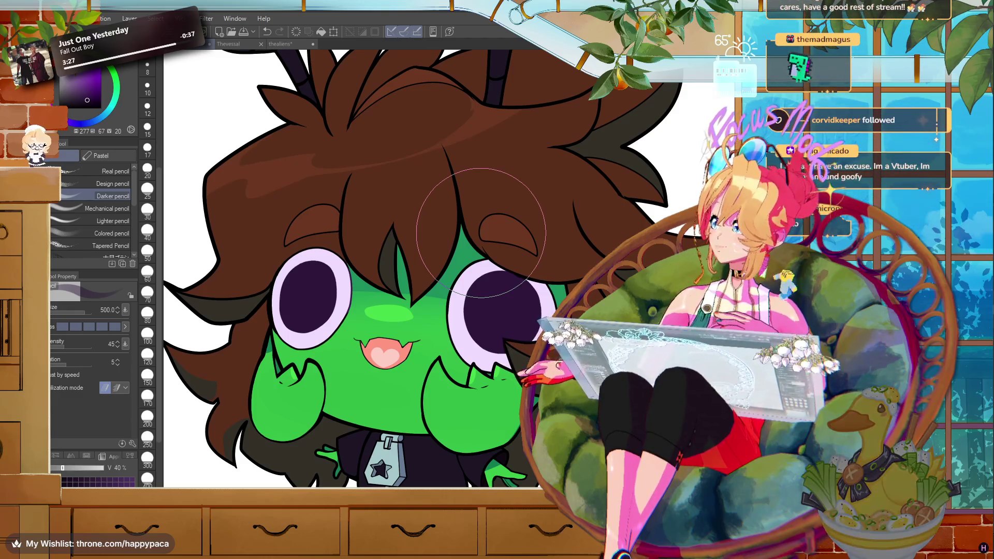
pyautogui.scroll(-1, 482, 233)
pyautogui.scroll(-1, 482, 233)
pyautogui.scroll(-2, 481, 233)
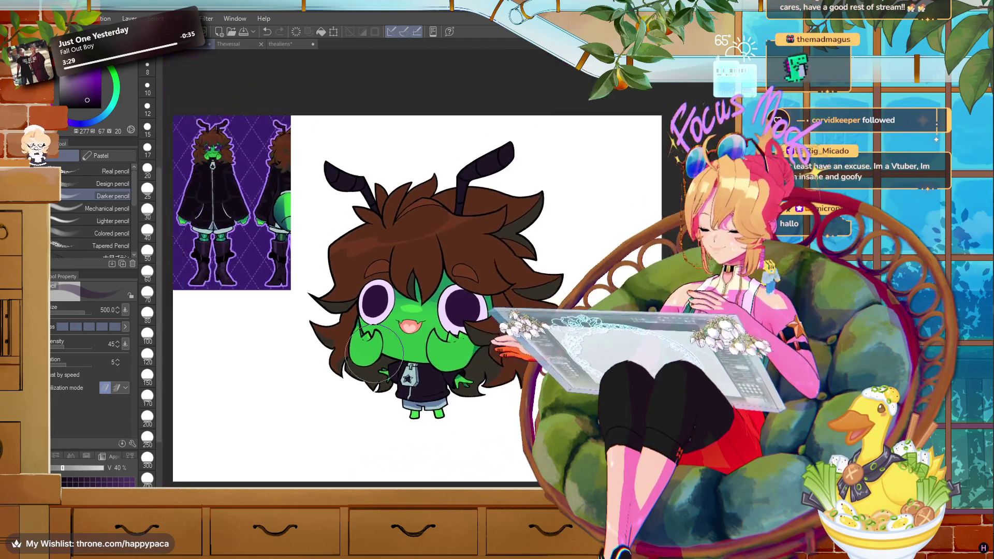
pyautogui.scroll(1, 284, 360)
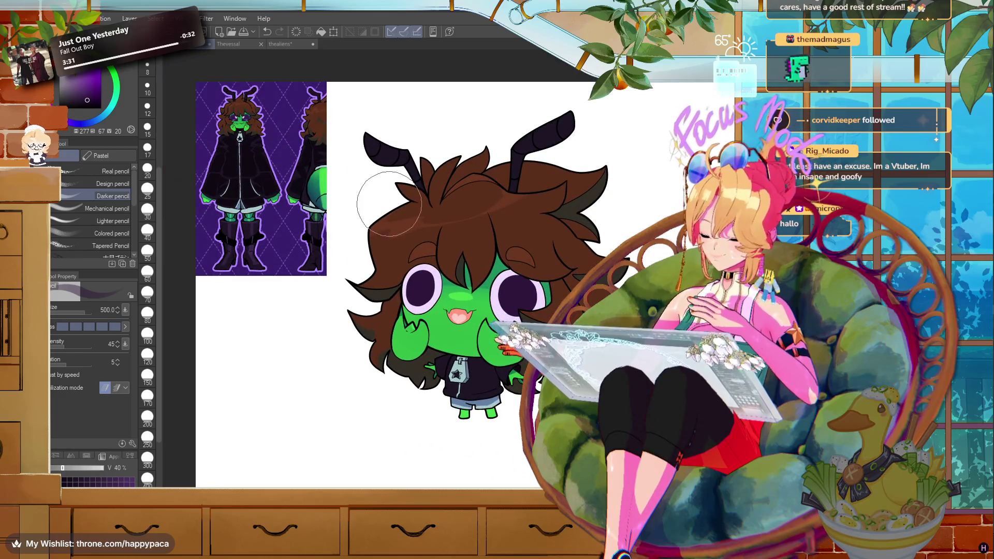
pyautogui.scroll(1, 471, 440)
pyautogui.scroll(1, 471, 440)
pyautogui.scroll(2, 482, 414)
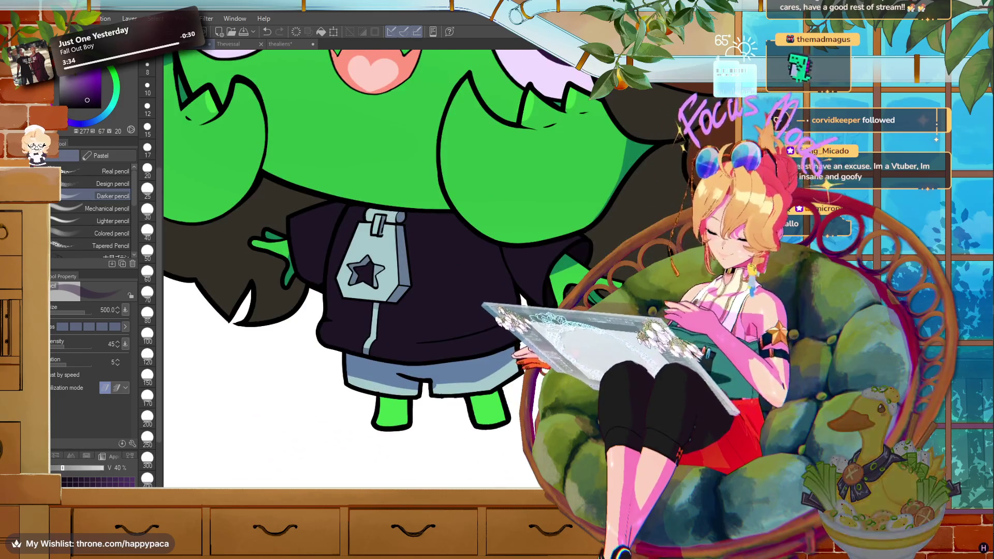
pyautogui.scroll(2, 394, 428)
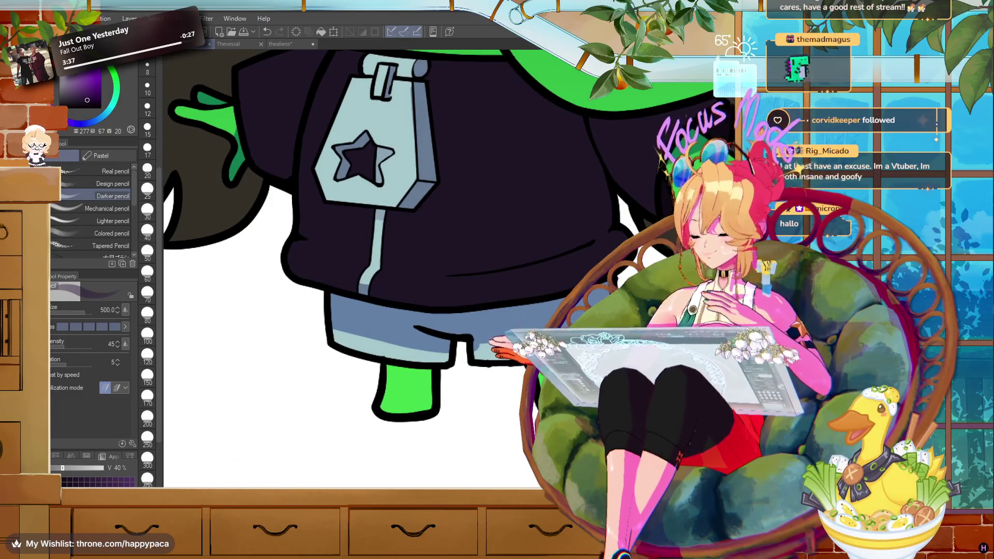
pyautogui.press('p')
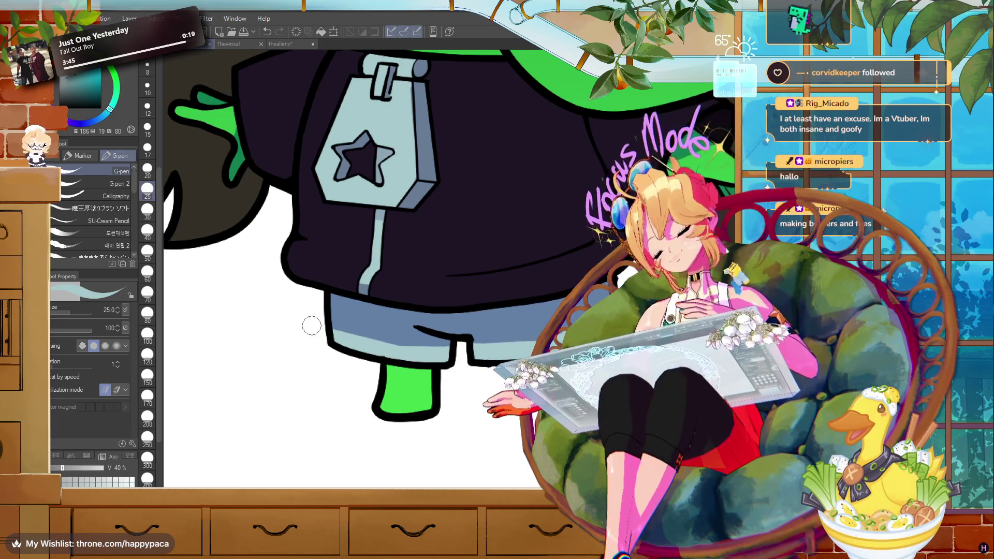
pyautogui.keyDown('alt'); pyautogui.click(377, 320); pyautogui.keyUp('alt')
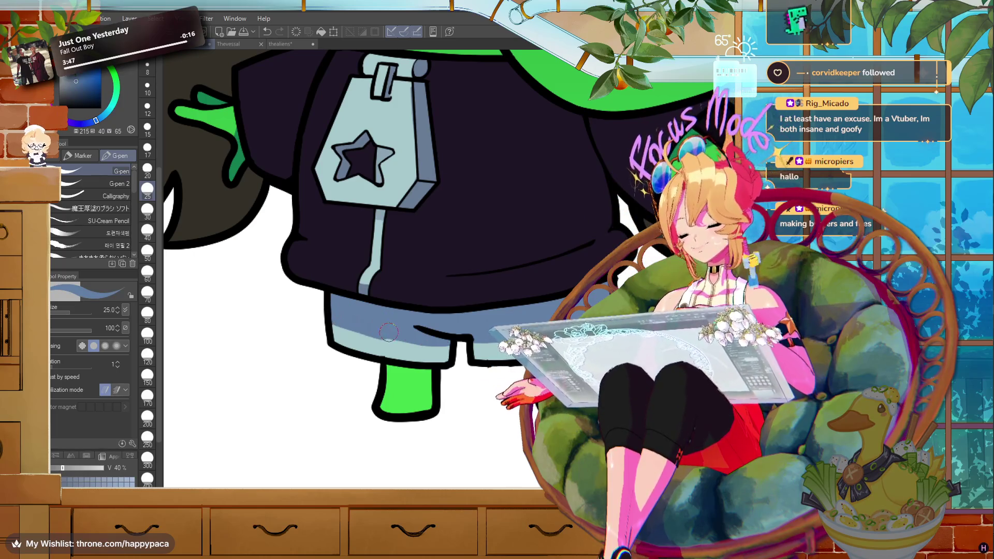
# - Fit the whole character in view and bring up File Explorer on the Desktop
pyautogui.hotkey('ctrl', '0')
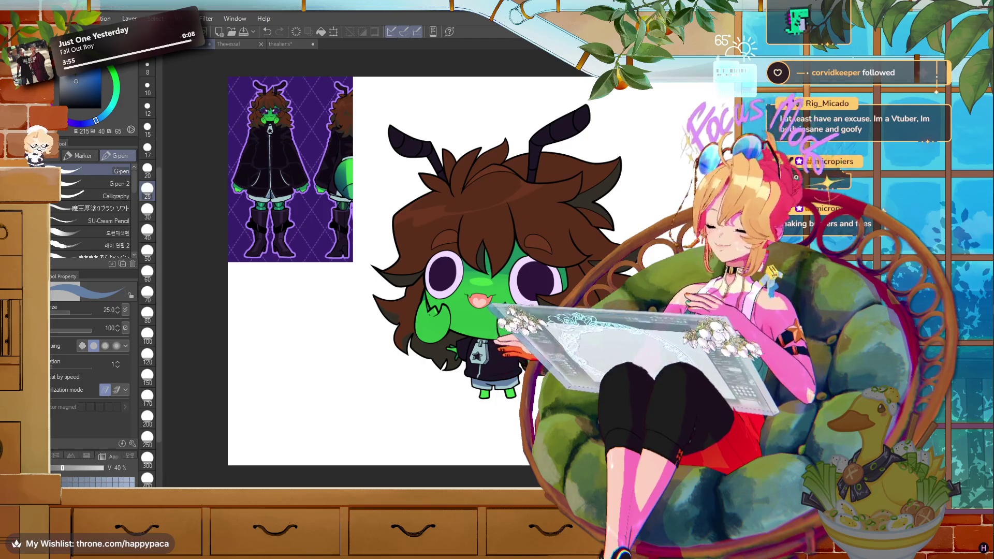
pyautogui.scroll(1, 637, 135)
pyautogui.scroll(1, 637, 134)
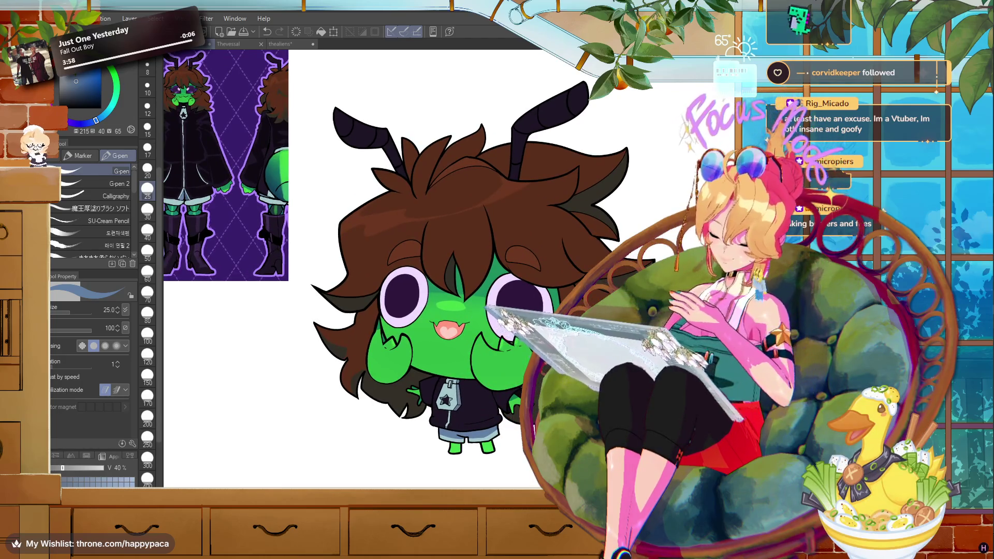
pyautogui.scroll(-2, 441, 259)
pyautogui.scroll(1, 440, 259)
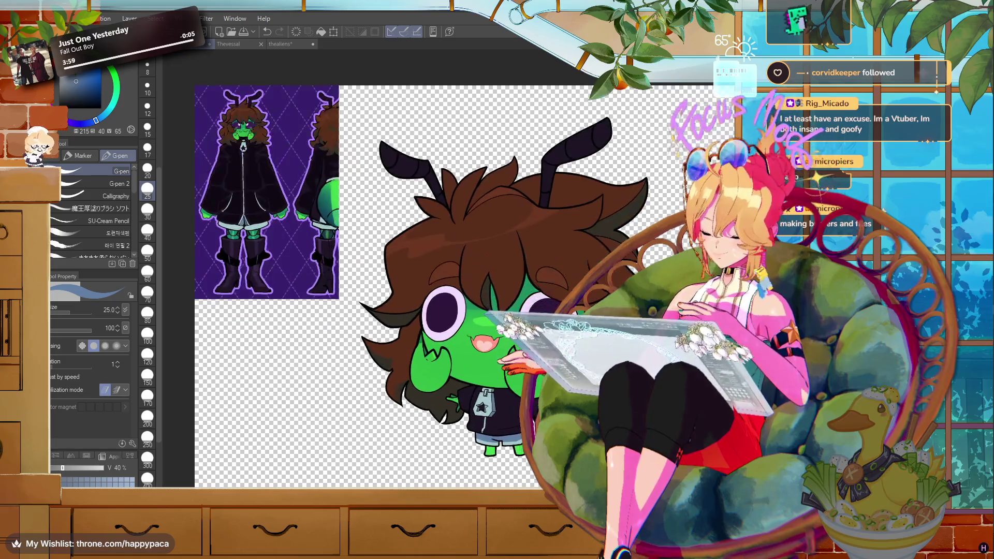
pyautogui.scroll(1, 498, 355)
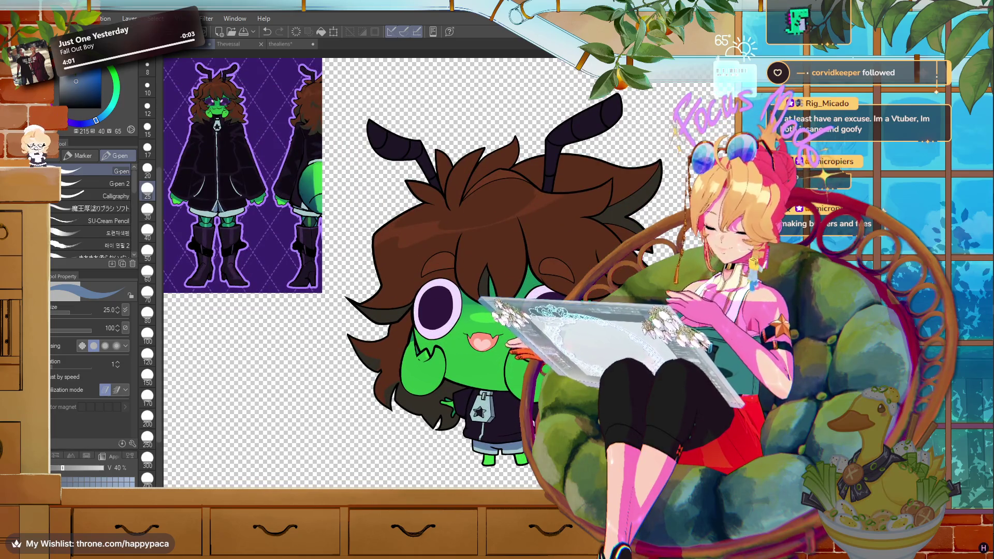
pyautogui.scroll(-2, 497, 311)
pyautogui.scroll(1, 497, 311)
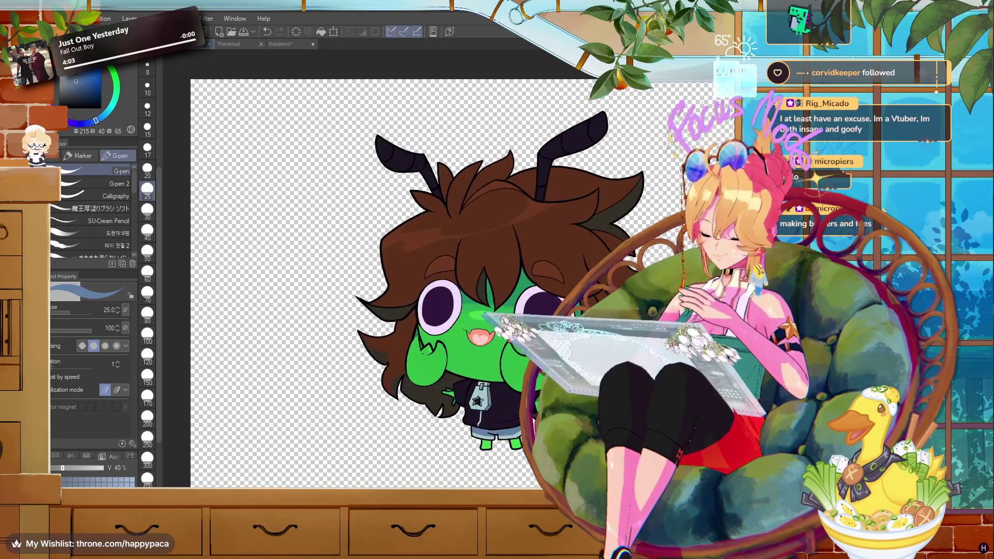
pyautogui.press('super+e')
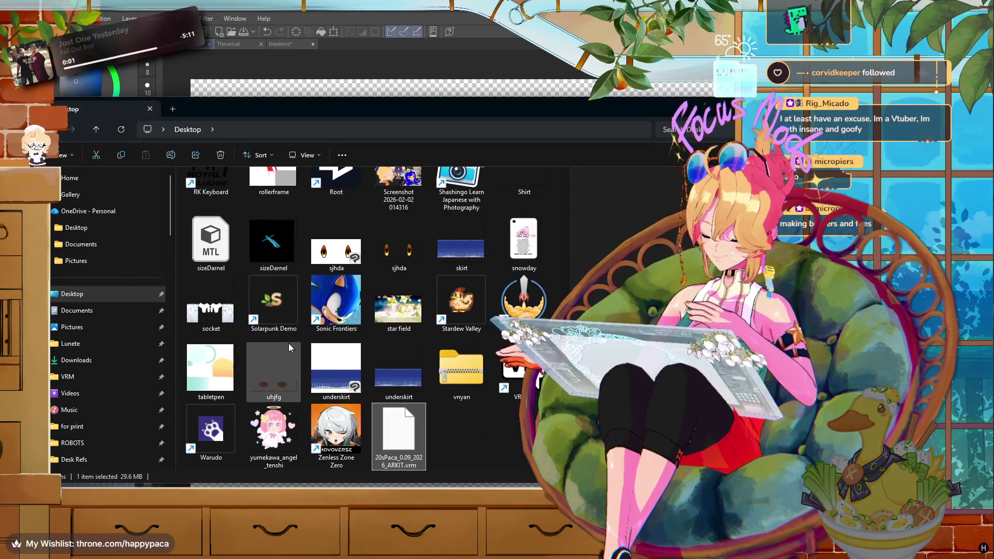
# - Browse the images in the Documents > Lunete folder
pyautogui.click(85, 245)
pyautogui.click(71, 344)
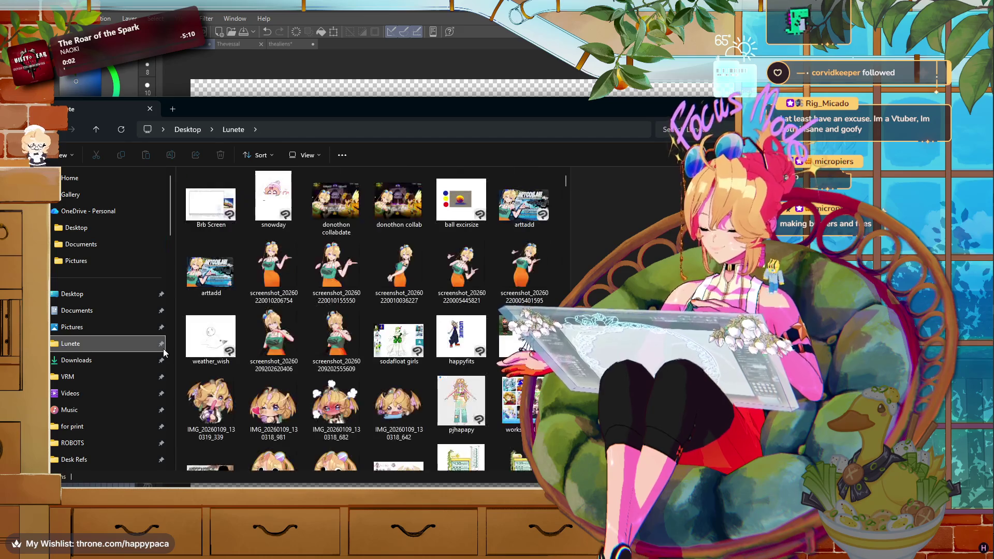
pyautogui.scroll(-3, 368, 399)
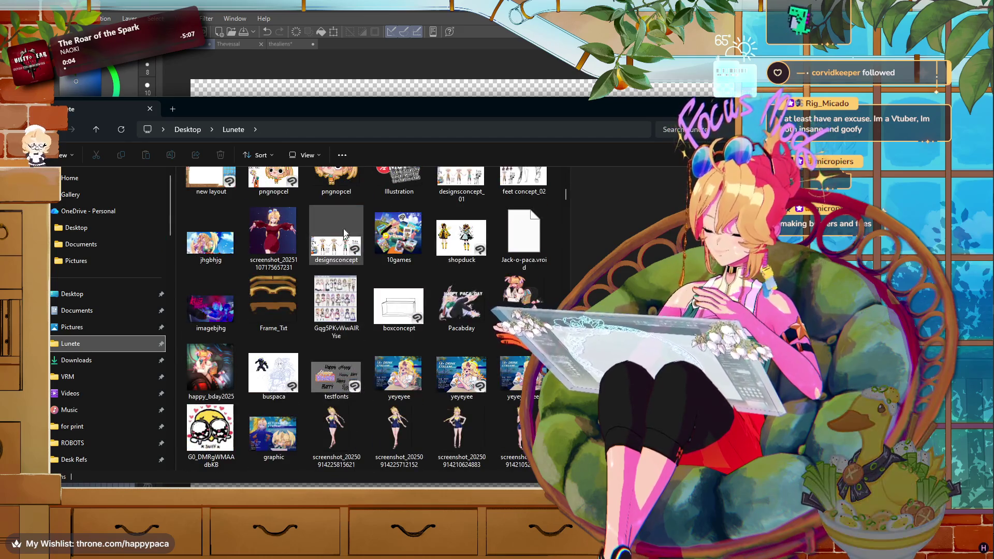
pyautogui.scroll(1, 339, 190)
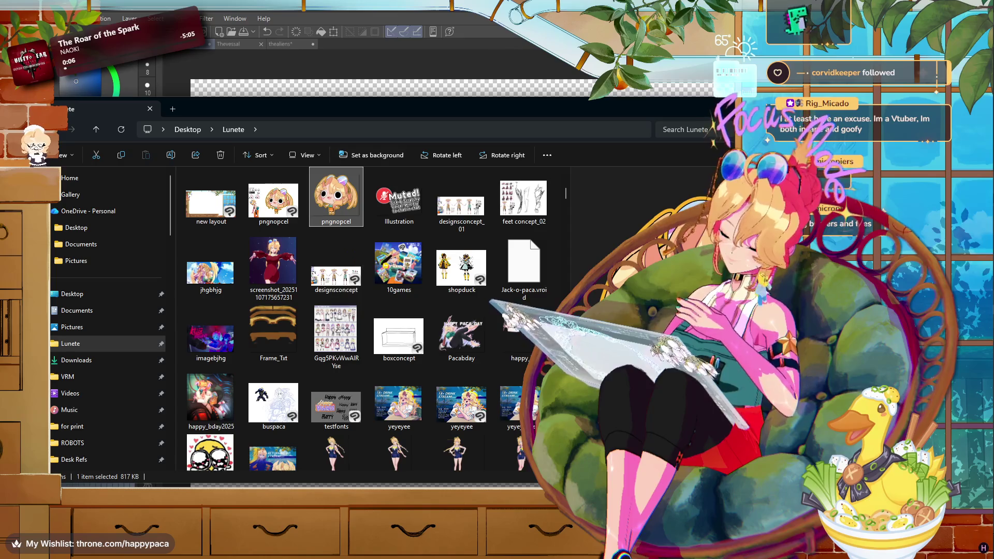
# - Return to the chibi drawing and pick dark brown as the drawing colour
pyautogui.hotkey('alt', 'Tab')
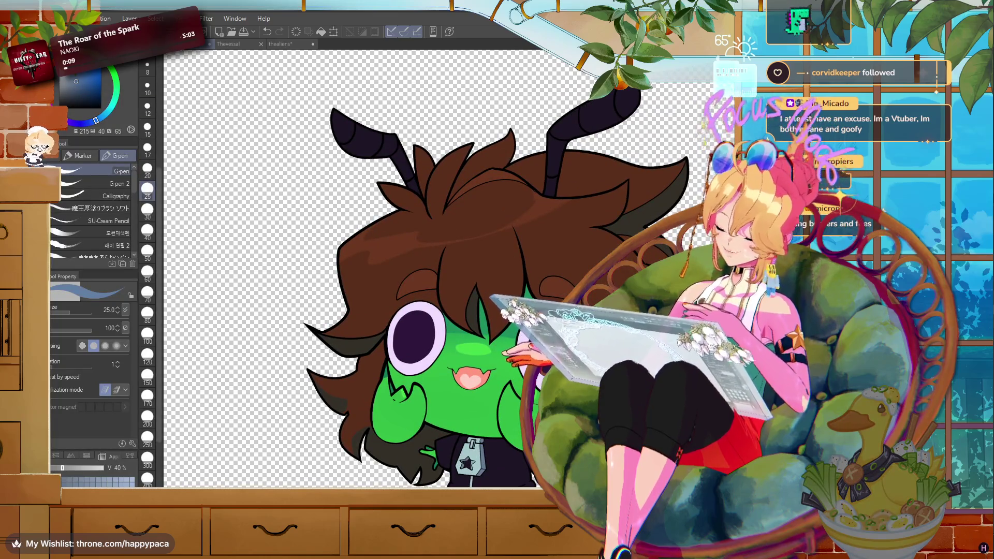
pyautogui.hotkey('alt', 'Tab')
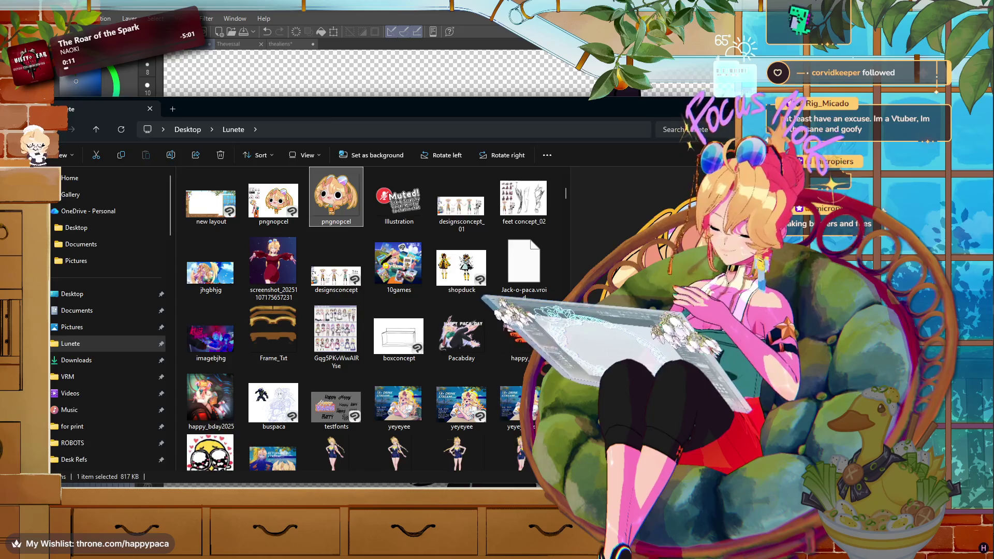
pyautogui.hotkey('alt', 'Tab')
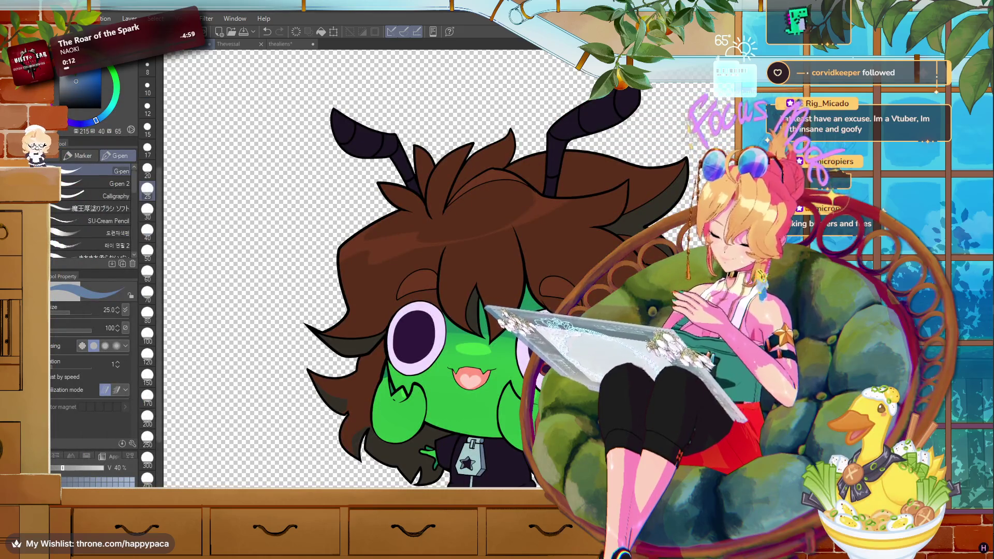
pyautogui.click(97, 94)
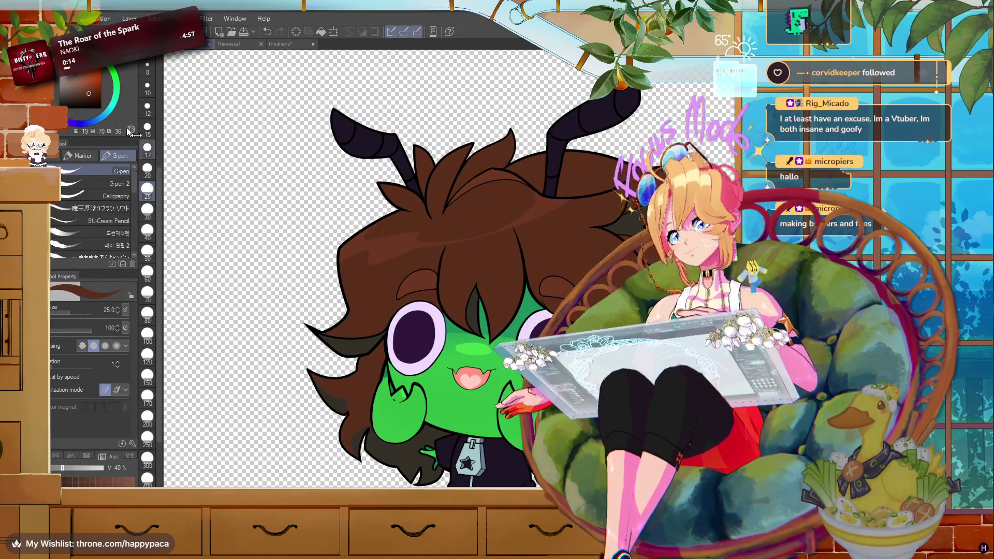
# - Set brush size 50 with a slightly darker brown, reframe the character, and choose Lasso
pyautogui.click(90, 102)
pyautogui.click(148, 251)
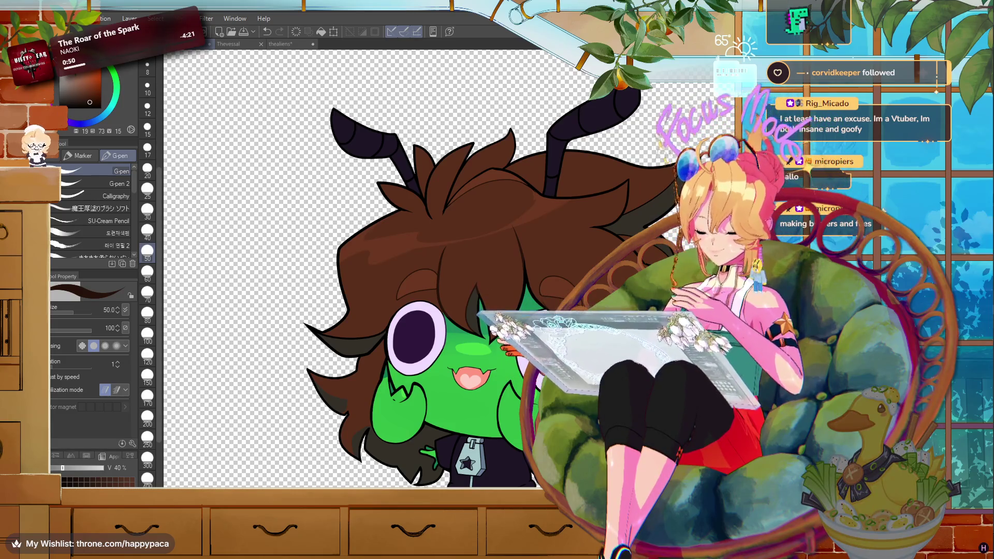
pyautogui.scroll(2, 430, 269)
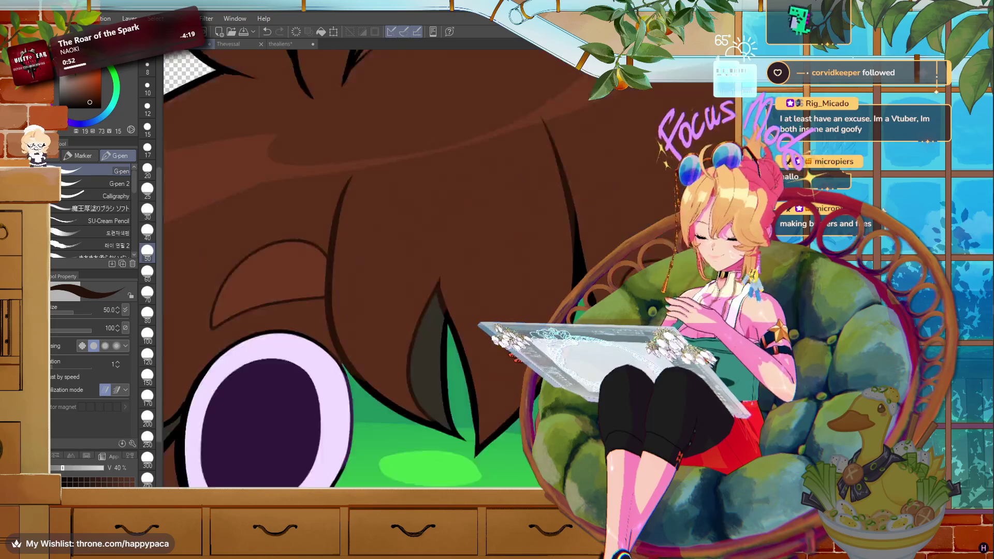
pyautogui.scroll(-5, 430, 269)
pyautogui.scroll(2, 430, 290)
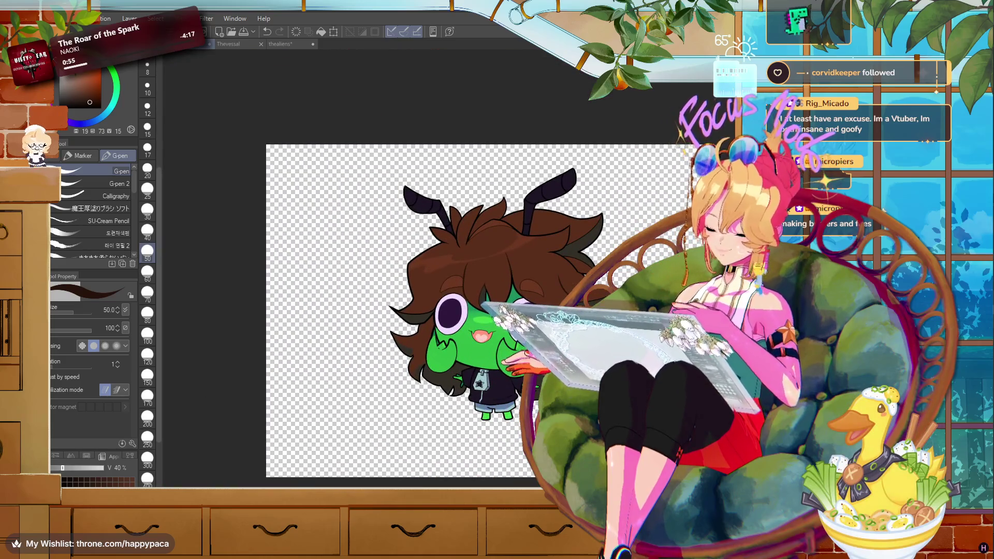
pyautogui.scroll(1, 699, 270)
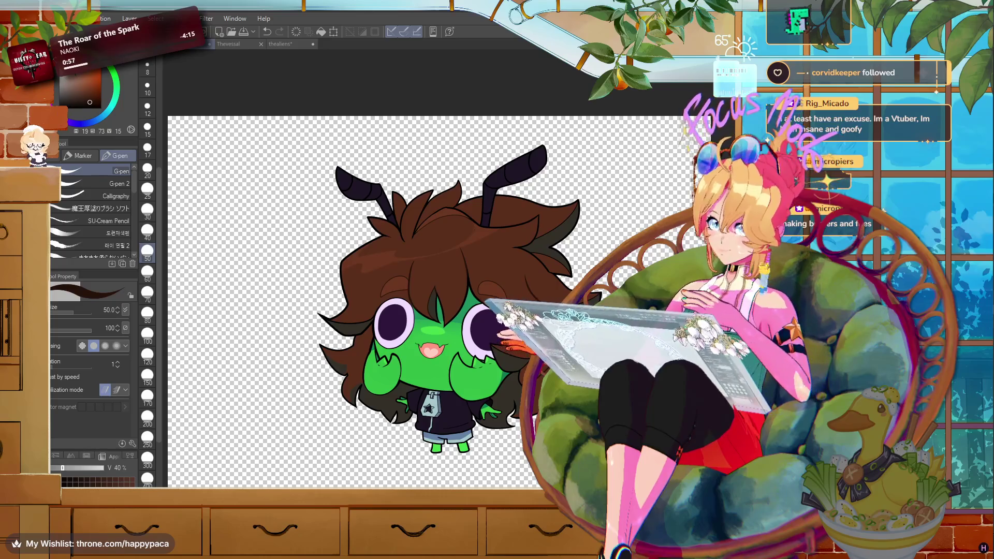
pyautogui.moveTo(430, 270); pyautogui.dragTo(498, 248)
pyautogui.press('m')
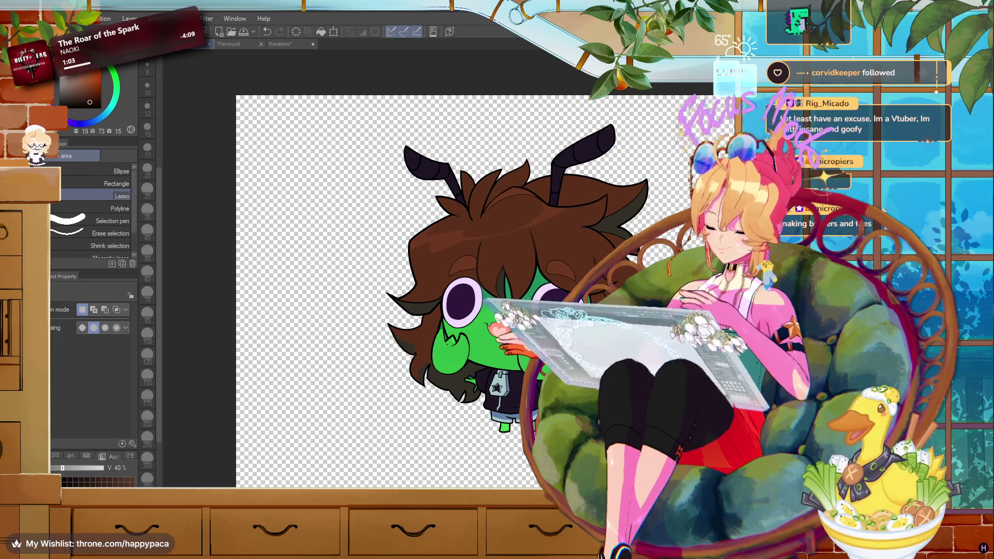
# - Zoom in on the character's eyes and switch to the Fill tool
pyautogui.scroll(2, 536, 397)
pyautogui.scroll(2, 535, 397)
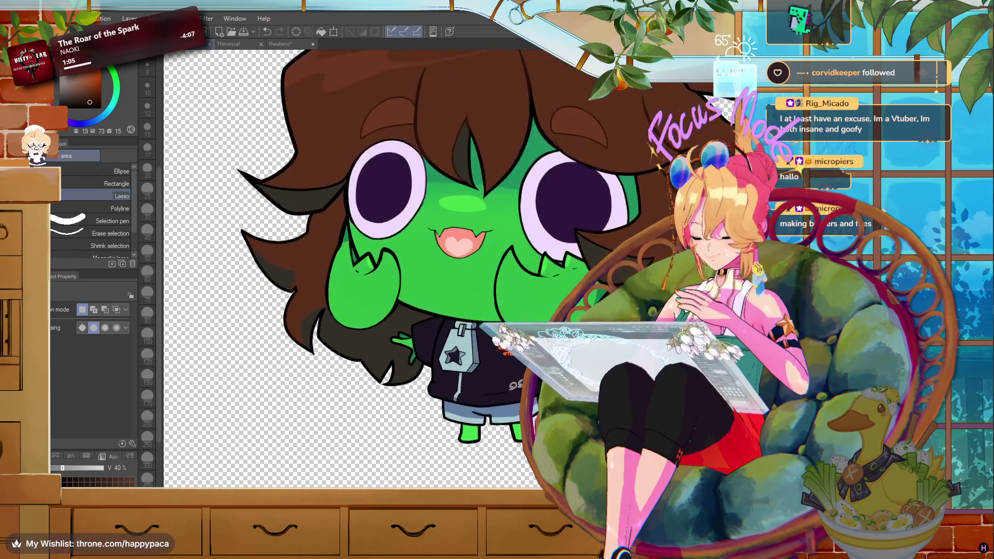
pyautogui.scroll(1, 536, 398)
pyautogui.scroll(-2, 570, 394)
pyautogui.scroll(-2, 569, 393)
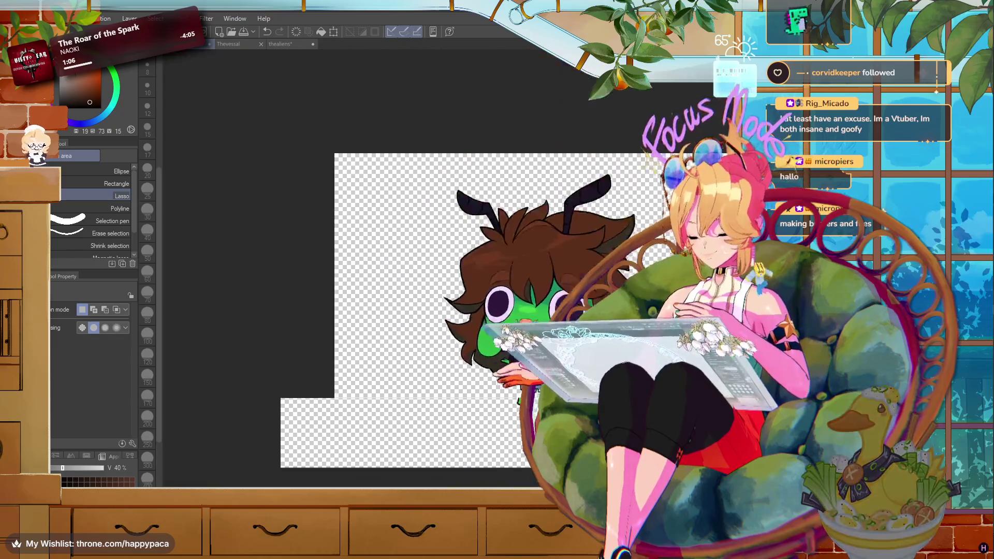
pyautogui.scroll(-1, 570, 394)
pyautogui.hotkey('alt', 'e')
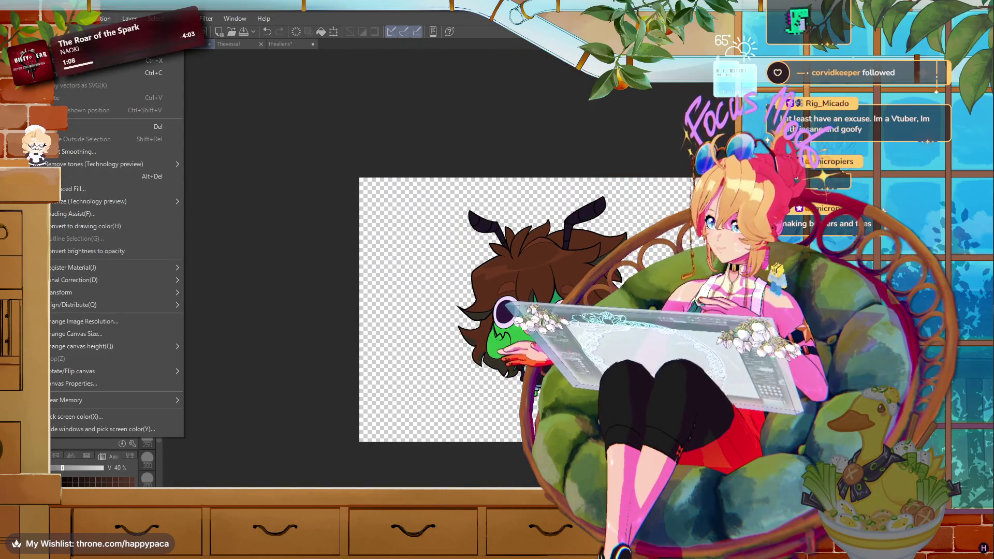
pyautogui.press('Escape')
pyautogui.scroll(1, 698, 355)
pyautogui.scroll(1, 698, 355)
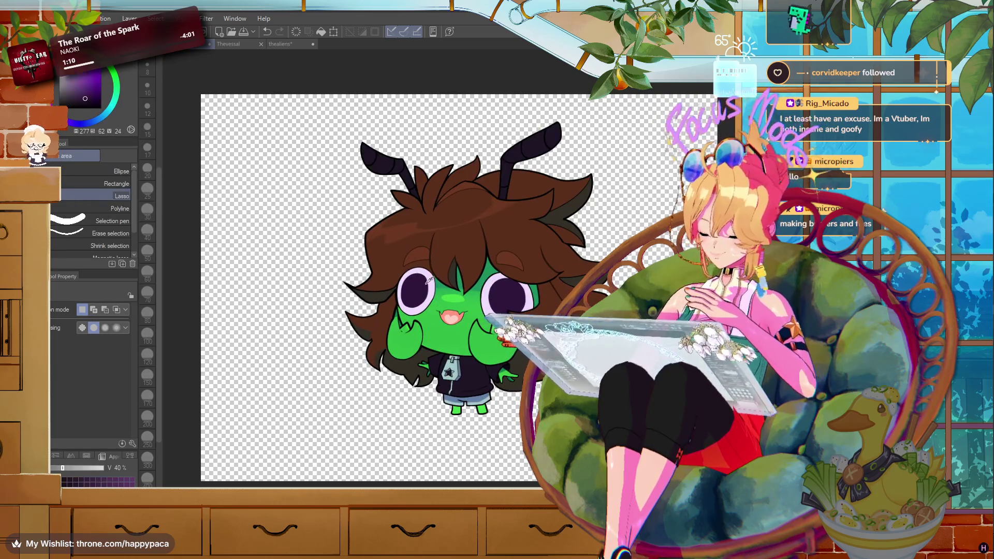
pyautogui.press('g')
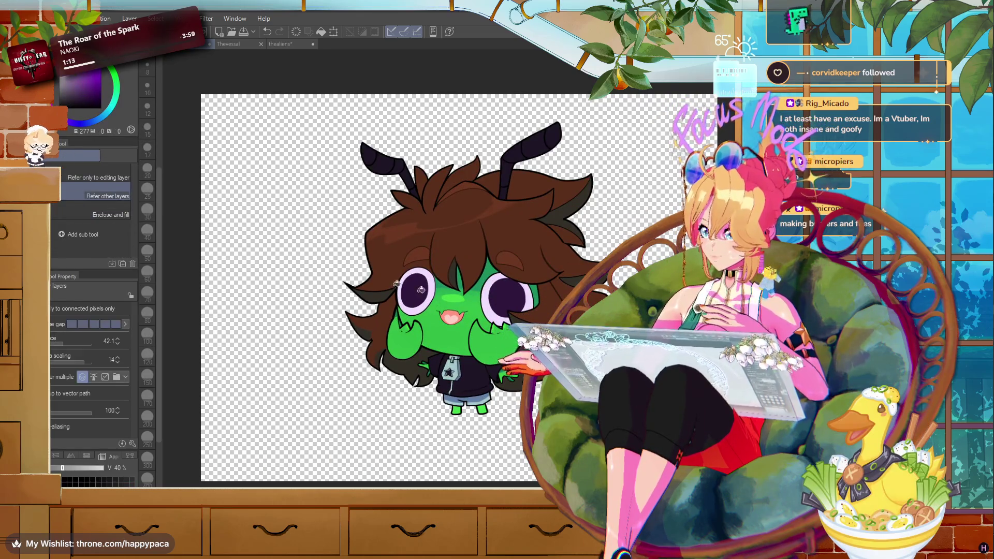
pyautogui.scroll(1, 456, 290)
pyautogui.scroll(1, 446, 287)
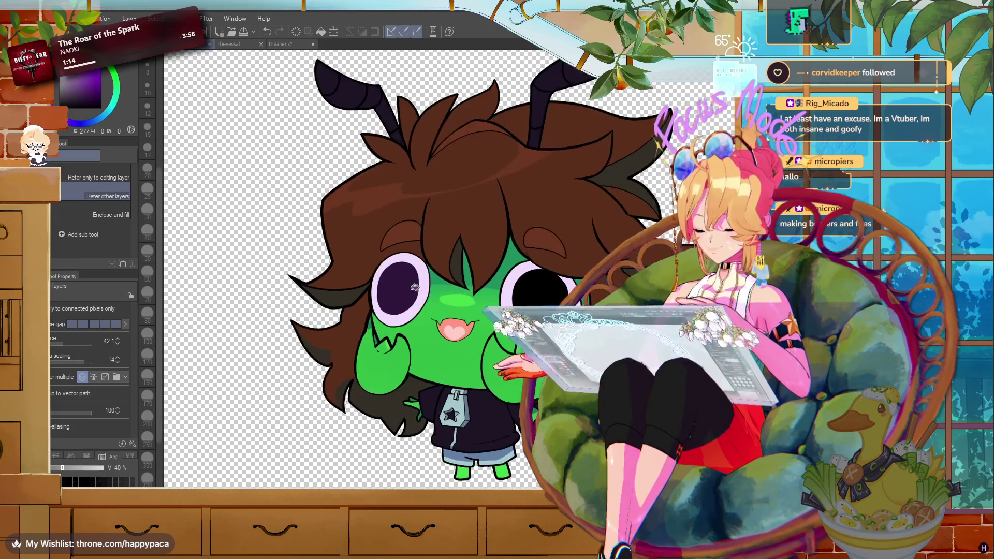
# - Paint the left pupil solid black with the G-pen, then choose Rectangle selection
pyautogui.press('p')
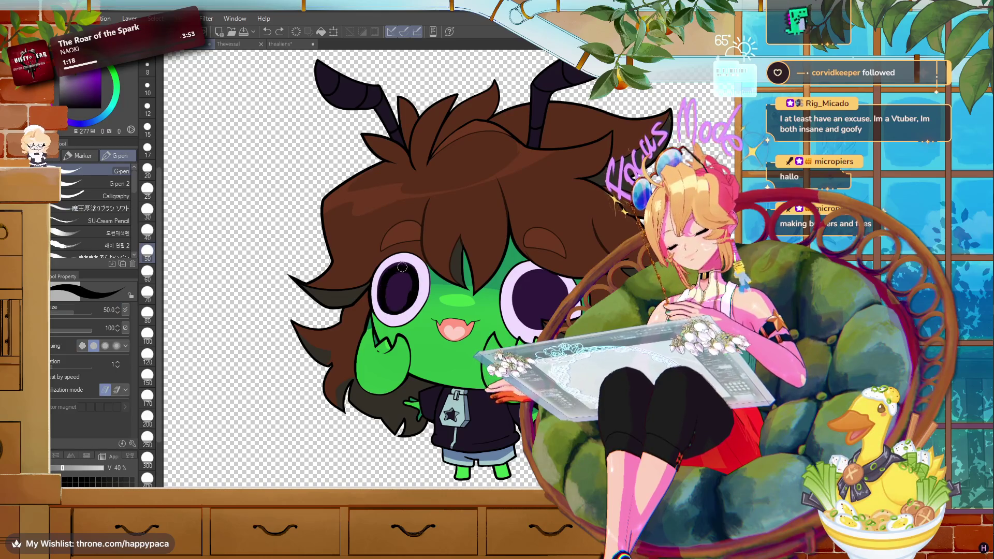
pyautogui.moveTo(385, 299); pyautogui.dragTo(399, 285)
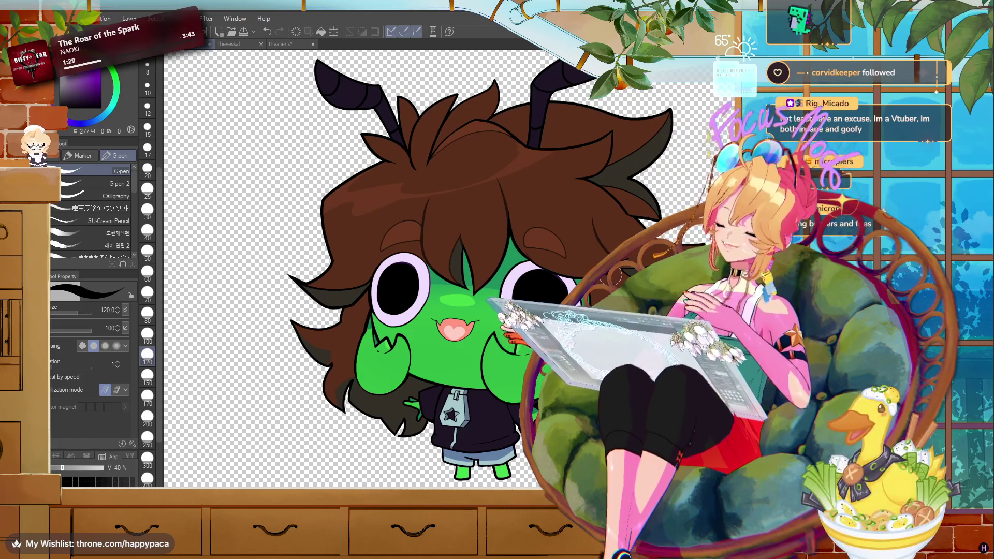
pyautogui.scroll(-1, 556, 281)
pyautogui.scroll(-1, 544, 287)
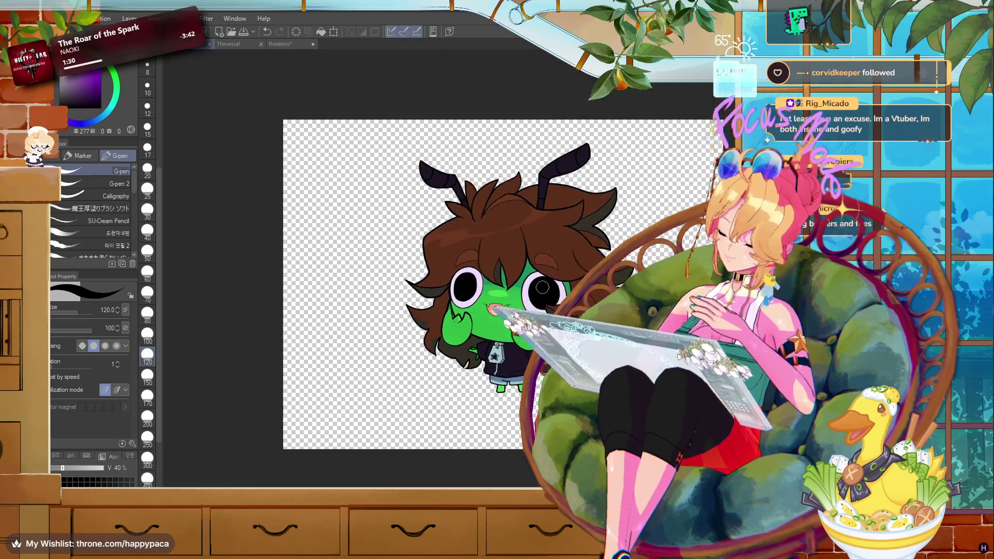
pyautogui.scroll(1, 543, 287)
pyautogui.scroll(-1, 543, 287)
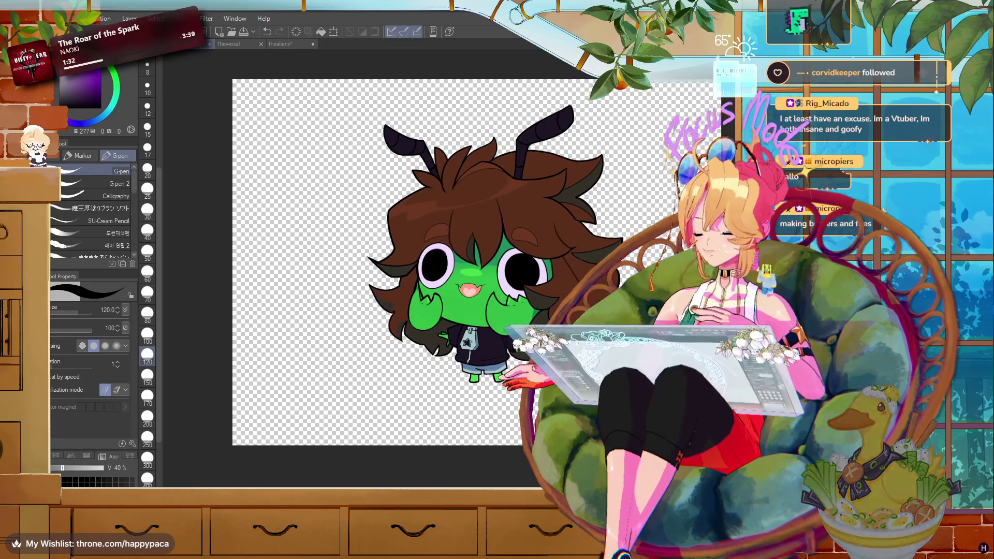
pyautogui.press('m')
pyautogui.click(116, 184)
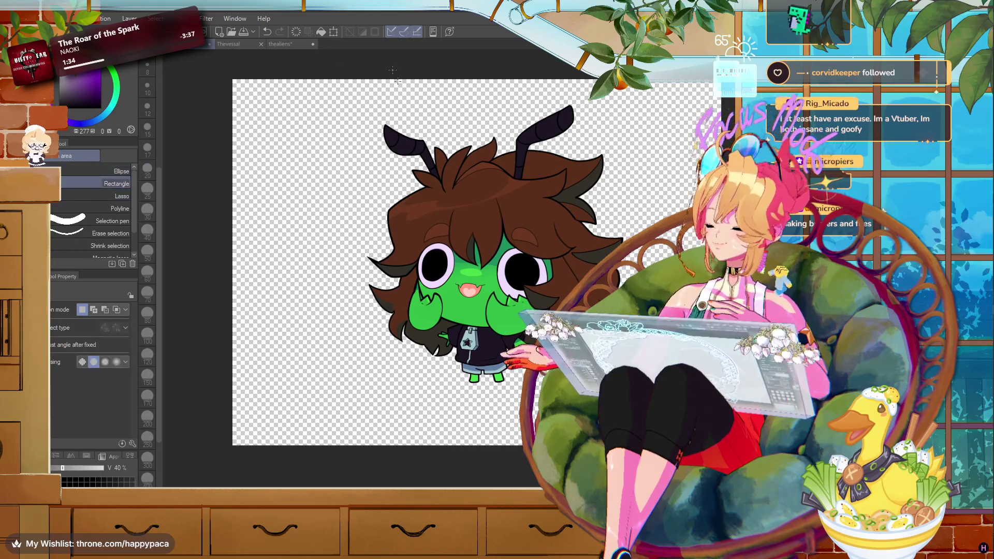
# - Select a rectangle around the chibi and crop the canvas to 8.47 x 8.41 inches
pyautogui.moveTo(319, 95); pyautogui.dragTo(671, 400)
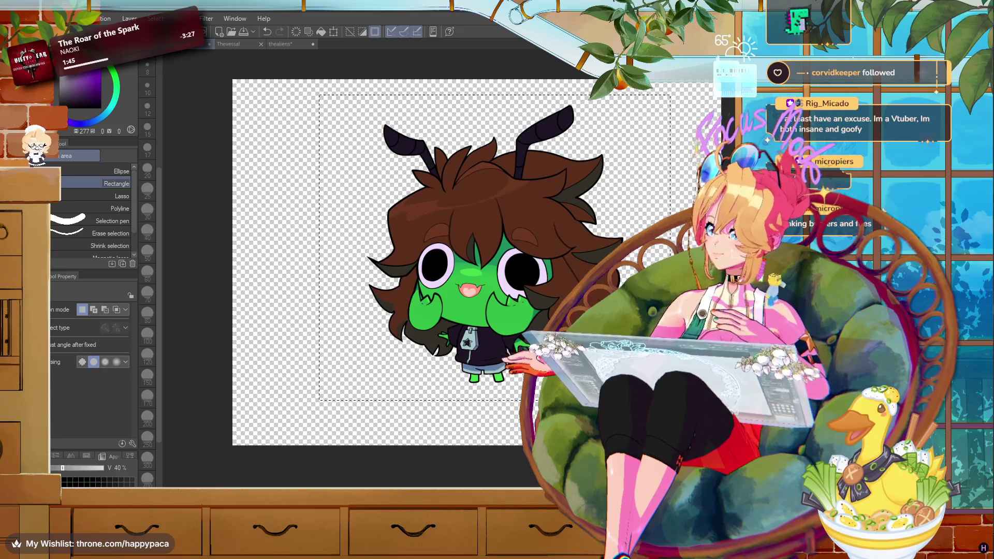
pyautogui.click(78, 19)
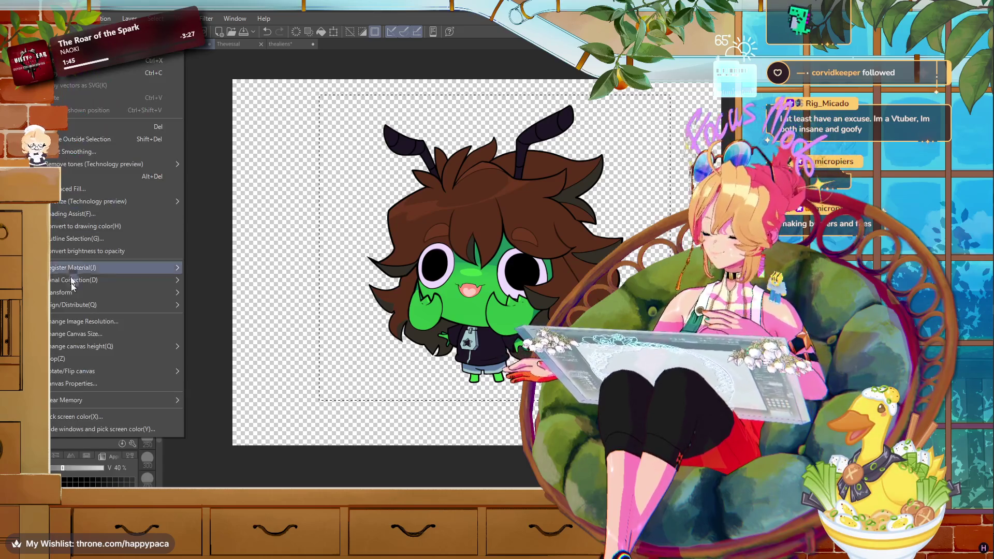
pyautogui.click(72, 334)
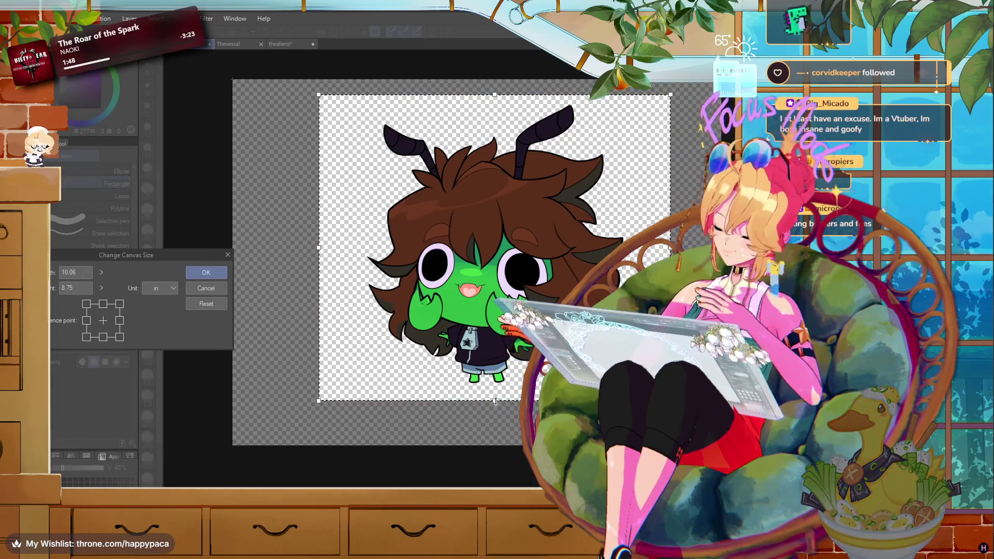
pyautogui.moveTo(653, 242); pyautogui.dragTo(649, 241)
pyautogui.moveTo(319, 242); pyautogui.dragTo(352, 242)
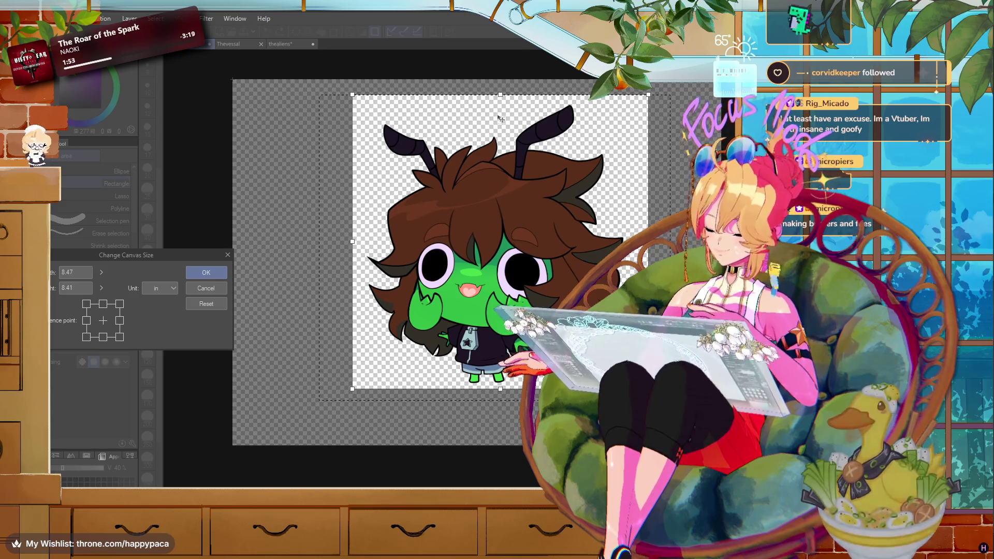
pyautogui.press('Return')
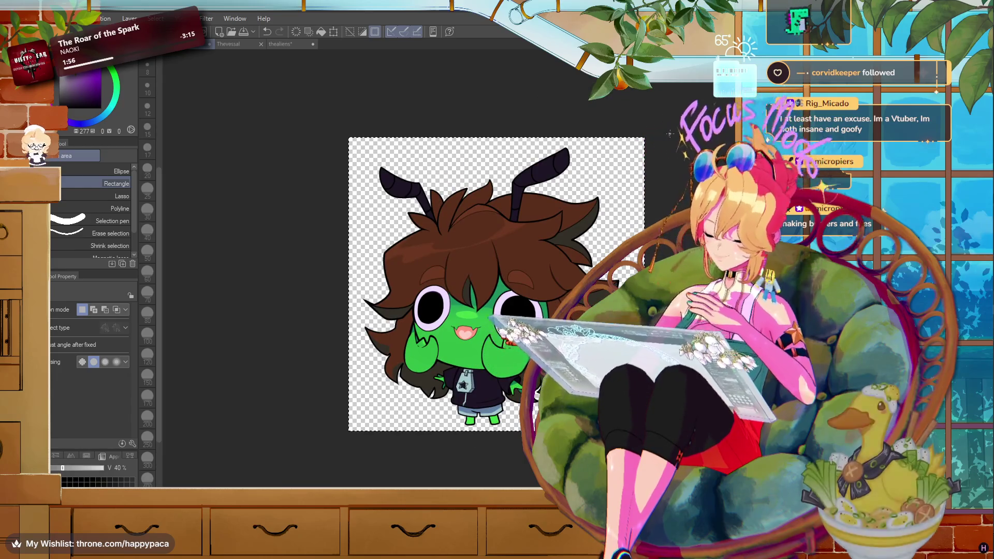
# - Sample the face green, eye lavender and reference purple, then remove the pasted purple reference
pyautogui.scroll(2, 496, 125)
pyautogui.scroll(1, 496, 125)
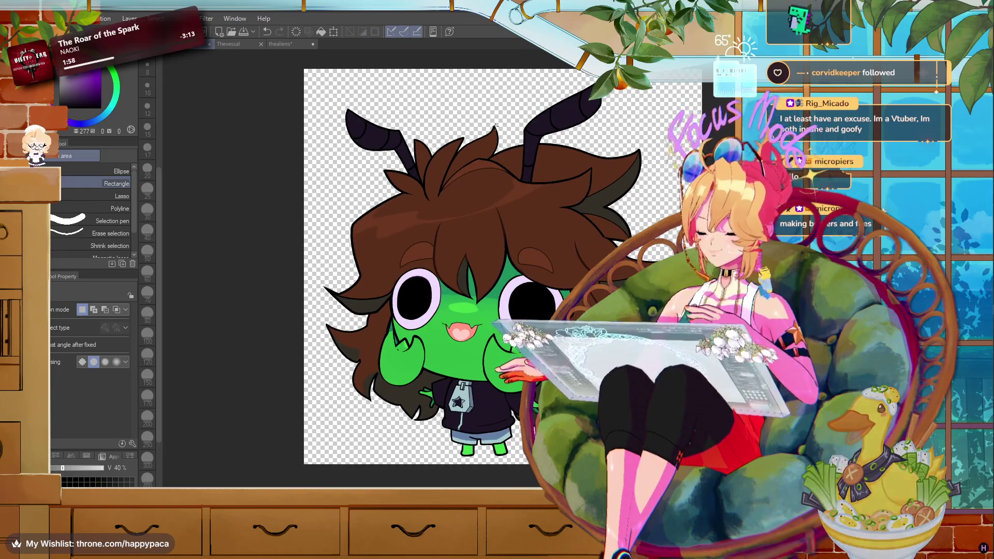
pyautogui.scroll(-1, 496, 126)
pyautogui.scroll(1, 495, 129)
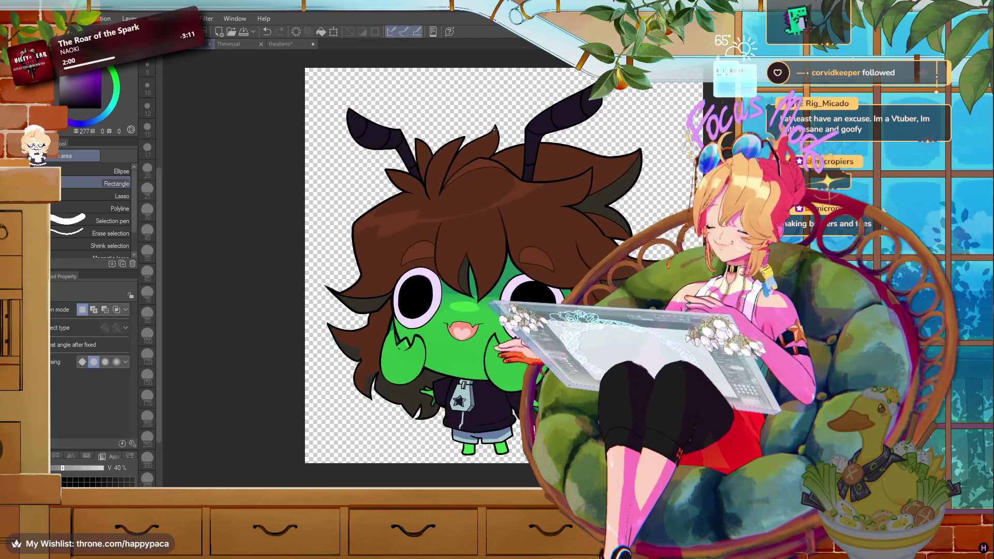
pyautogui.keyDown('alt'); pyautogui.click(505, 296); pyautogui.keyUp('alt')
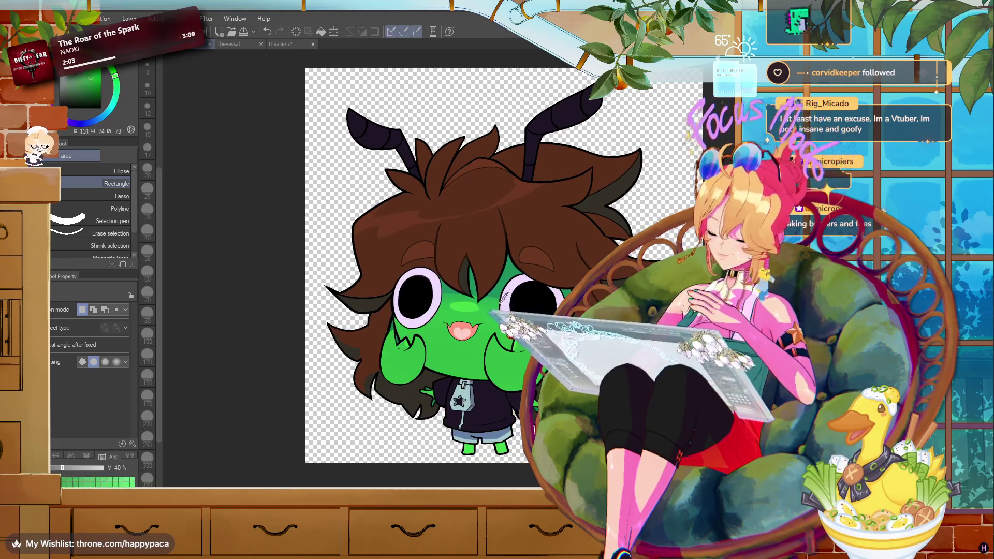
pyautogui.keyDown('alt'); pyautogui.click(505, 296); pyautogui.keyUp('alt')
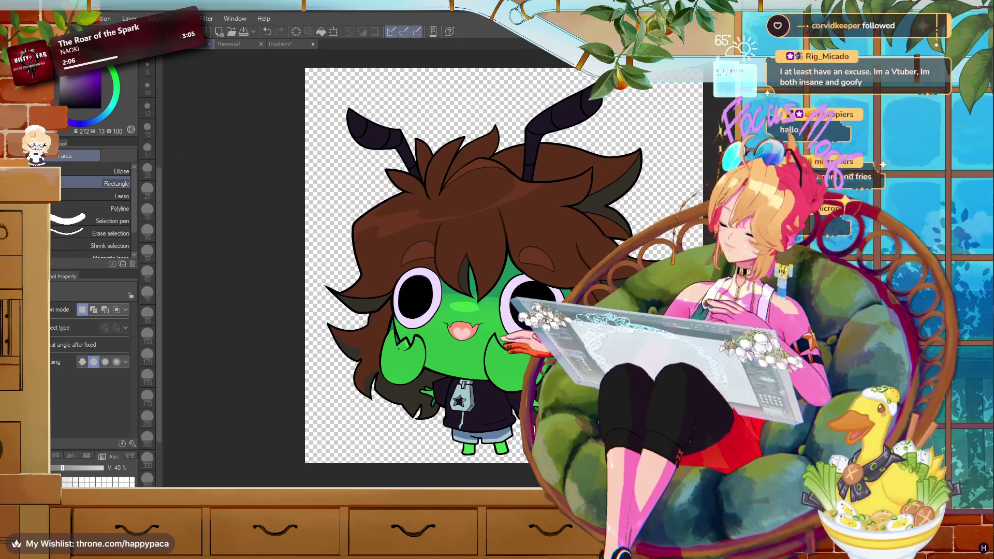
pyautogui.press('k')
pyautogui.hotkey('ctrl', 'v')
pyautogui.scroll(5, 492, 213)
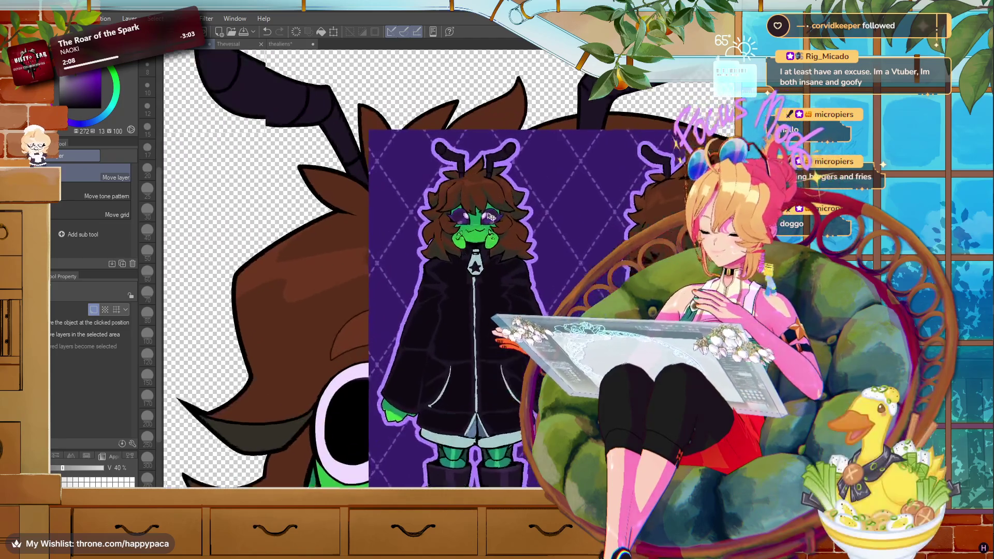
pyautogui.keyDown('alt'); pyautogui.click(468, 214); pyautogui.keyUp('alt')
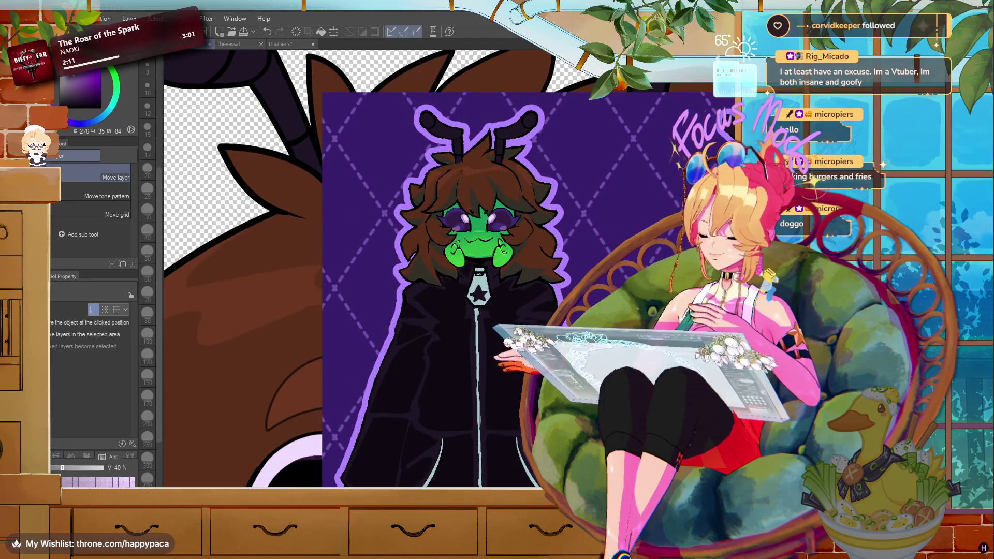
pyautogui.hotkey('ctrl', 'z')
# - Airbrush purple shading over the upper-left ear, then undo it
pyautogui.scroll(-1, 414, 259)
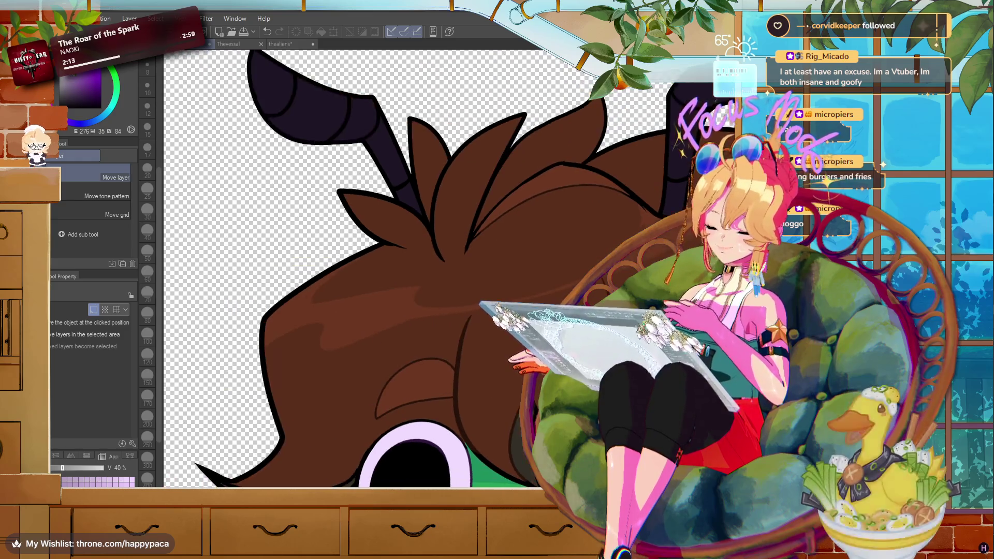
pyautogui.scroll(-3, 691, 339)
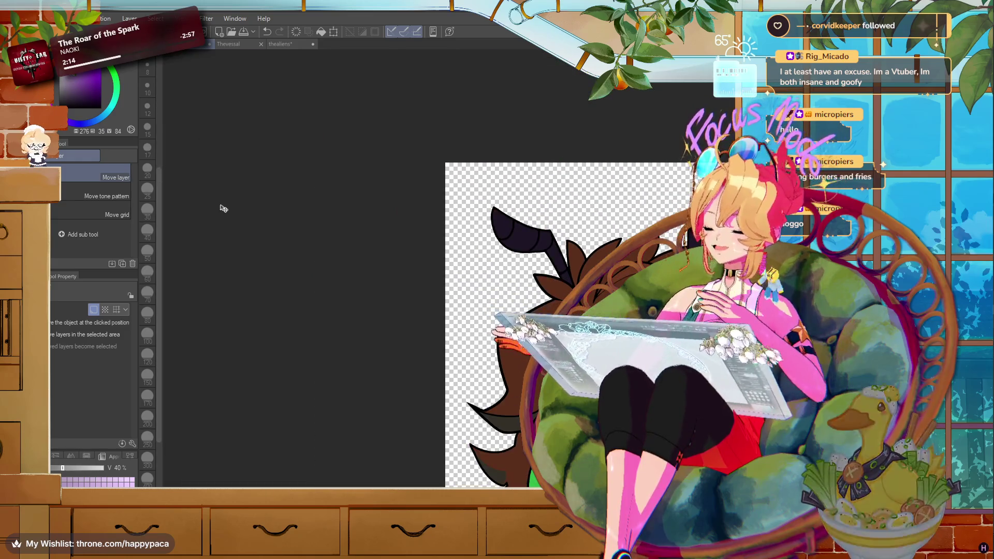
pyautogui.press('b')
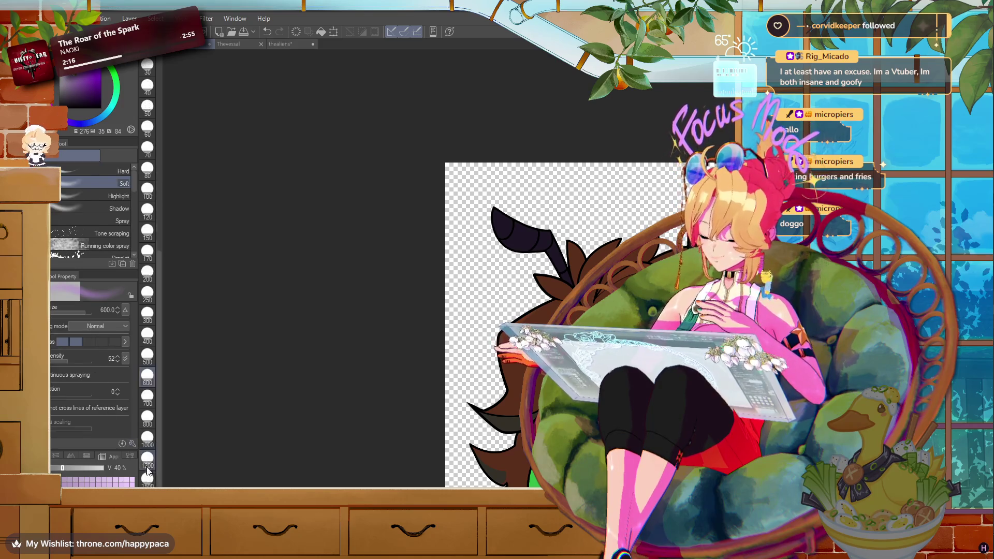
pyautogui.moveTo(511, 178); pyautogui.dragTo(527, 219)
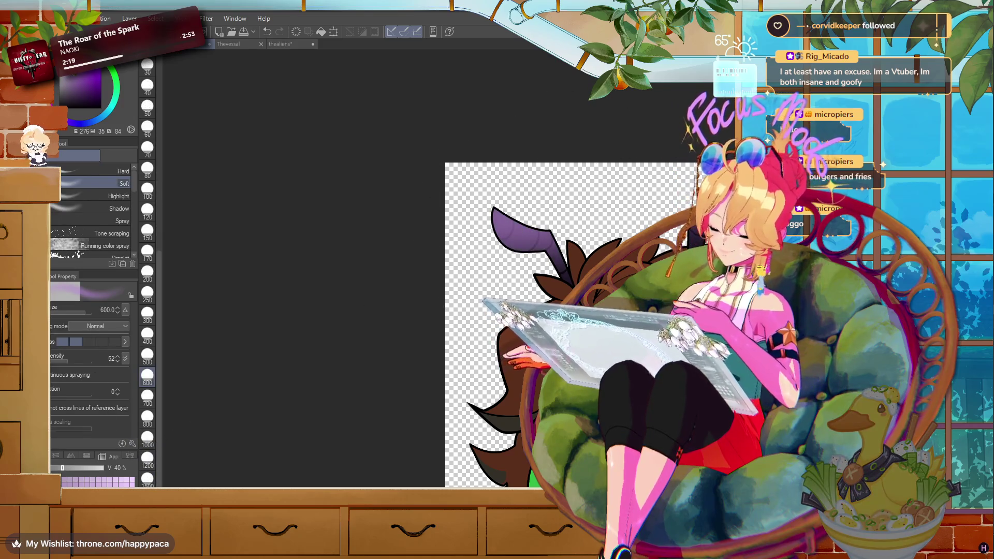
pyautogui.hotkey('ctrl', 'z')
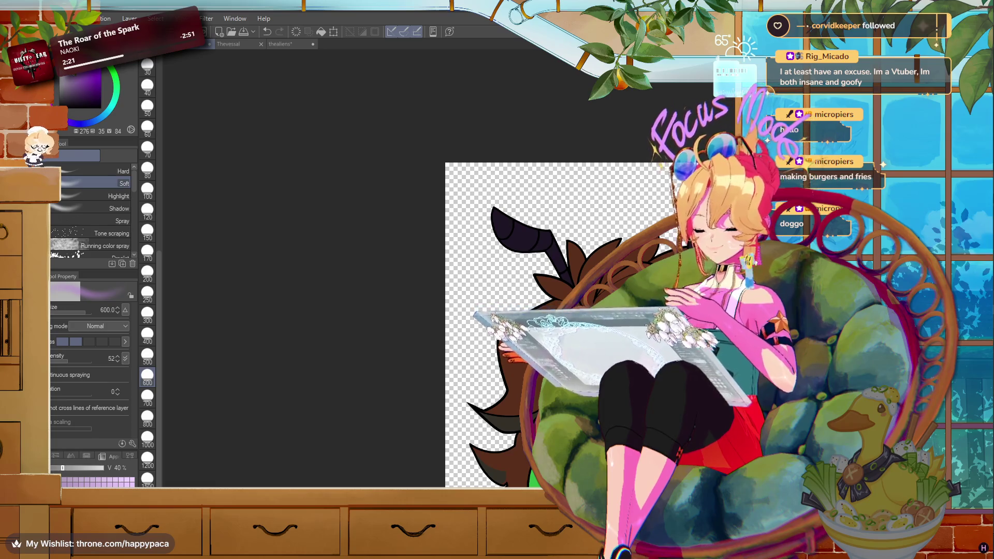
pyautogui.moveTo(477, 186); pyautogui.dragTo(621, 222)
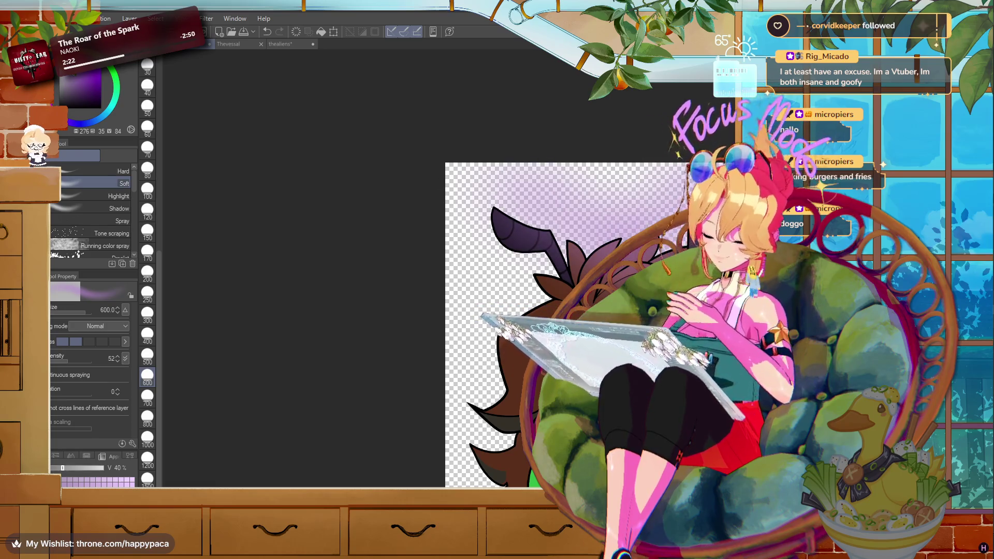
pyautogui.hotkey('ctrl', 'z')
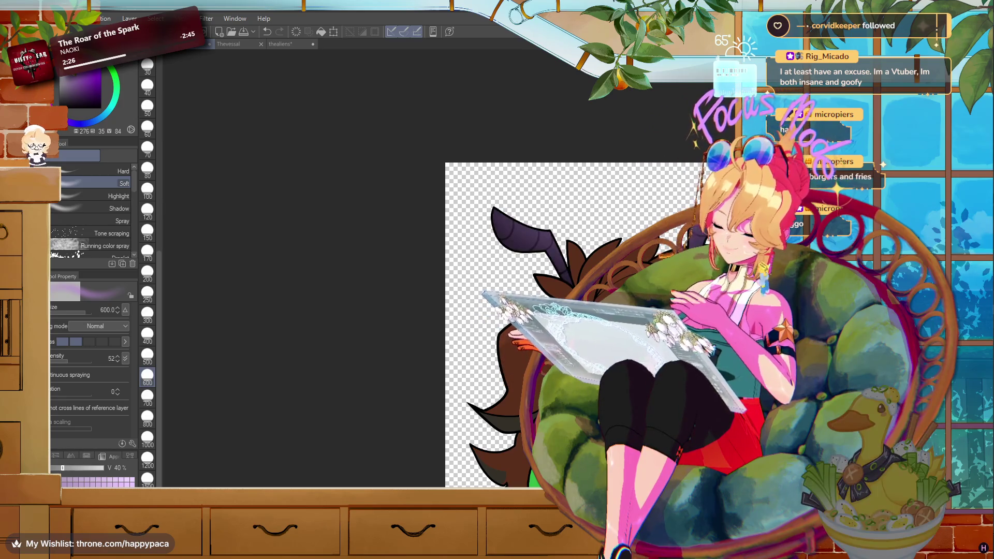
pyautogui.hotkey('ctrl', 'y')
pyautogui.hotkey('ctrl', 'z')
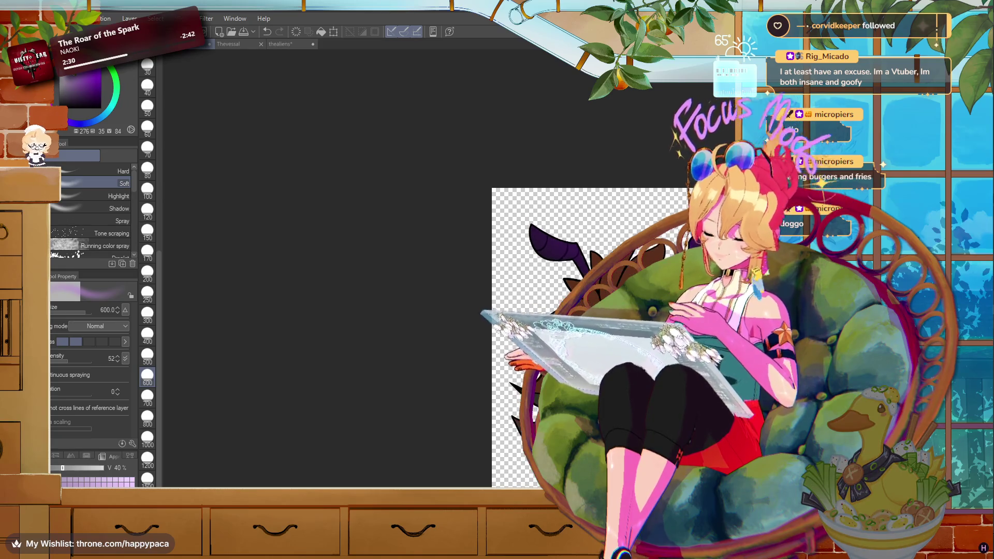
# - Frame the canvas tightly on the face and switch to the Lunete folder in File Explorer
pyautogui.hotkey('ctrl', '-')
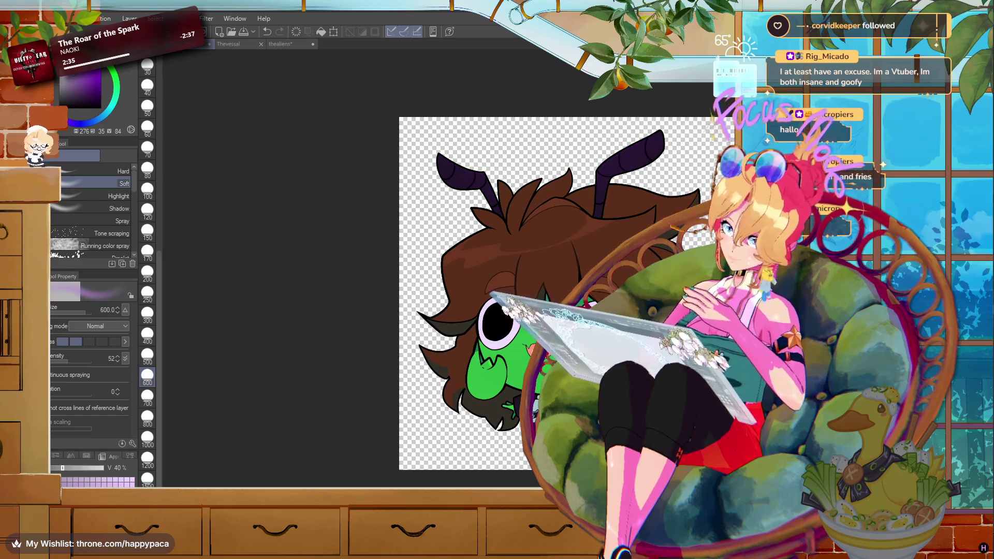
pyautogui.hotkey('ctrl', '-')
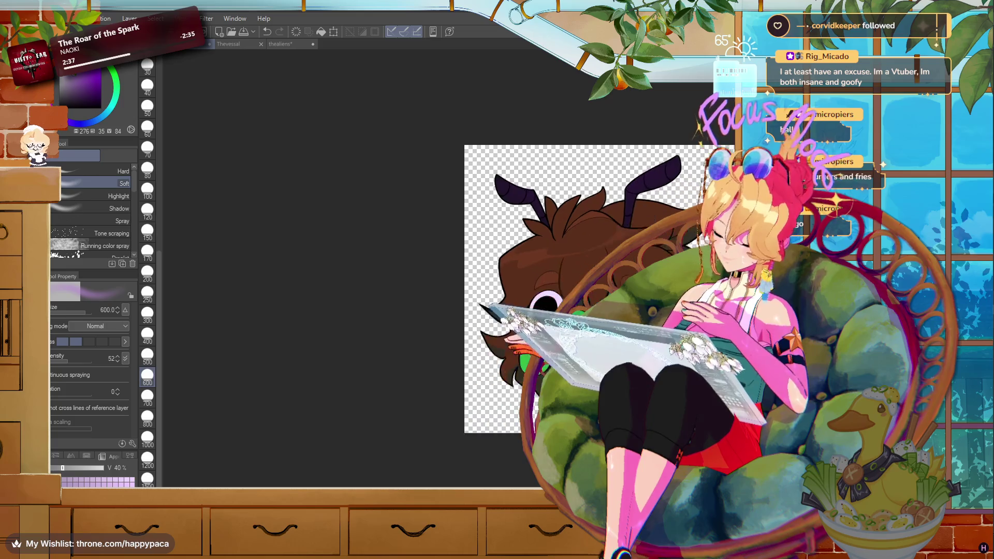
pyautogui.moveTo(518, 290); pyautogui.dragTo(455, 280)
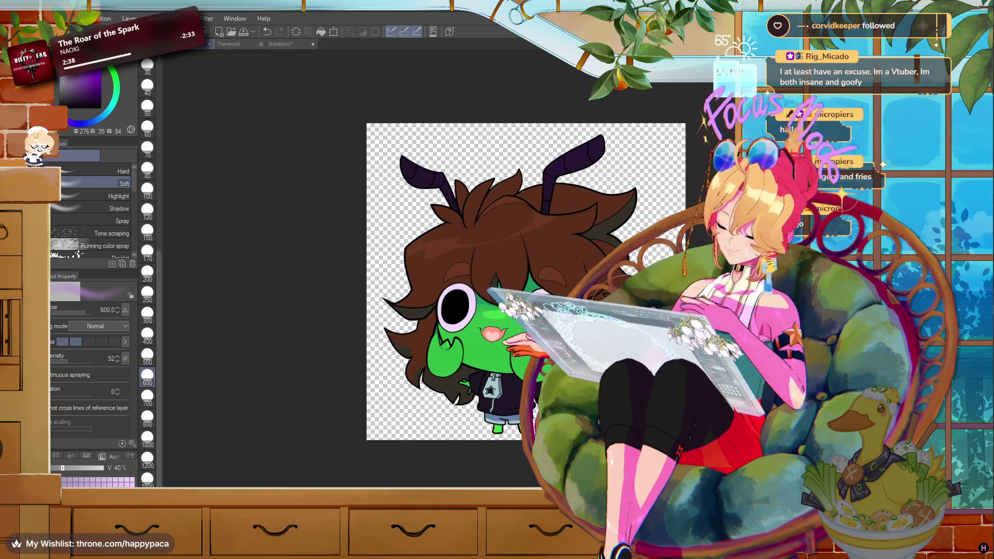
pyautogui.hotkey('ctrl', '+')
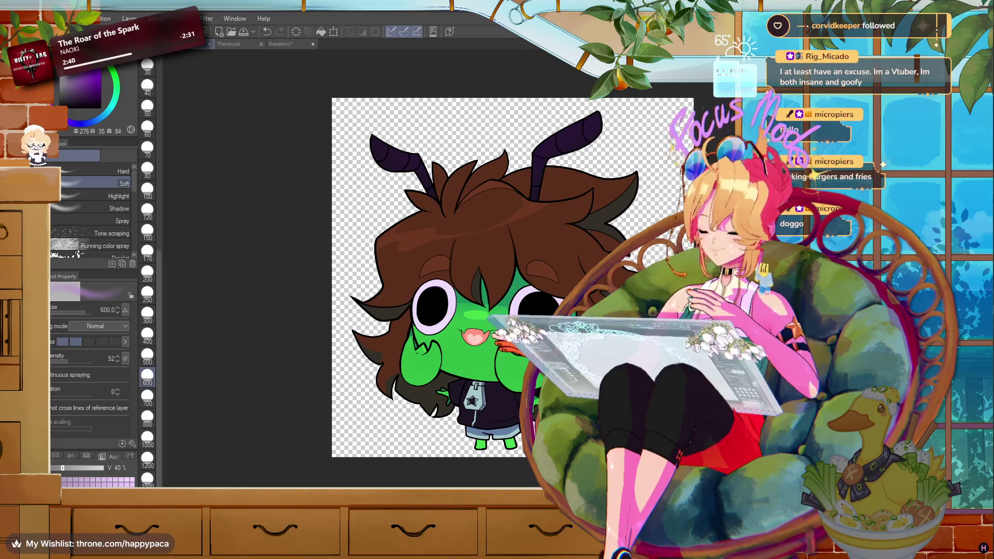
pyautogui.hotkey('alt', 'Tab')
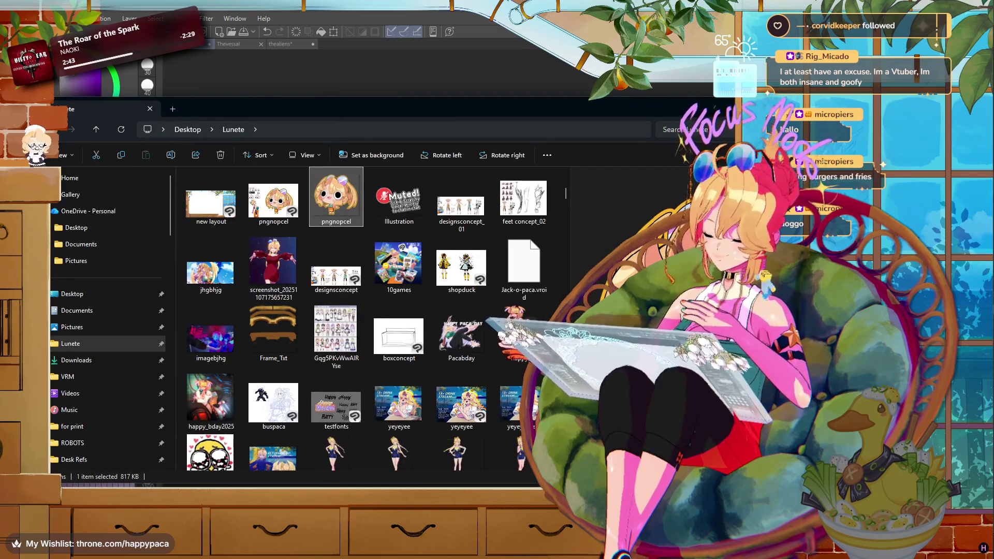
# - Compare against the reference folder, then lasso a first drip outline below the mouth
pyautogui.hotkey('alt', 'Tab')
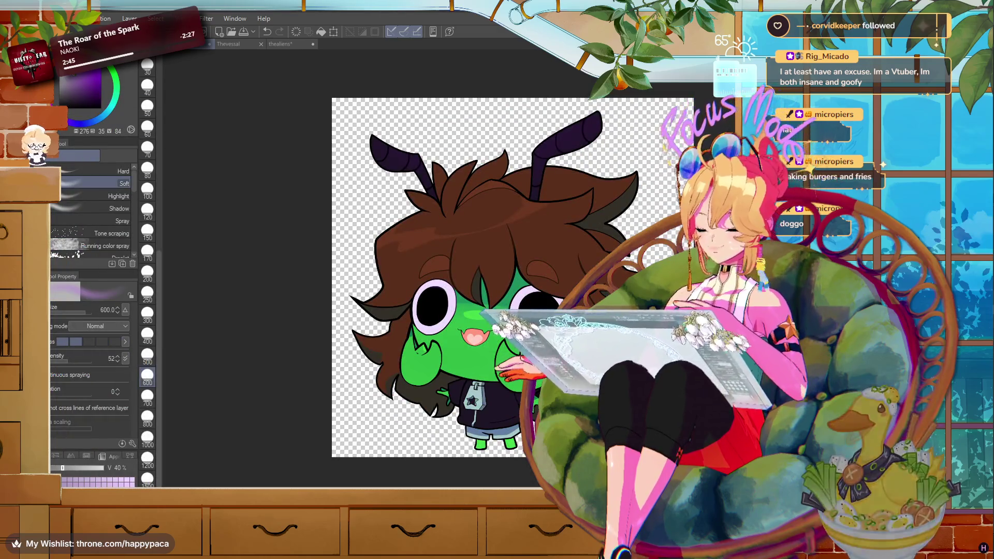
pyautogui.hotkey('alt', 'Tab')
pyautogui.hotkey('alt', 'Tab')
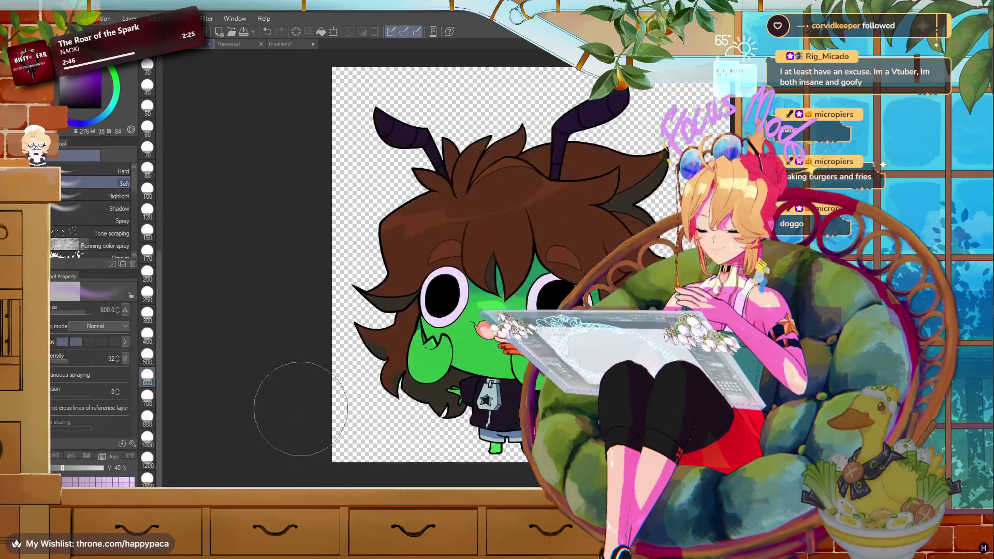
pyautogui.scroll(2, 353, 259)
pyautogui.scroll(2, 352, 259)
pyautogui.scroll(2, 353, 259)
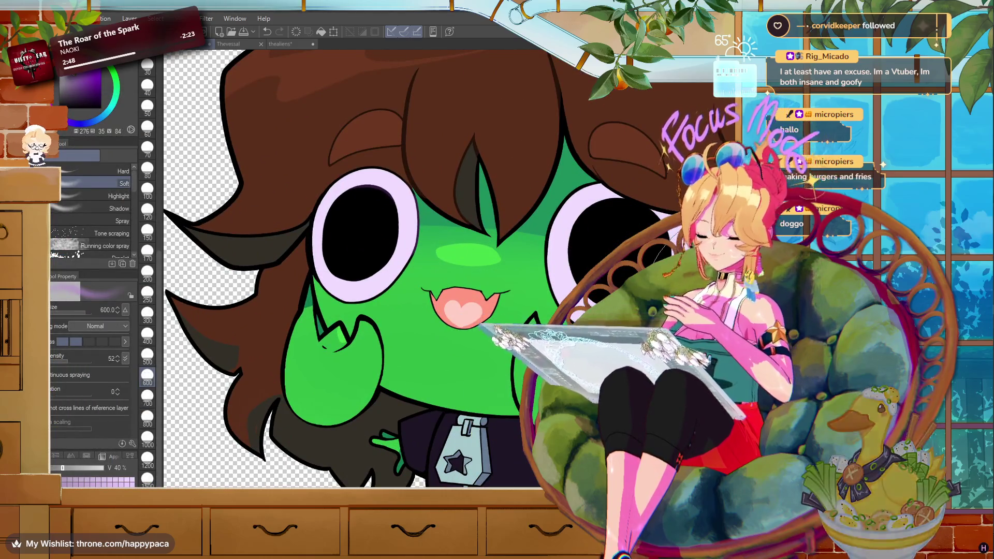
pyautogui.press('m')
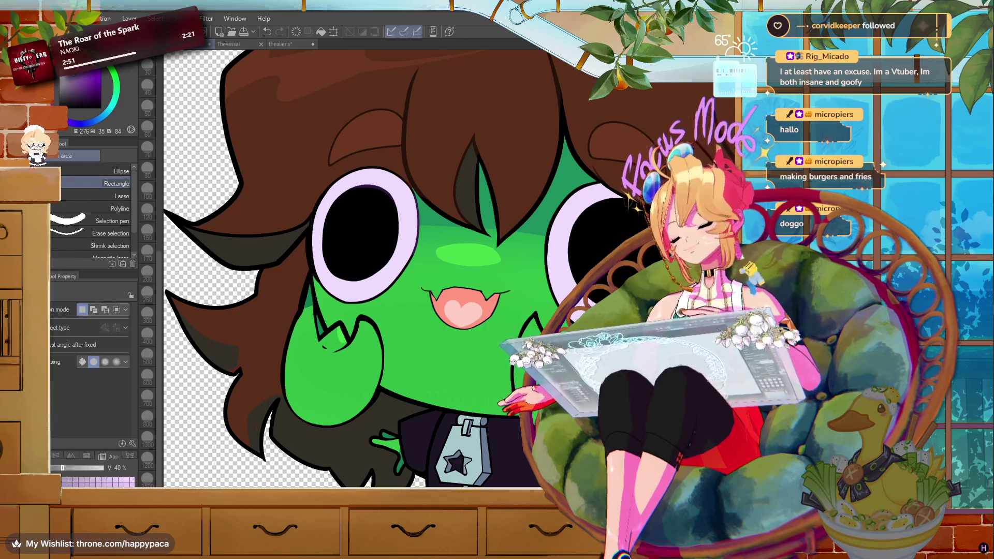
pyautogui.click(119, 196)
pyautogui.moveTo(476, 326); pyautogui.dragTo(486, 324)
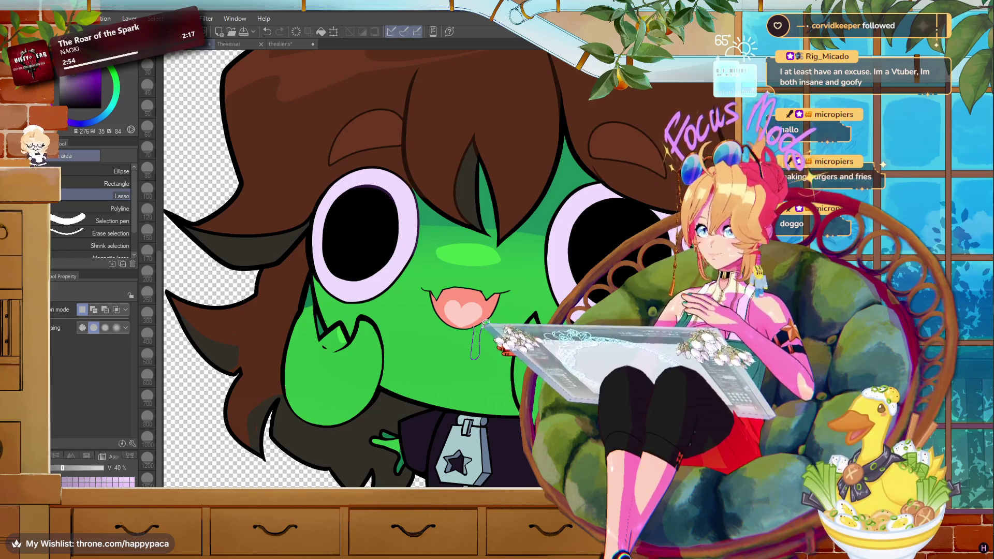
pyautogui.moveTo(489, 315); pyautogui.dragTo(477, 325)
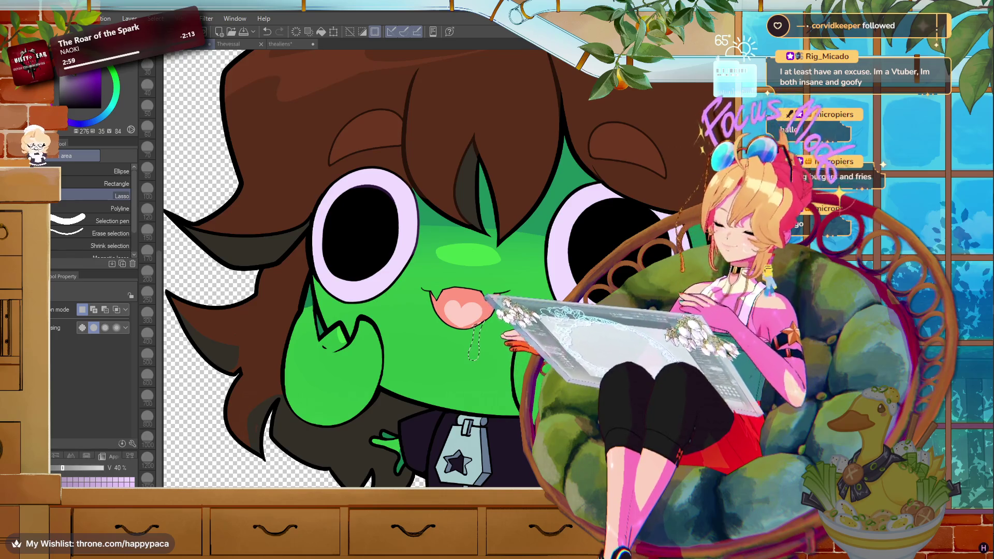
# - Redo the drip selection beside the lower lip, fill it pink, deselect, and ready teal with the pen
pyautogui.scroll(2, 457, 335)
pyautogui.scroll(2, 457, 336)
pyautogui.scroll(2, 457, 335)
pyautogui.scroll(2, 456, 335)
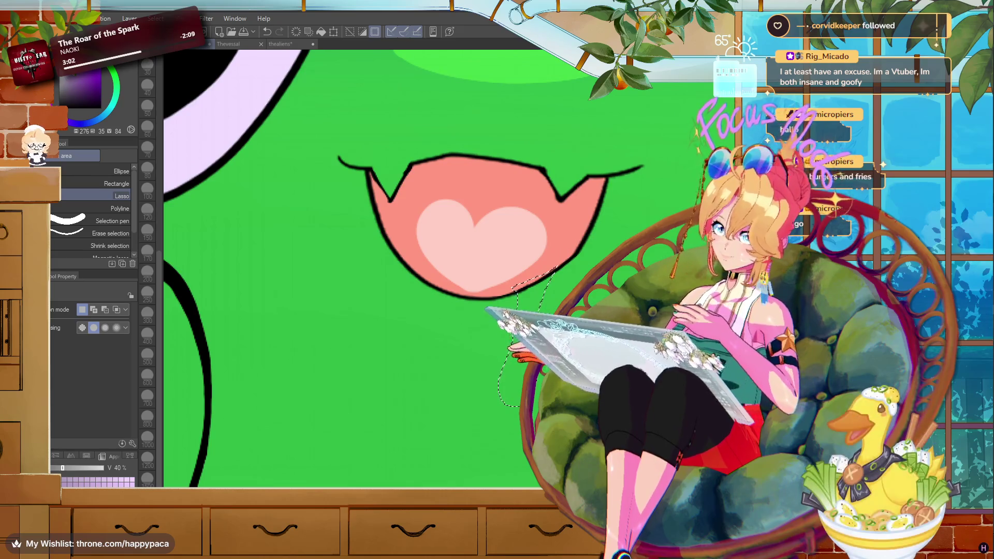
pyautogui.hotkey('ctrl', 'd')
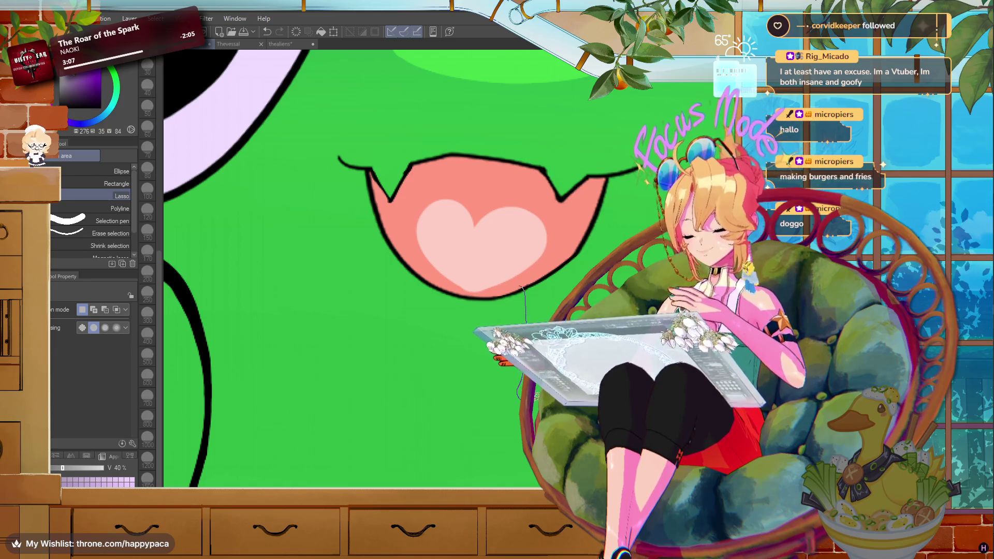
pyautogui.moveTo(522, 287); pyautogui.dragTo(523, 285)
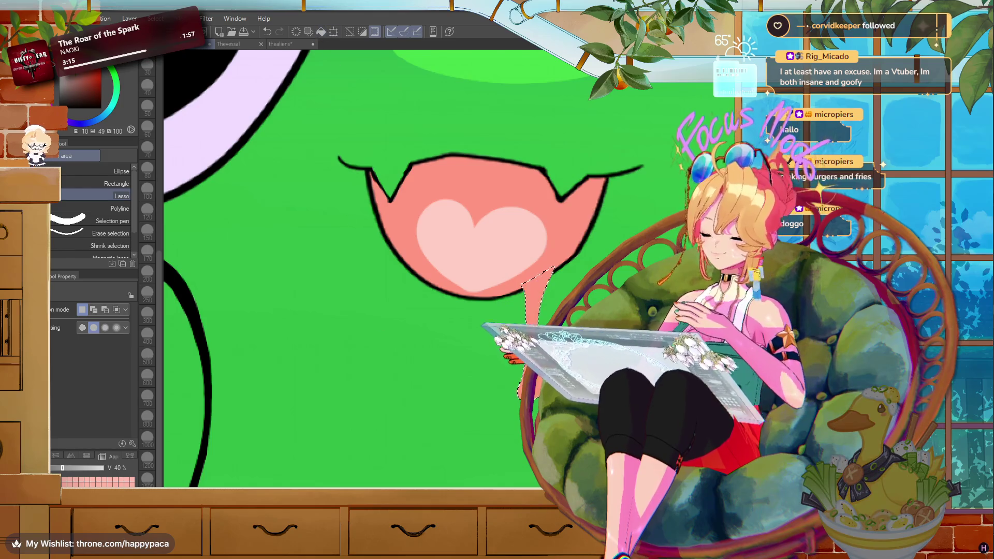
pyautogui.click(375, 31)
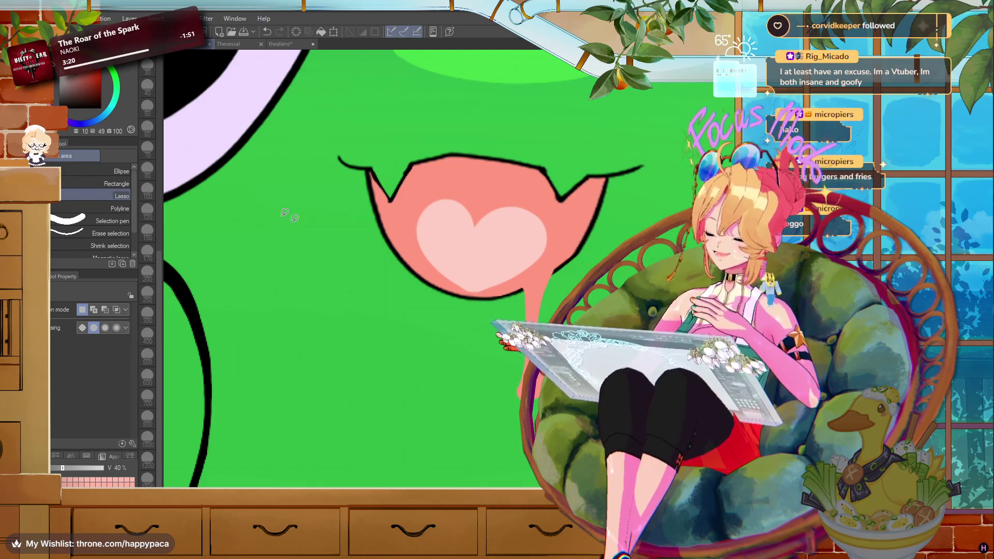
pyautogui.press('x')
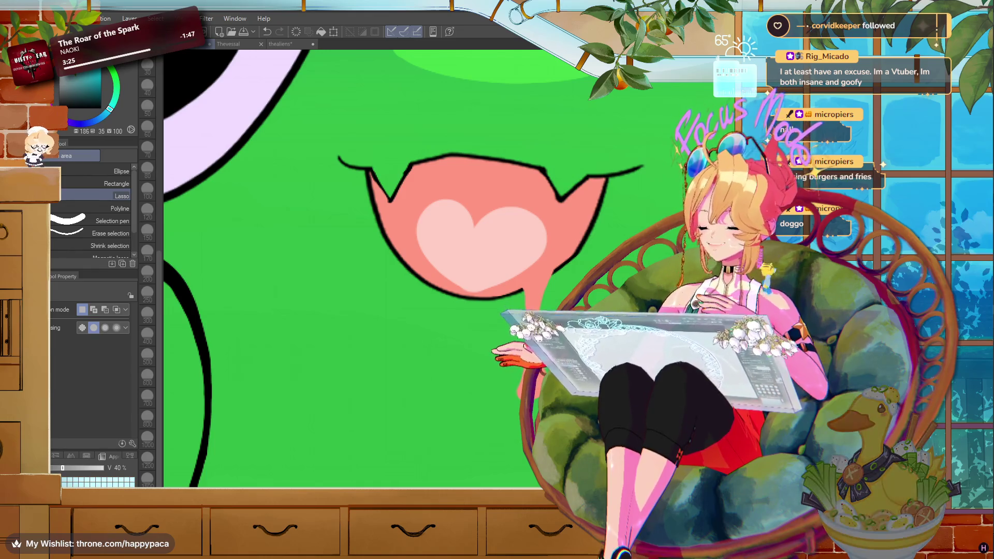
pyautogui.press('p')
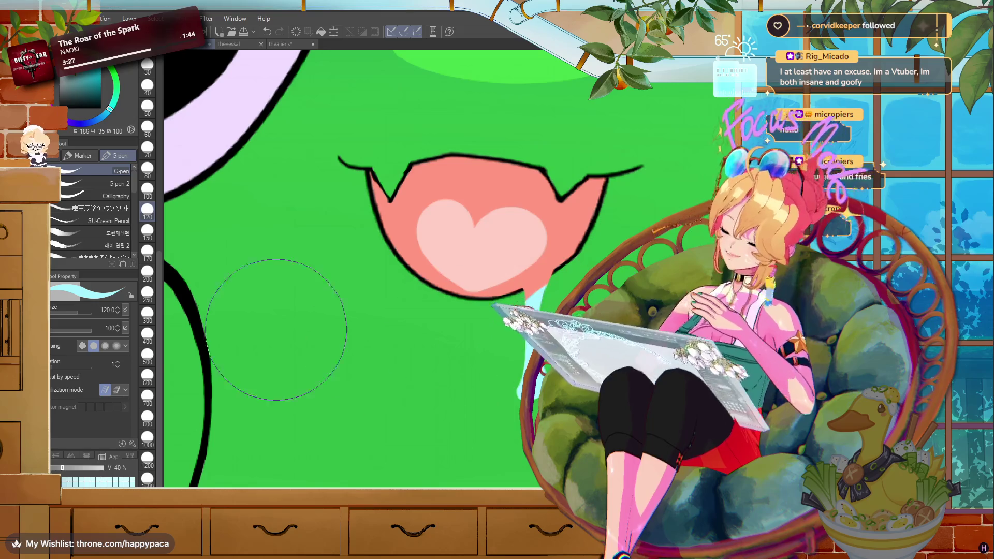
# - Set the G-pen to sizes 40, 20, then 4 and paint the drool light teal
pyautogui.click(147, 86)
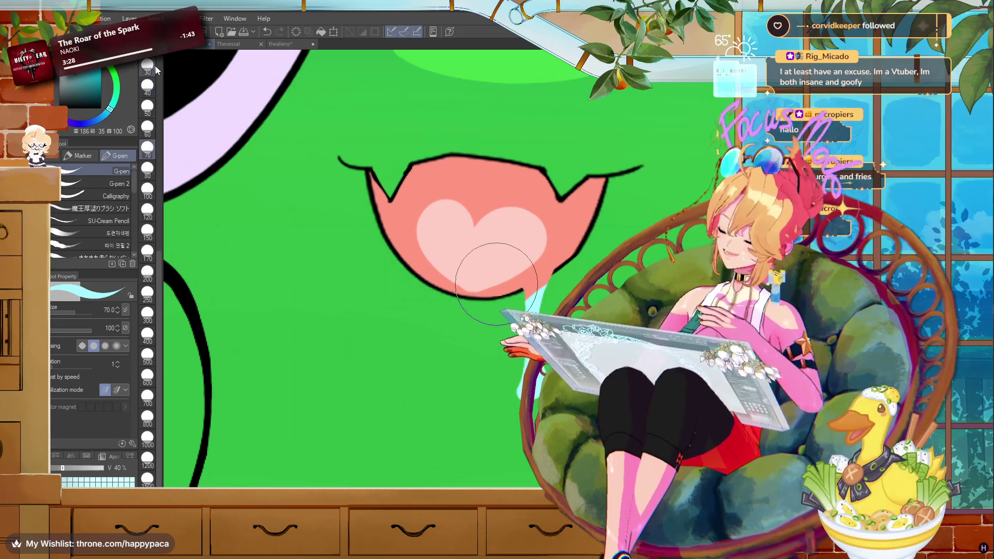
pyautogui.scroll(5, 159, 70)
pyautogui.click(148, 367)
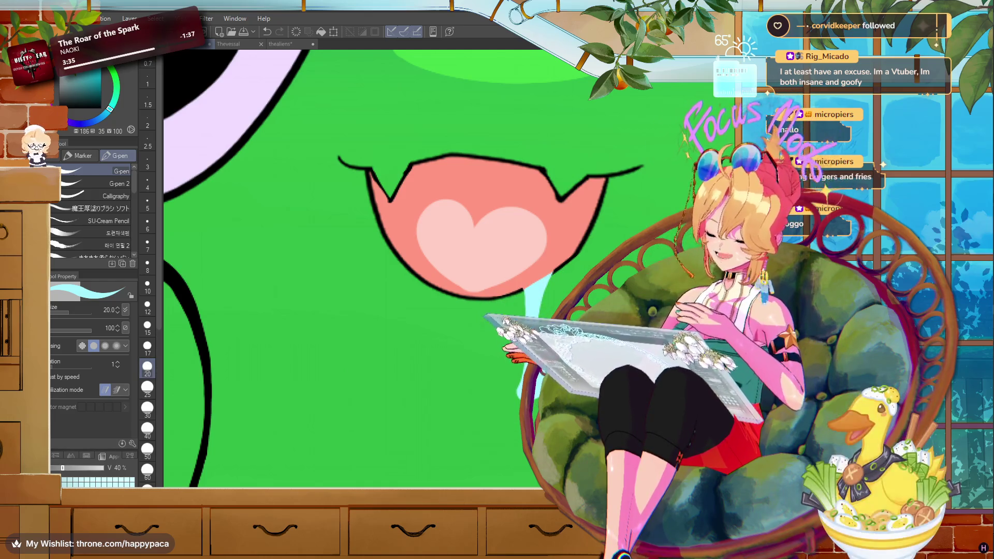
pyautogui.click(89, 85)
pyautogui.click(148, 179)
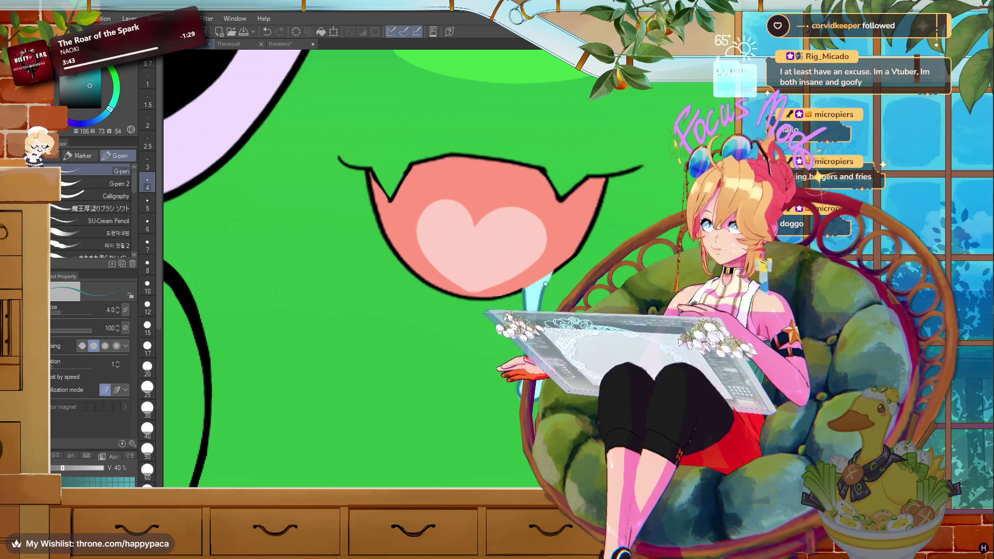
pyautogui.press('e')
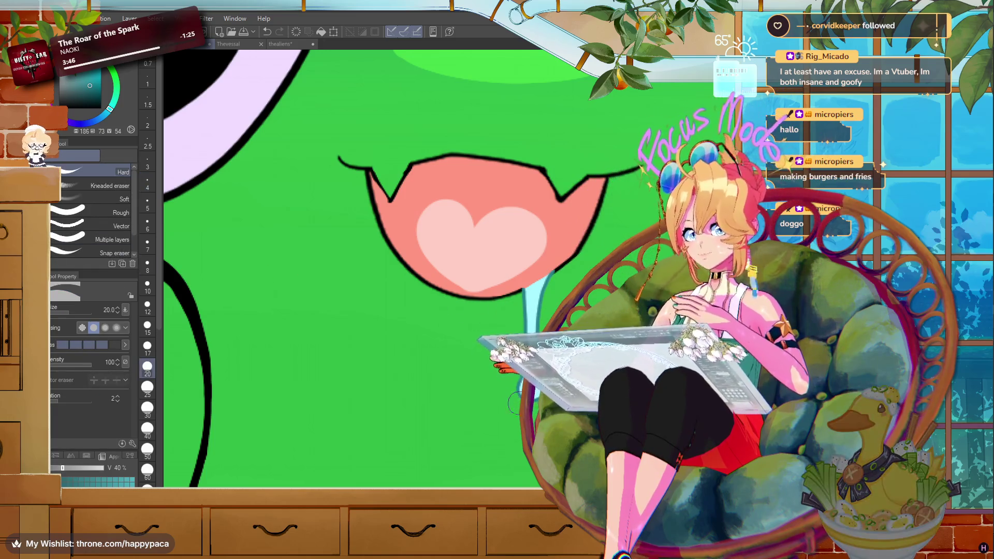
pyautogui.press('p')
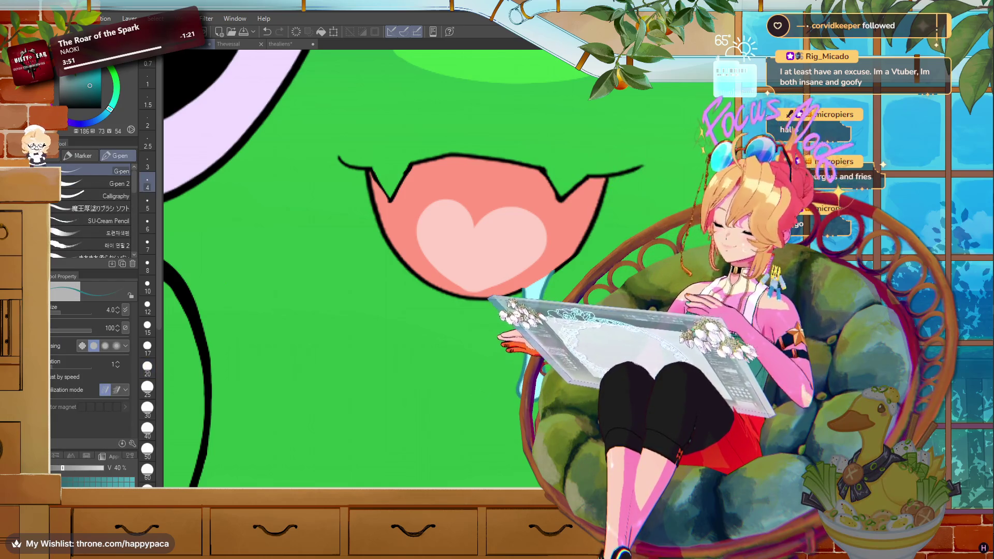
# - Pick a darker teal and touch up the drool's details
pyautogui.scroll(-5, 528, 225)
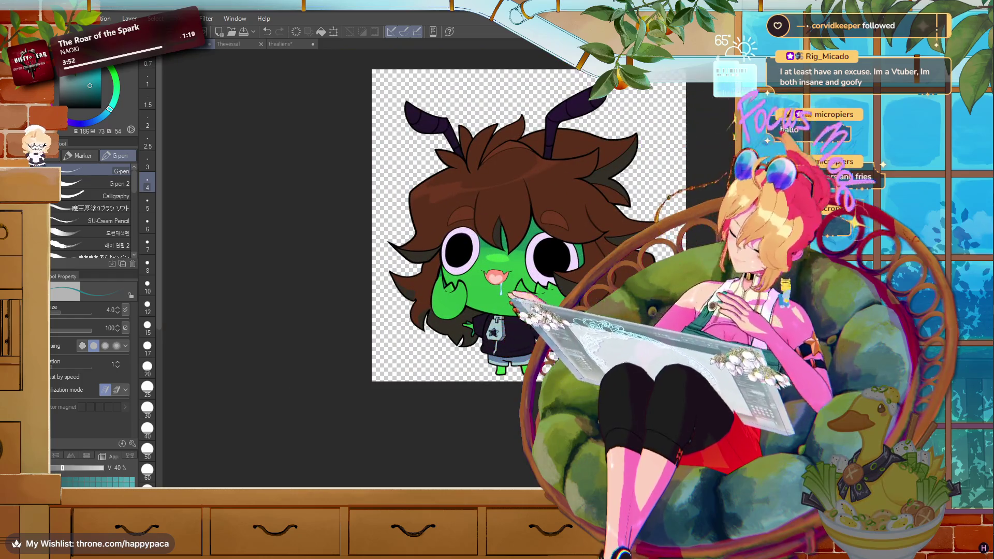
pyautogui.scroll(1, 558, 268)
pyautogui.scroll(2, 558, 268)
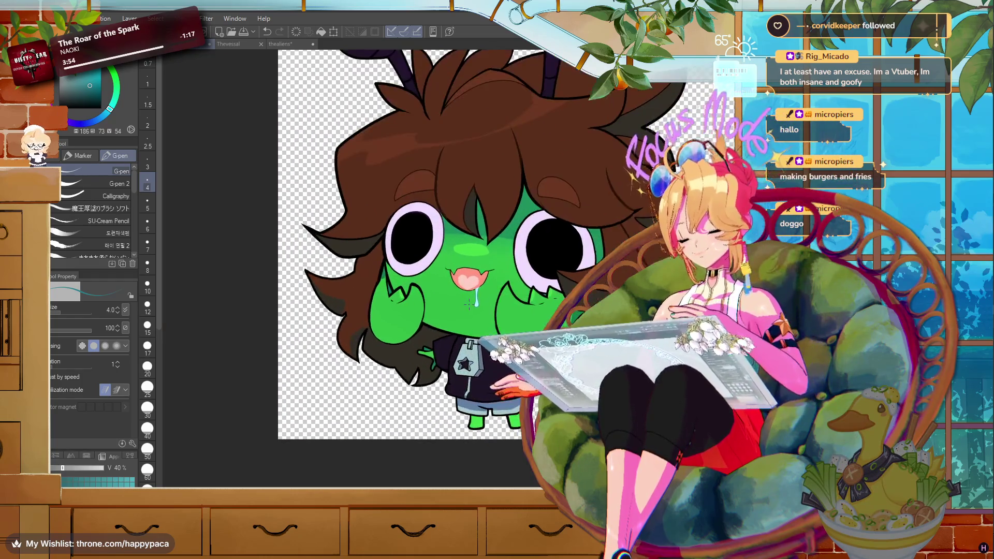
pyautogui.scroll(1, 469, 304)
pyautogui.scroll(2, 474, 301)
pyautogui.scroll(1, 478, 296)
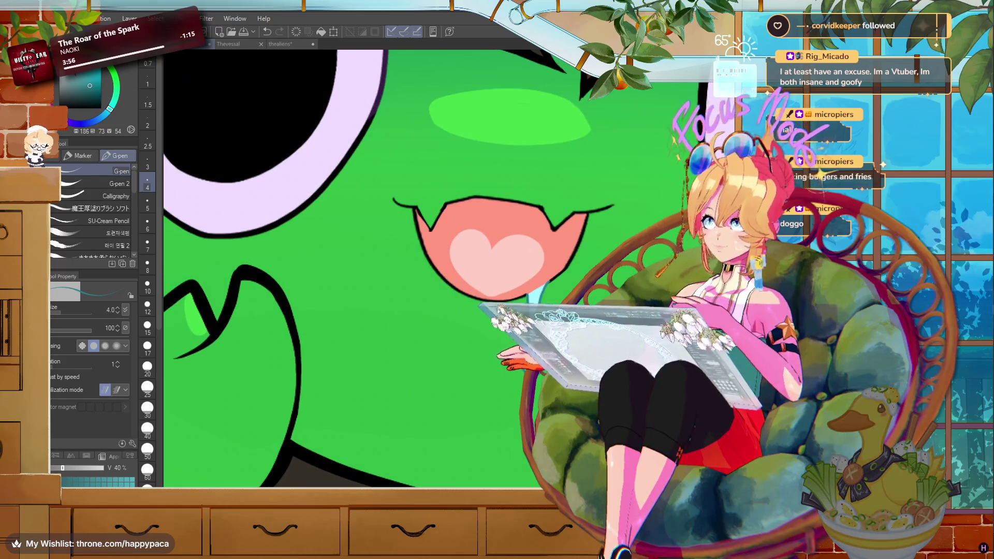
pyautogui.keyDown('alt'); pyautogui.click(533, 294); pyautogui.keyUp('alt')
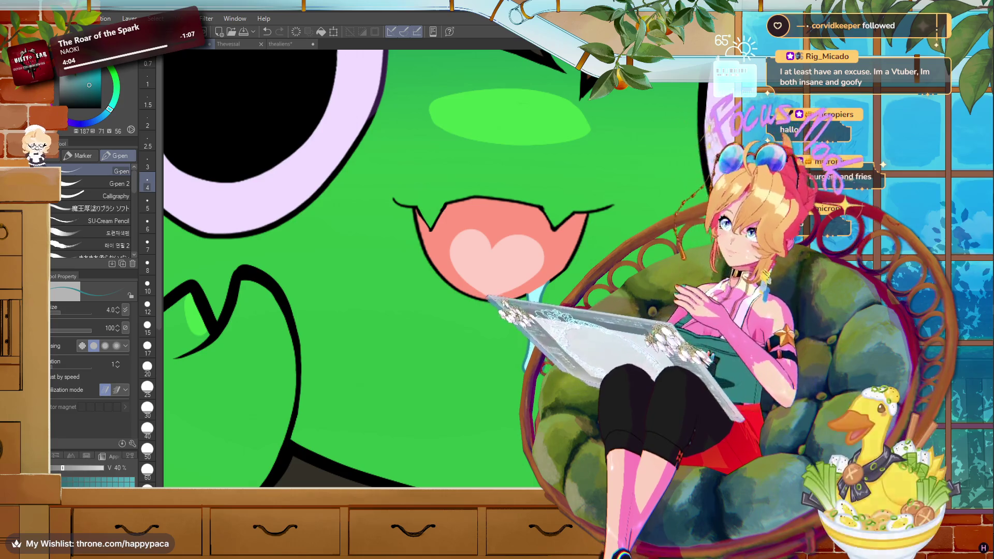
pyautogui.scroll(-5, 462, 291)
pyautogui.scroll(-2, 462, 291)
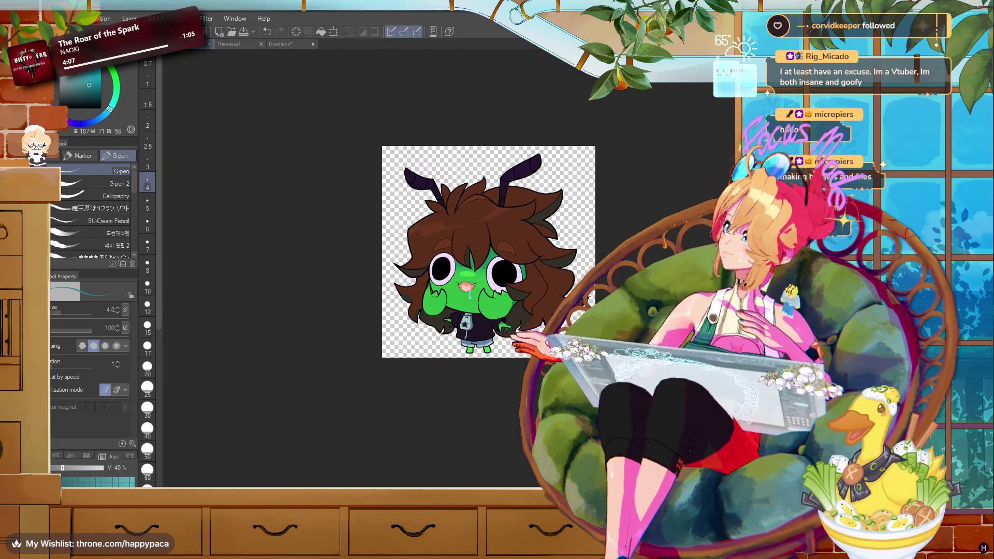
pyautogui.scroll(3, 552, 238)
pyautogui.scroll(1, 552, 239)
pyautogui.scroll(1, 457, 283)
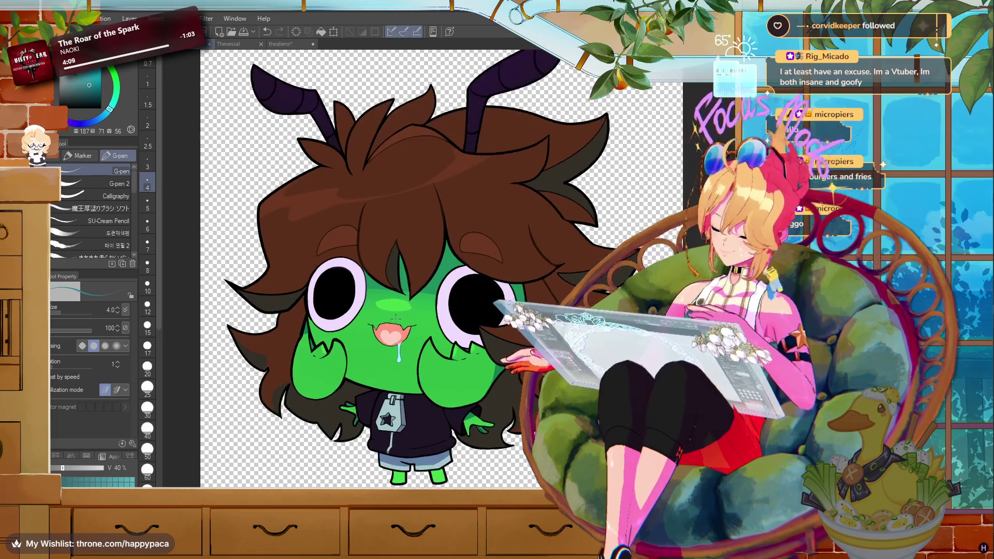
pyautogui.scroll(1, 457, 283)
pyautogui.scroll(-3, 211, 296)
pyautogui.scroll(1, 212, 296)
pyautogui.scroll(2, 211, 296)
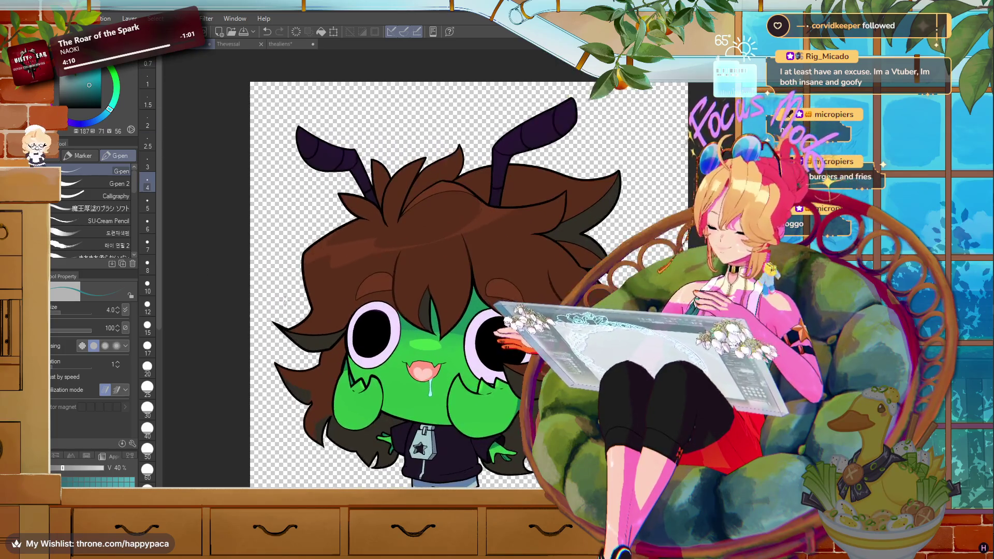
pyautogui.scroll(1, 279, 83)
pyautogui.scroll(-1, 483, 270)
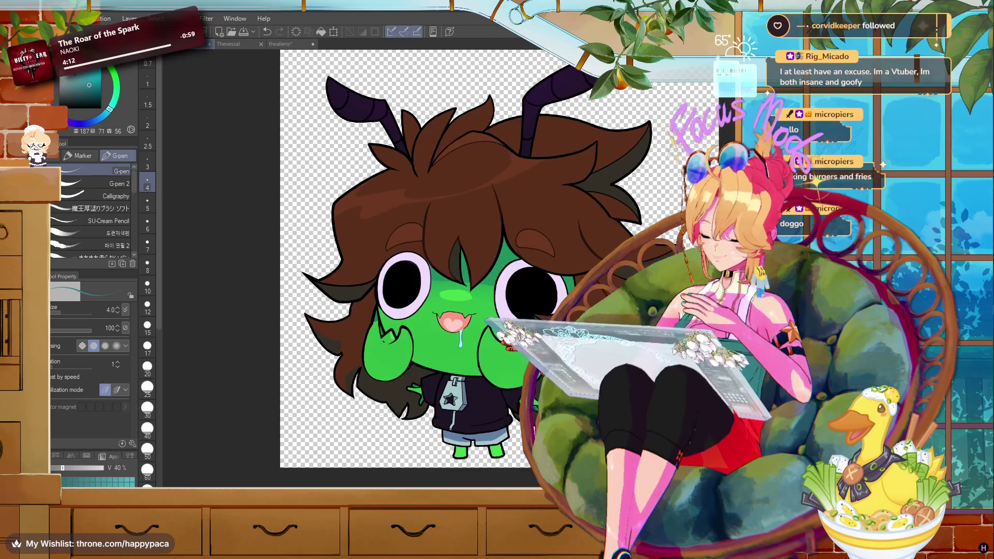
pyautogui.click(62, 18)
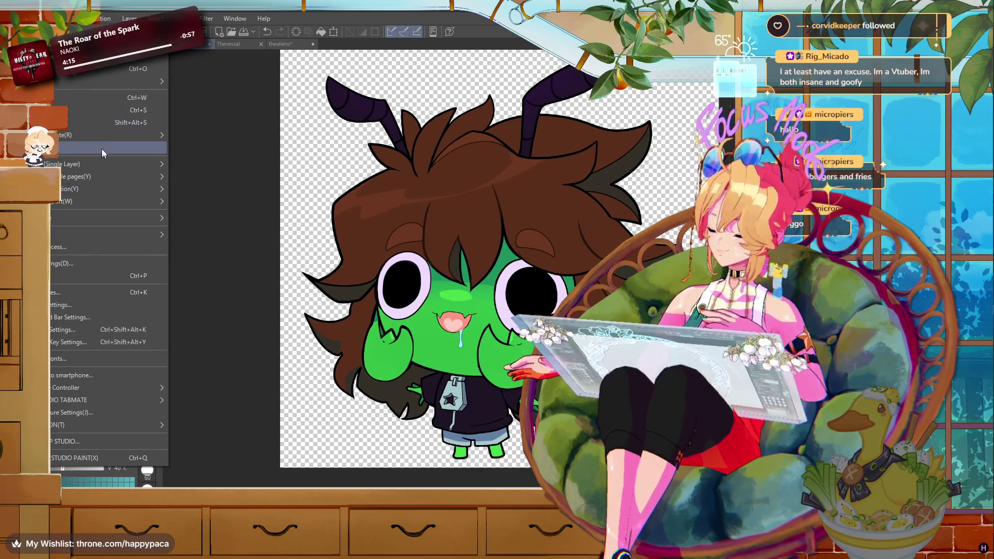
# - Save a .png duplicate of the drawing under the suggested name ANT
pyautogui.moveTo(101, 138)
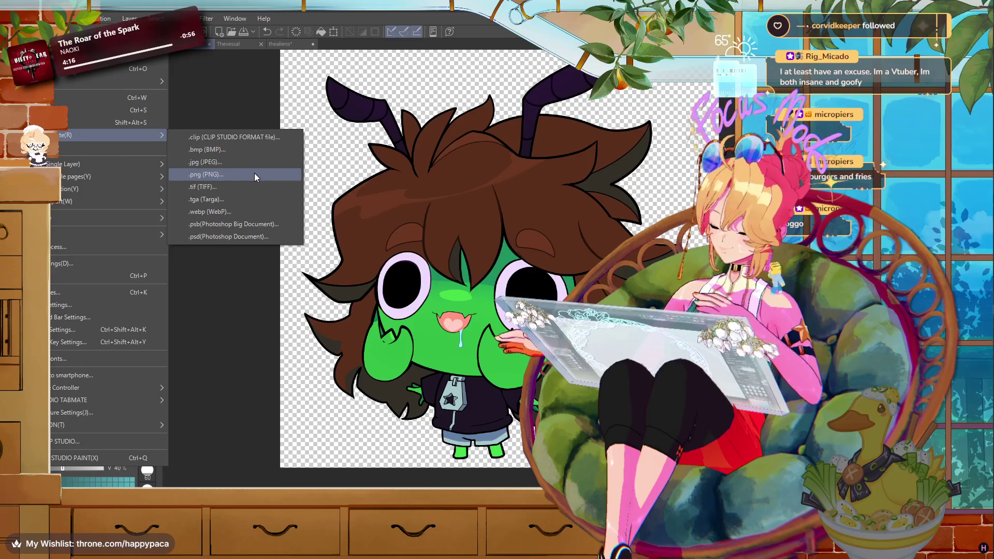
pyautogui.click(253, 174)
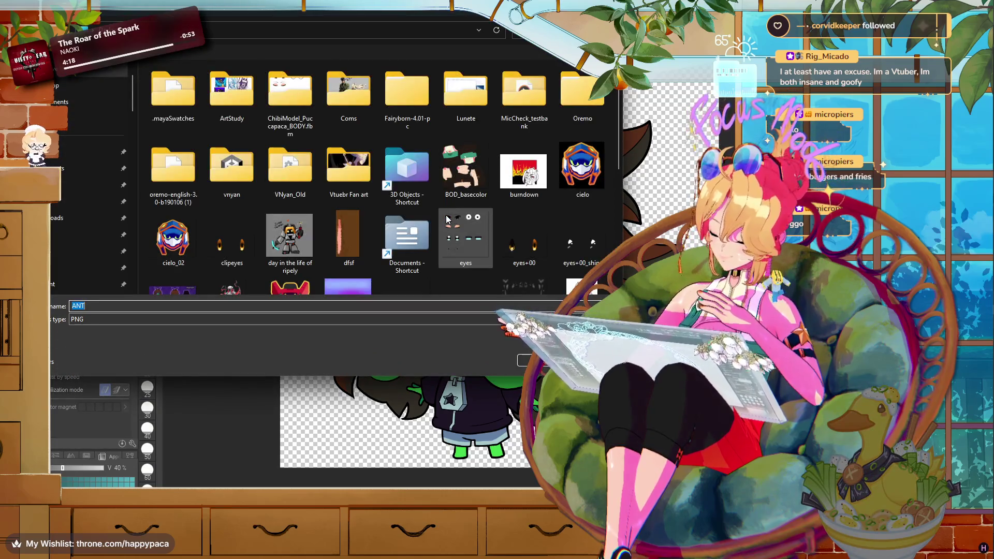
pyautogui.press('End')
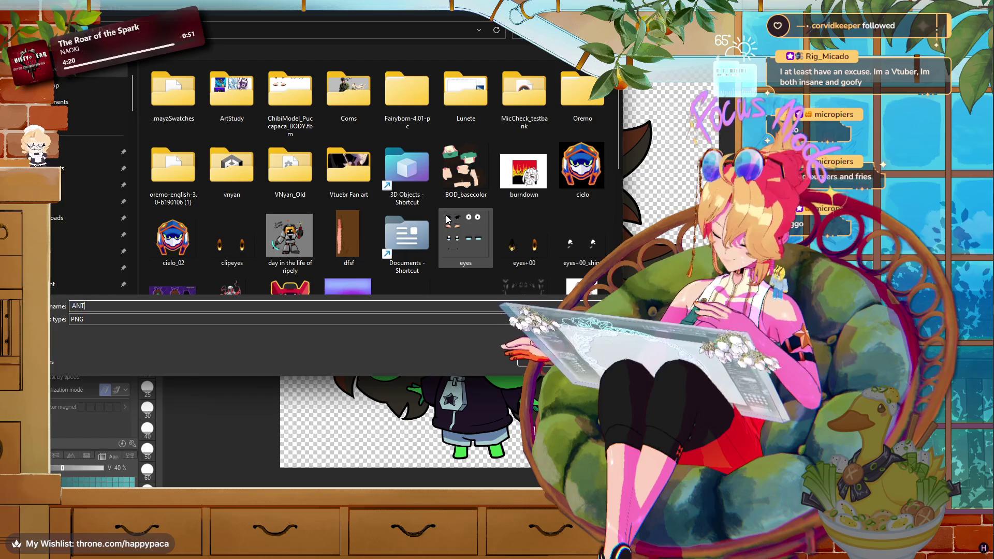
pyautogui.press('Return')
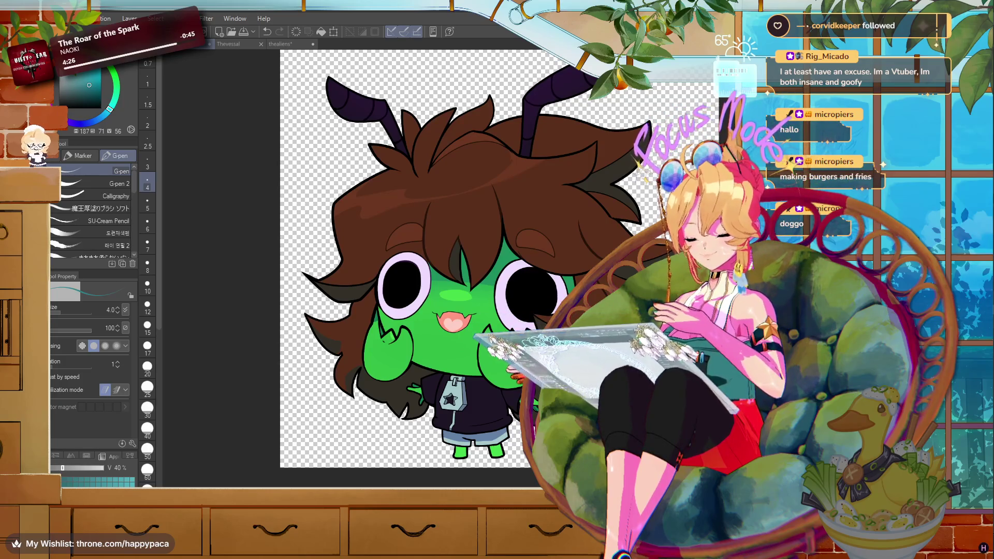
# - Remove the drool and fill the tongue area with the skin green
pyautogui.hotkey('ctrl', 'z')
pyautogui.scroll(6, 446, 265)
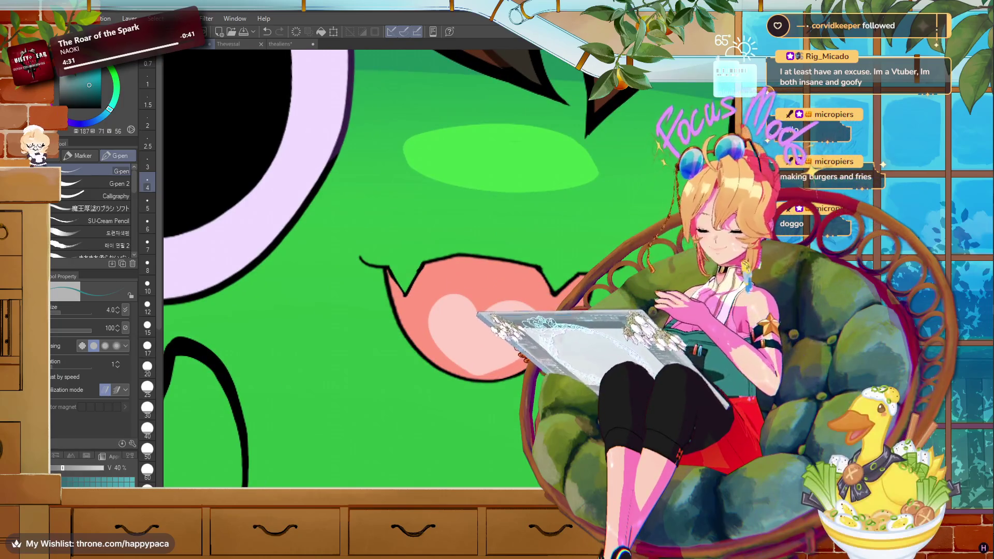
pyautogui.press('m')
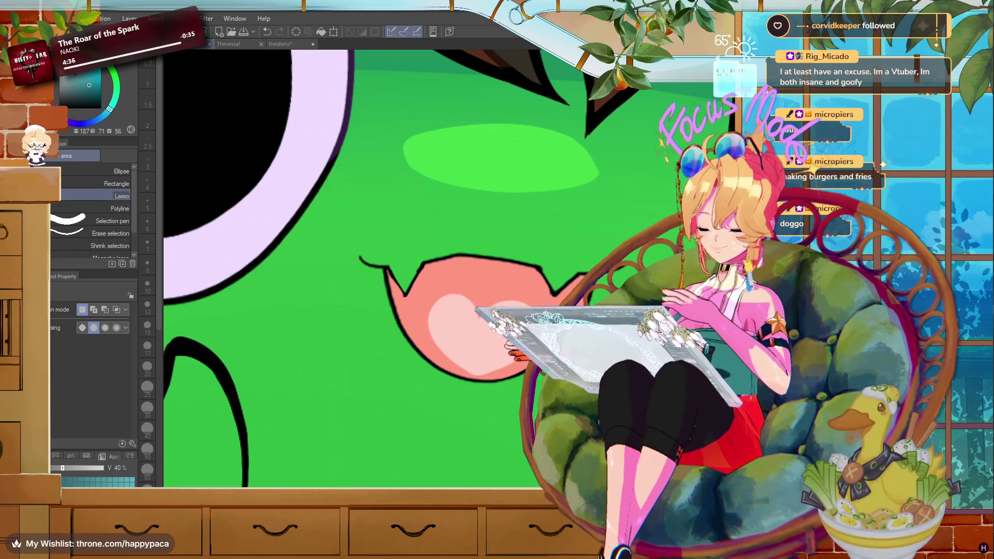
pyautogui.moveTo(357, 262); pyautogui.dragTo(420, 267)
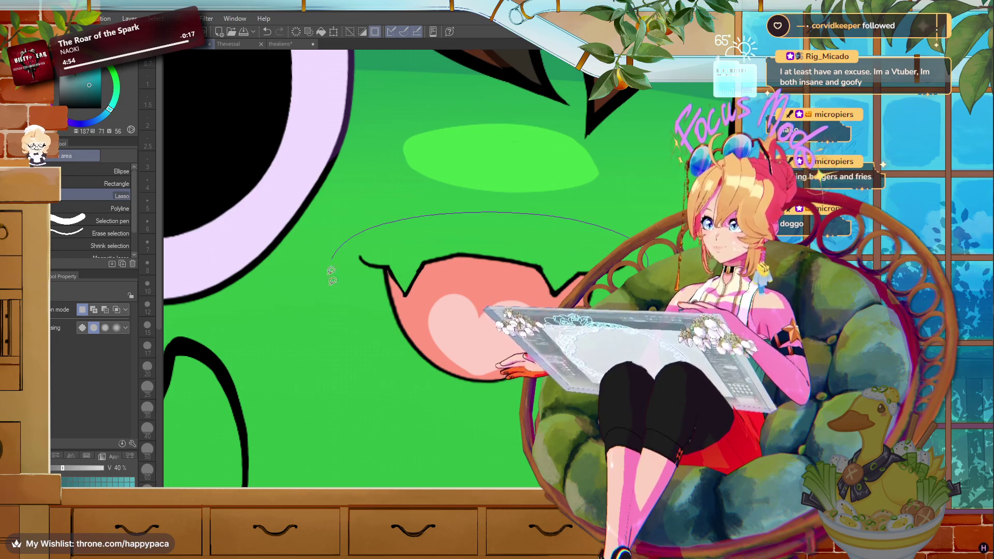
pyautogui.keyDown('alt'); pyautogui.click(290, 414); pyautogui.keyUp('alt')
pyautogui.hotkey('ctrl', 'd')
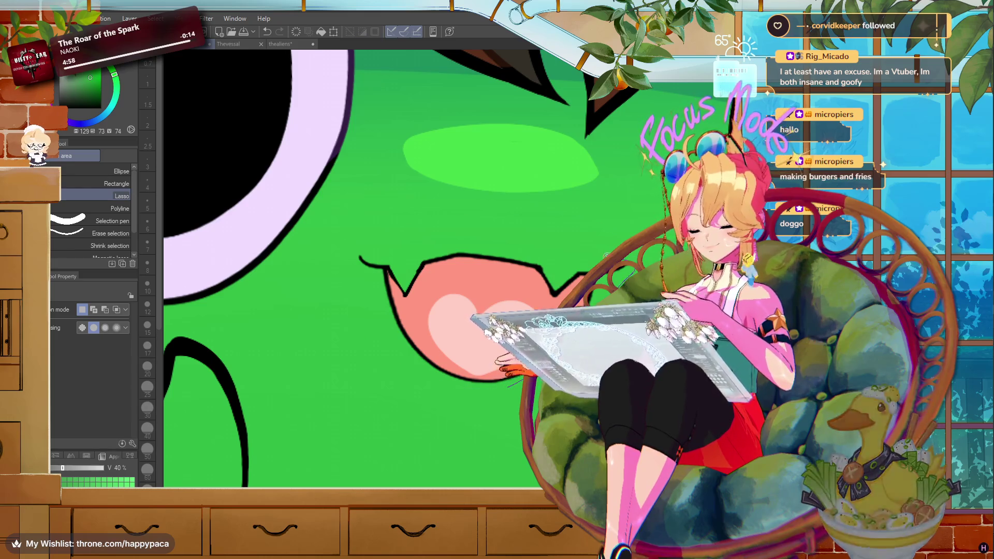
pyautogui.moveTo(414, 250); pyautogui.dragTo(394, 252)
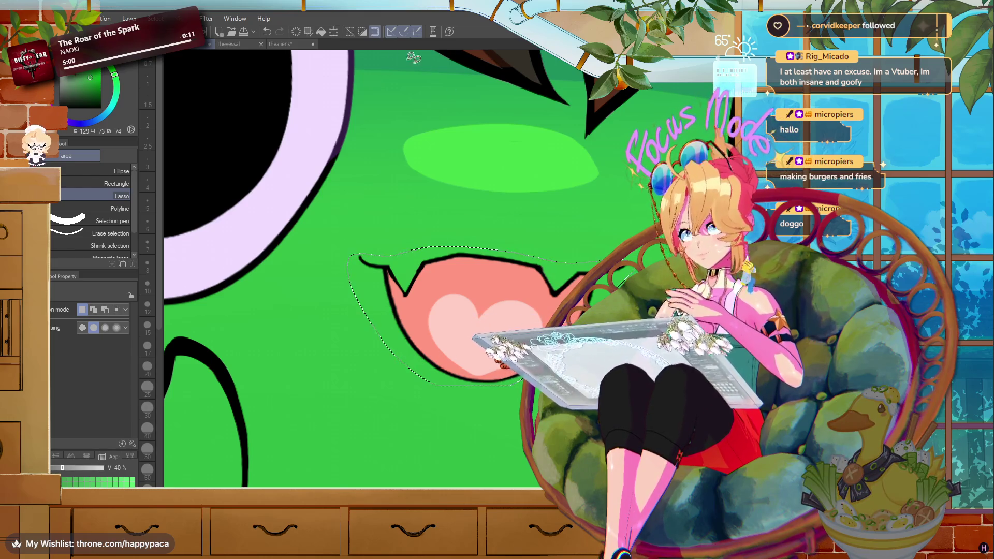
pyautogui.press('Delete')
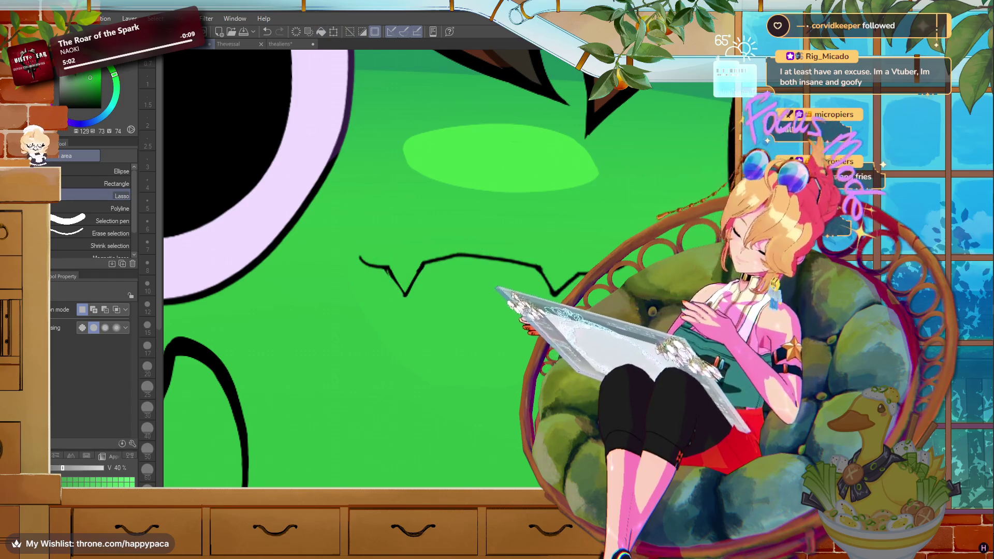
# - Nudge the mouth line up and right and raise the cheek blush slightly
pyautogui.hotkey('ctrl', '-')
pyautogui.hotkey('ctrl', '-')
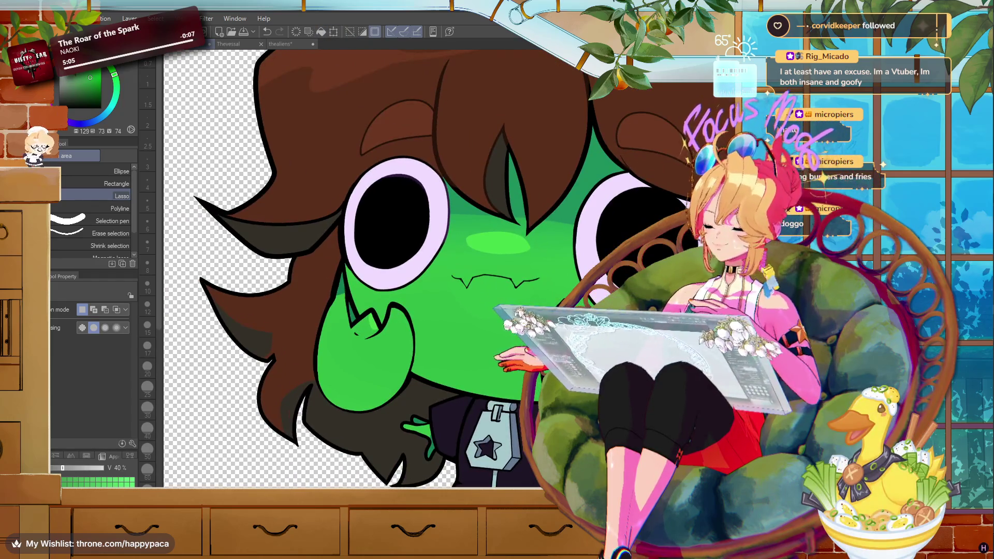
pyautogui.press('k')
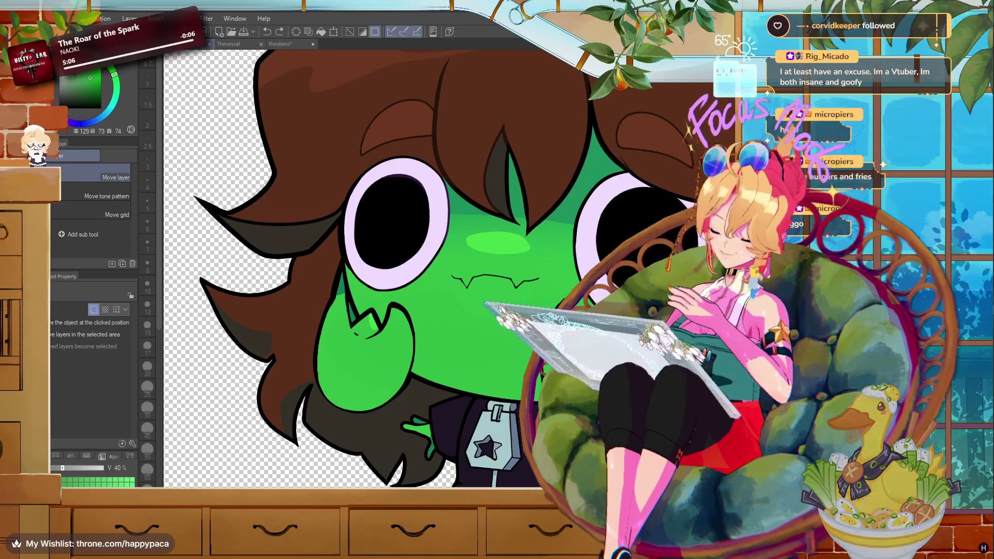
pyautogui.moveTo(522, 311); pyautogui.dragTo(526, 306)
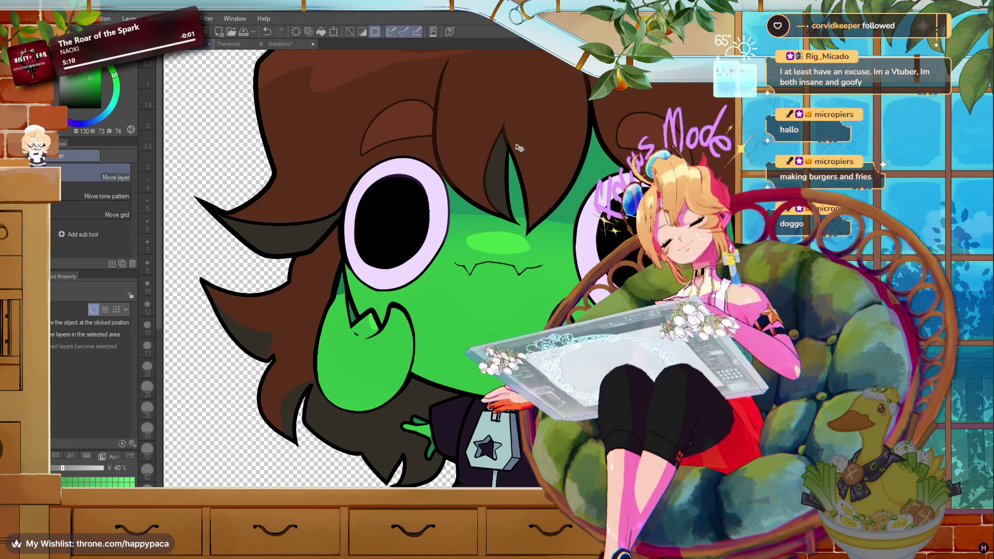
pyautogui.scroll(3, 492, 278)
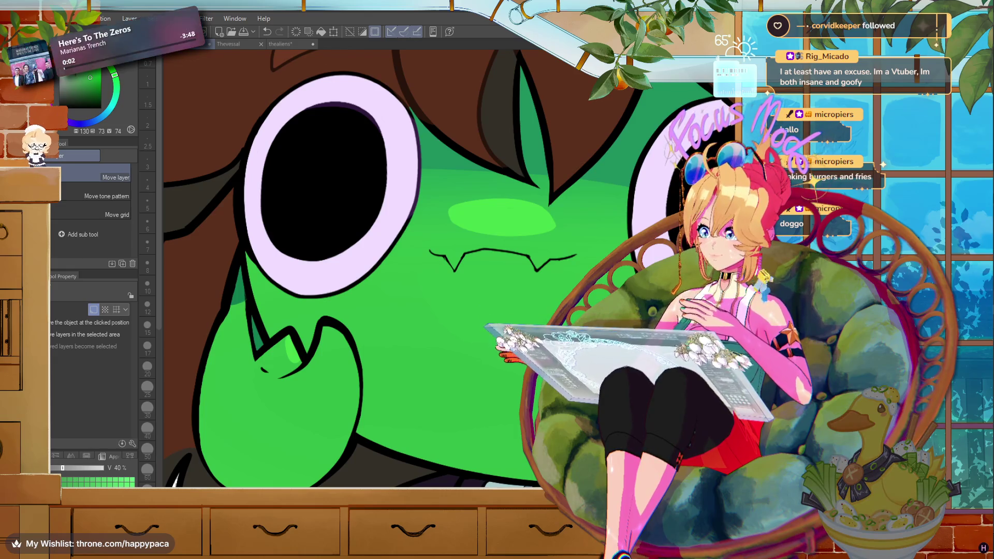
pyautogui.press('m')
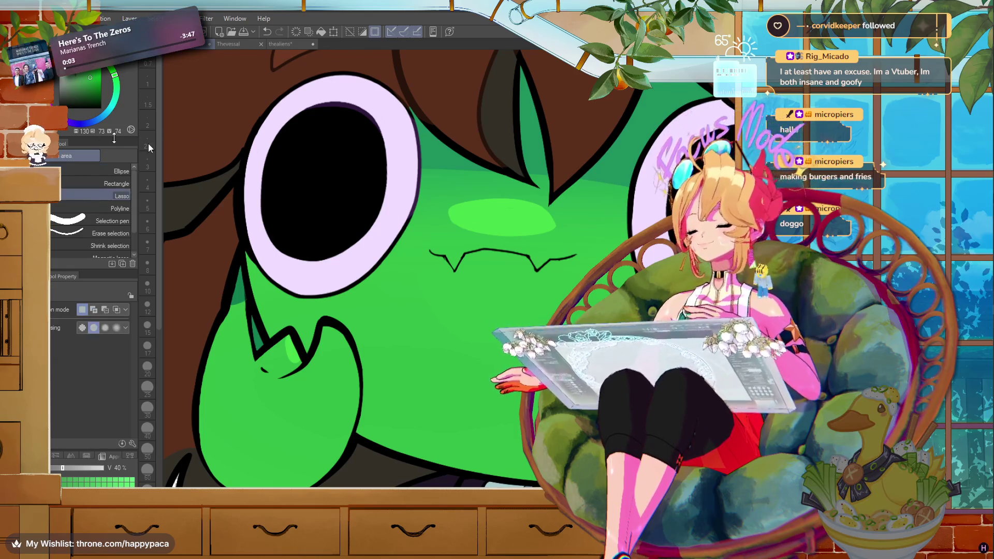
pyautogui.press('k')
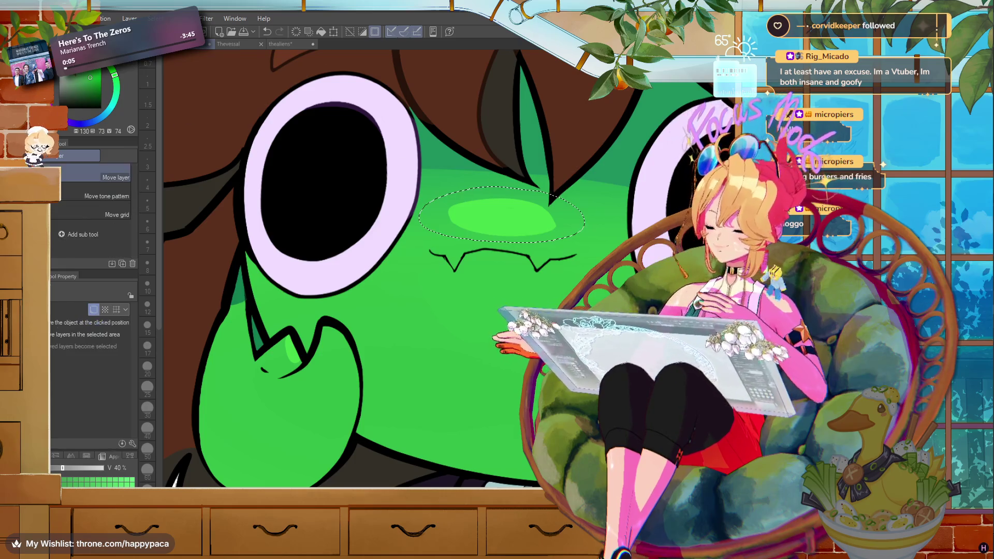
pyautogui.moveTo(562, 237); pyautogui.dragTo(566, 218)
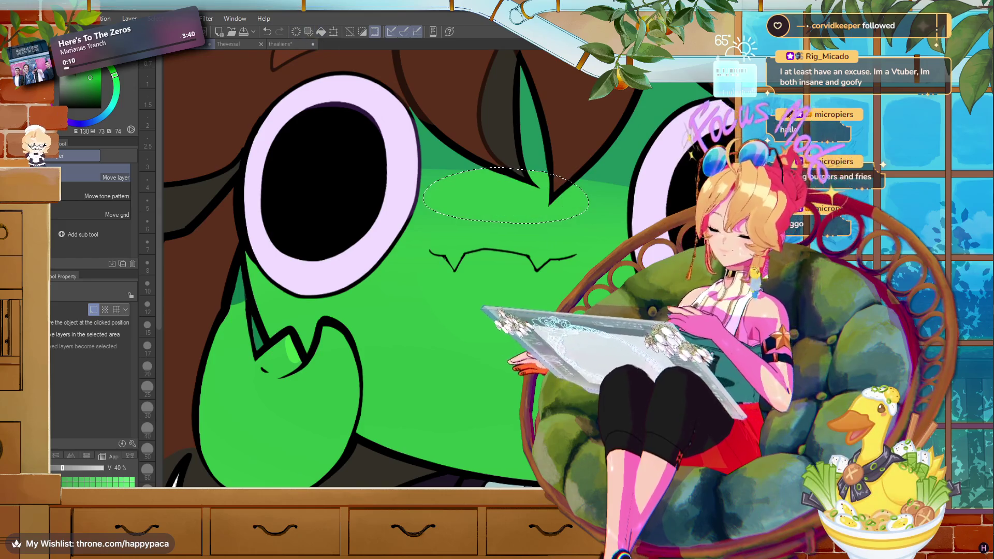
pyautogui.hotkey('ctrl', '-')
pyautogui.hotkey('ctrl', '-')
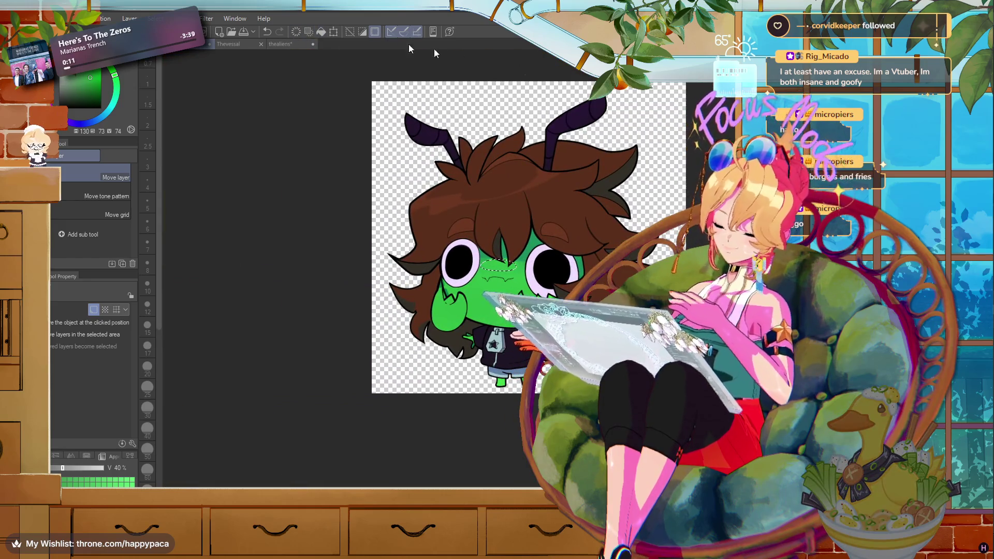
# - Lasso the left eye and shift its pupil slightly to the left
pyautogui.hotkey('ctrl', 'd')
pyautogui.hotkey('ctrl', '+')
pyautogui.hotkey('ctrl', '+')
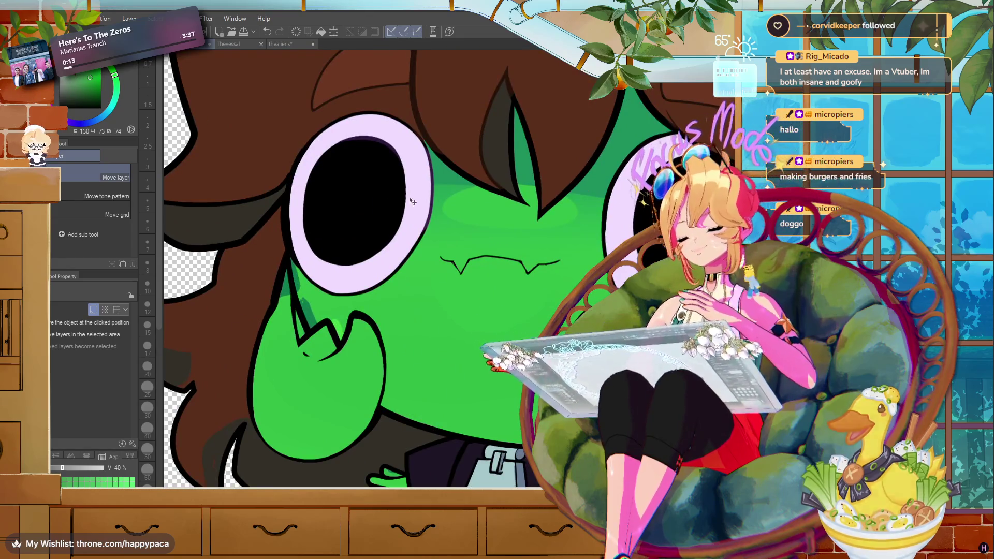
pyautogui.press('m')
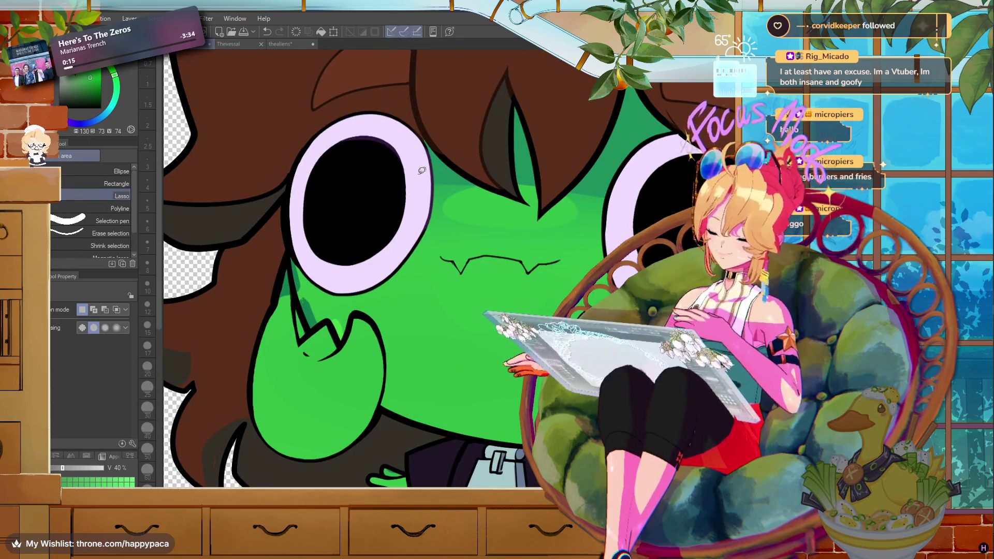
pyautogui.moveTo(372, 137); pyautogui.dragTo(297, 192)
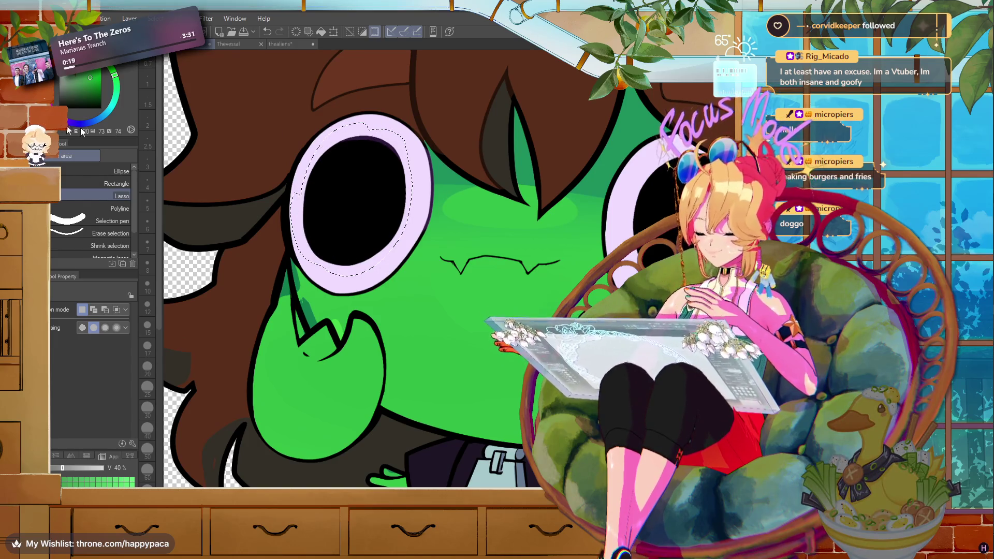
pyautogui.press('w')
pyautogui.press('k')
pyautogui.moveTo(384, 219)
pyautogui.mouseDown()
pyautogui.moveTo(368, 213)
pyautogui.moveTo(397, 216)
pyautogui.mouseUp()
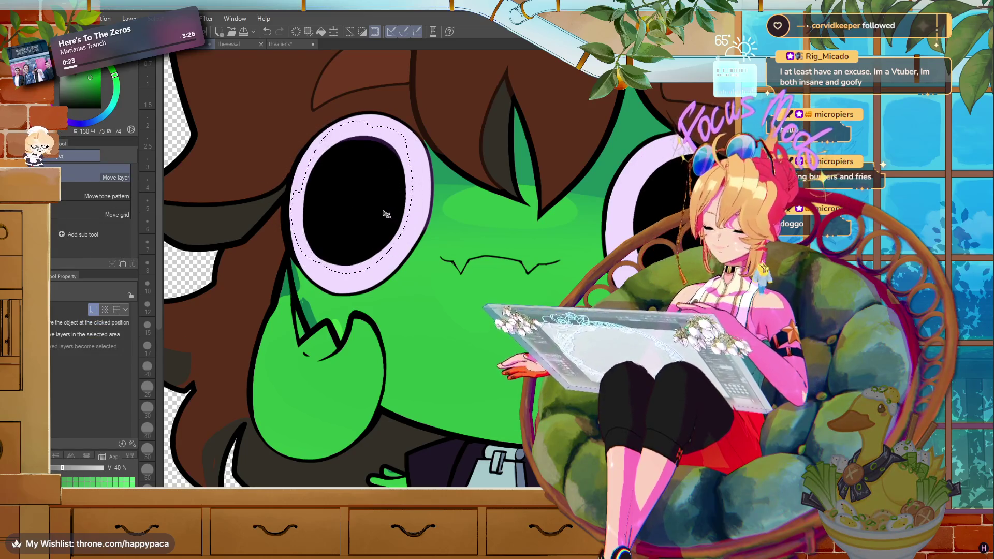
pyautogui.press('m')
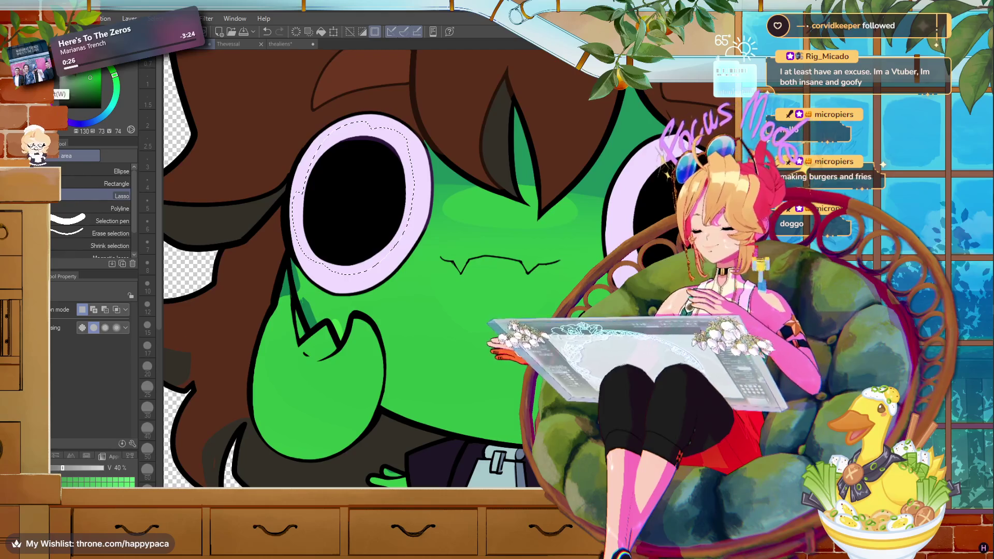
pyautogui.moveTo(284, 179); pyautogui.dragTo(303, 189)
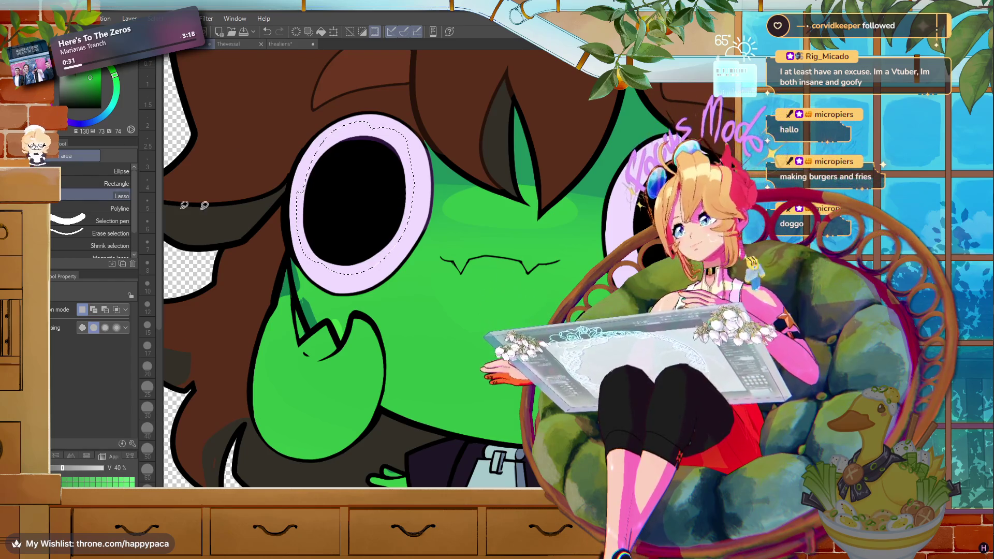
pyautogui.press('k')
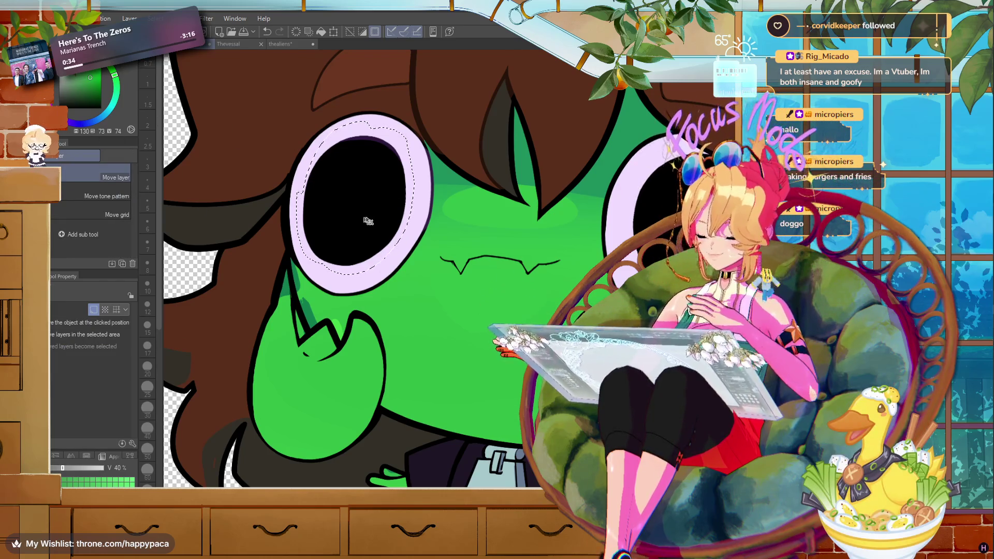
pyautogui.moveTo(368, 222); pyautogui.dragTo(352, 219)
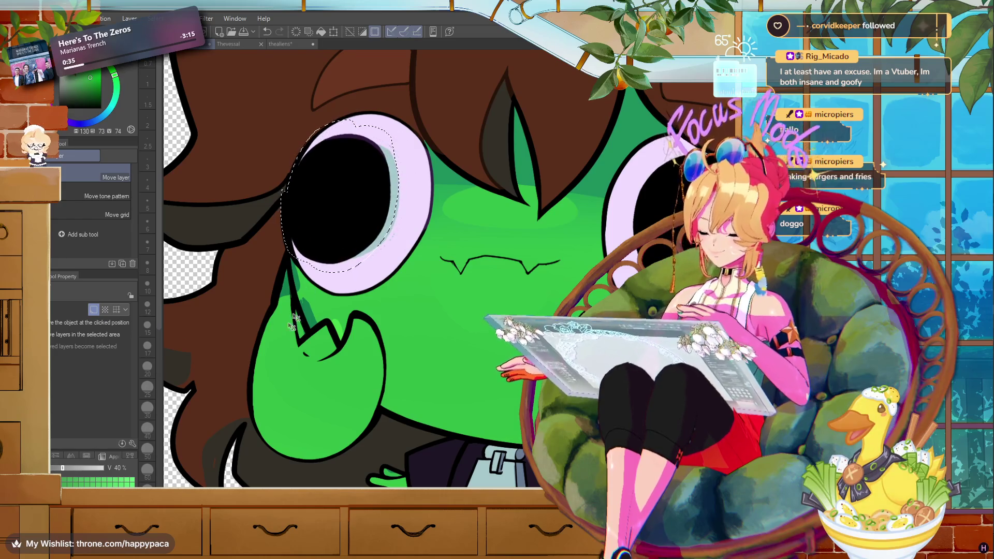
pyautogui.moveTo(381, 203); pyautogui.dragTo(379, 205)
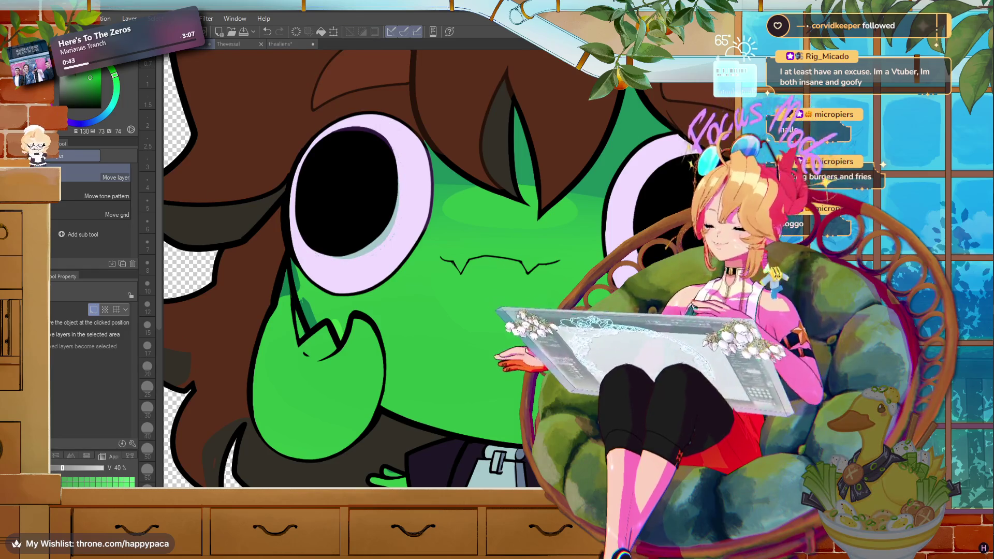
# - Select the right eye, restore its cleared pupil, and shift it right and down
pyautogui.press('m')
pyautogui.moveTo(706, 278)
pyautogui.mouseDown()
pyautogui.moveTo(536, 291)
pyautogui.moveTo(596, 193)
pyautogui.mouseUp()
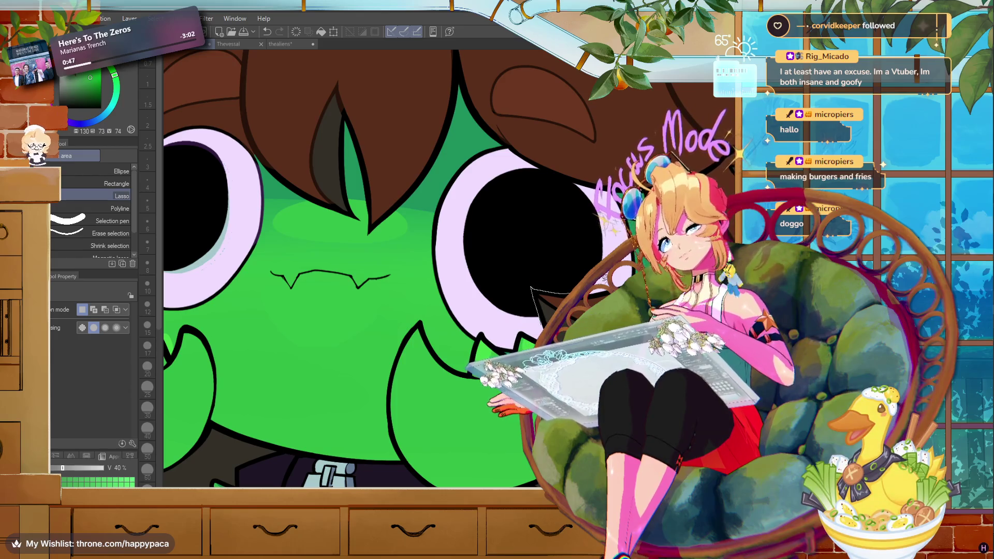
pyautogui.moveTo(595, 194); pyautogui.dragTo(494, 319)
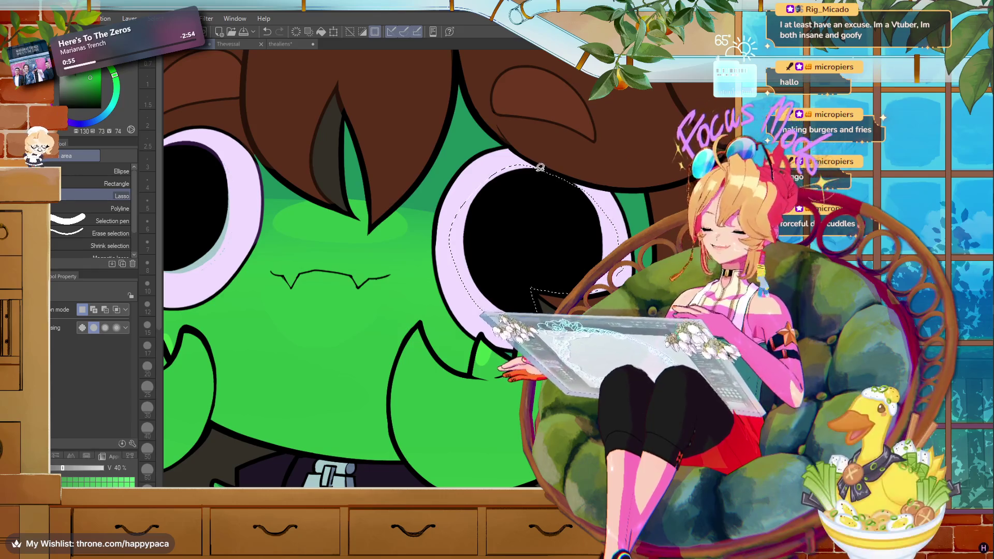
pyautogui.moveTo(540, 164); pyautogui.dragTo(505, 162)
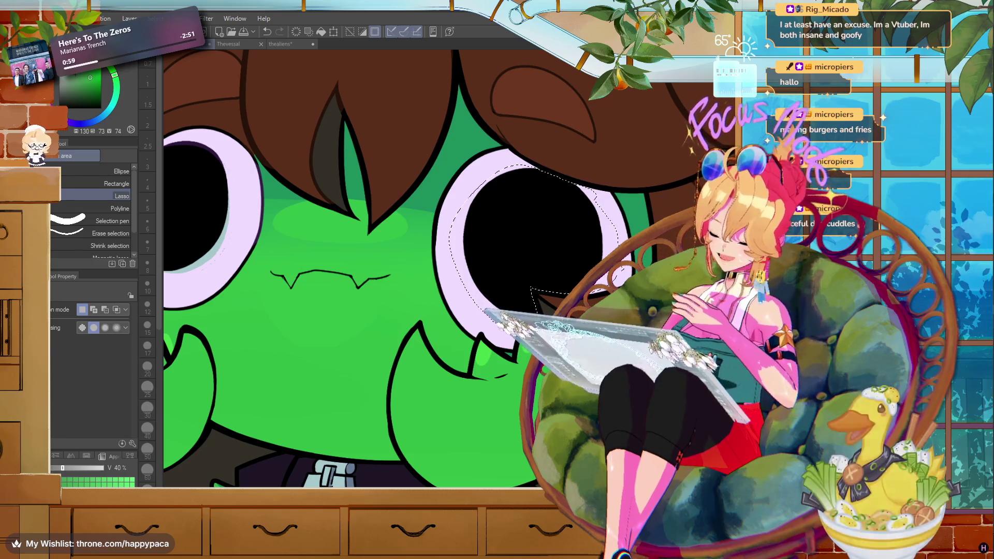
pyautogui.press('Delete')
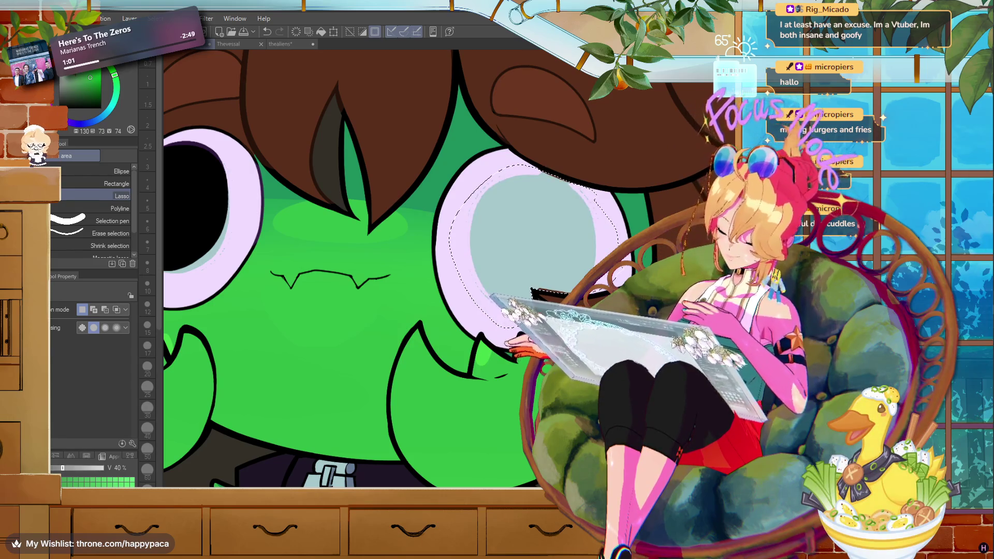
pyautogui.hotkey('ctrl', 'z')
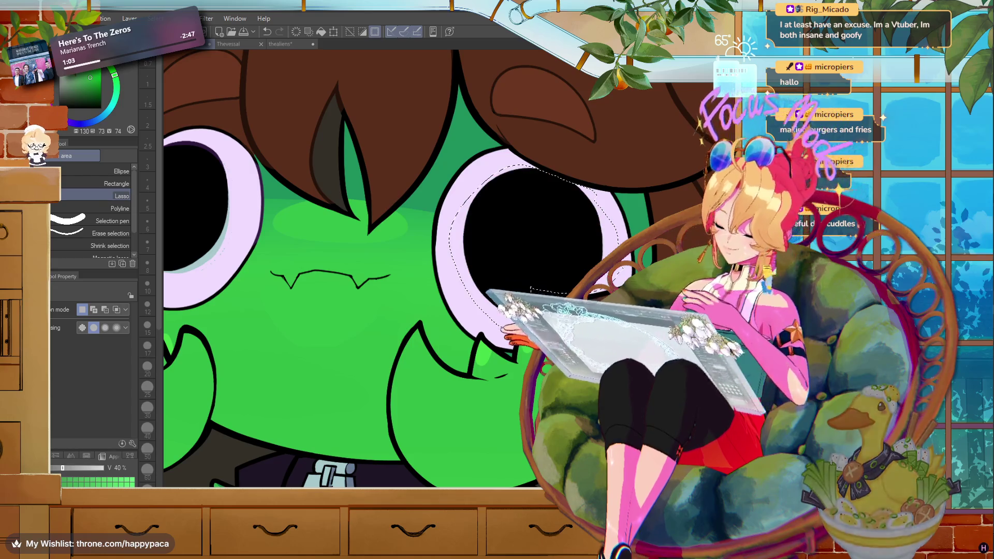
pyautogui.hotkey('ctrl', 'd')
pyautogui.press('k')
pyautogui.moveTo(568, 283); pyautogui.dragTo(595, 299)
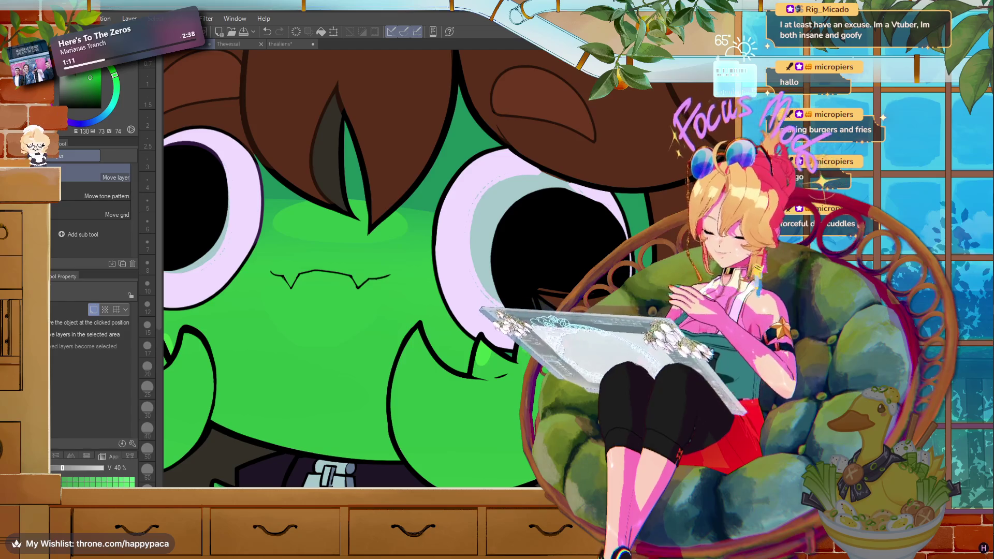
pyautogui.press('e')
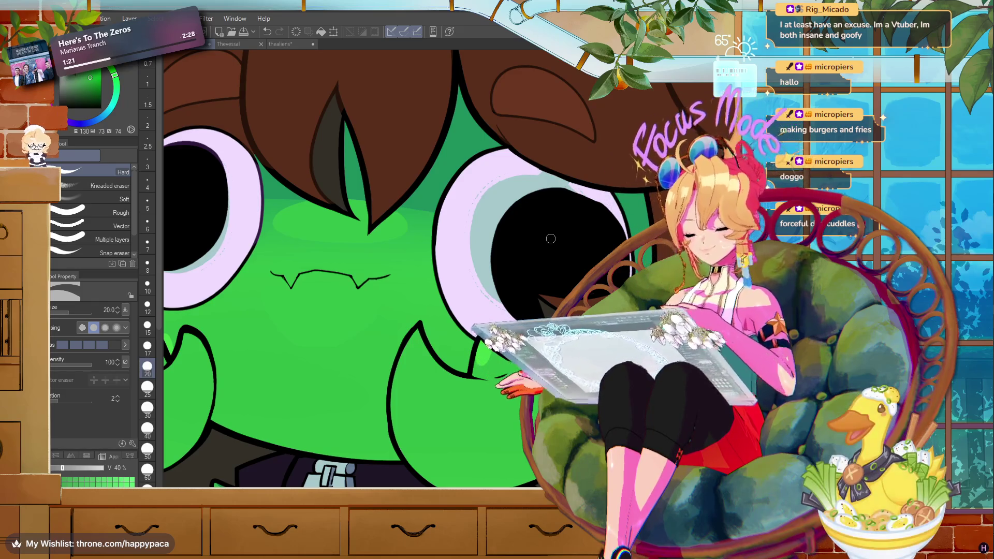
# - Pick black and try pen sizes 6, 15 and 30 while framing the eye's left side
pyautogui.press('p')
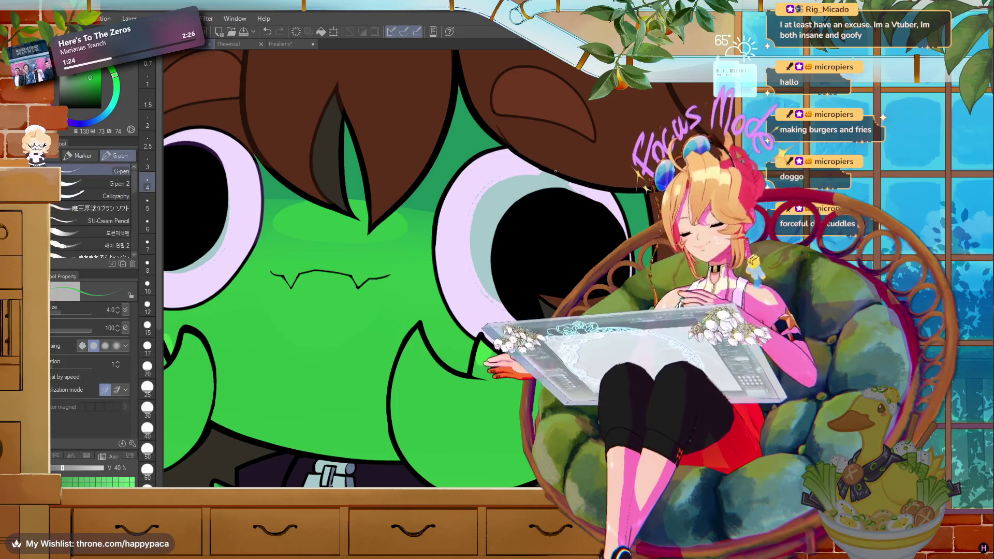
pyautogui.keyDown('alt'); pyautogui.click(548, 164); pyautogui.keyUp('alt')
pyautogui.press(']')
pyautogui.press(']')
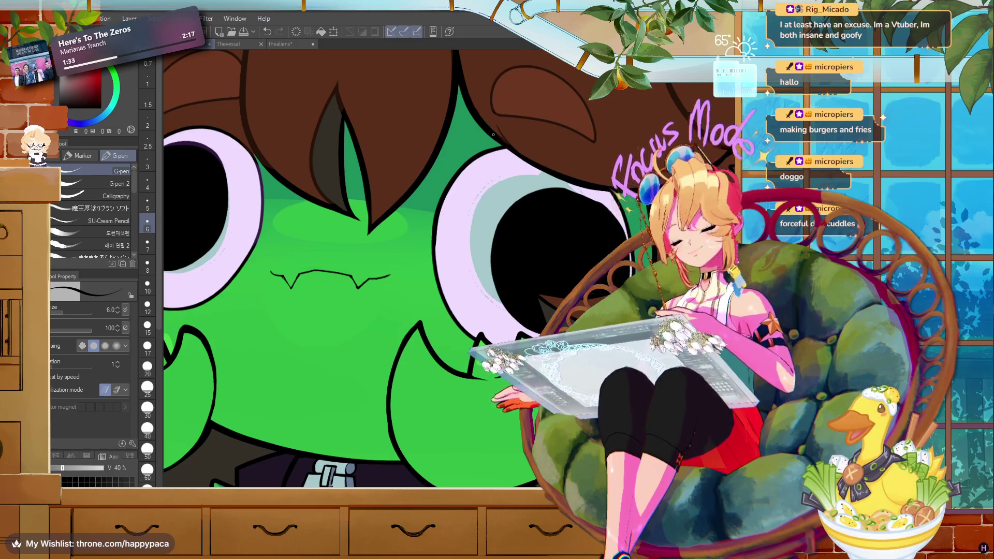
pyautogui.click(112, 183)
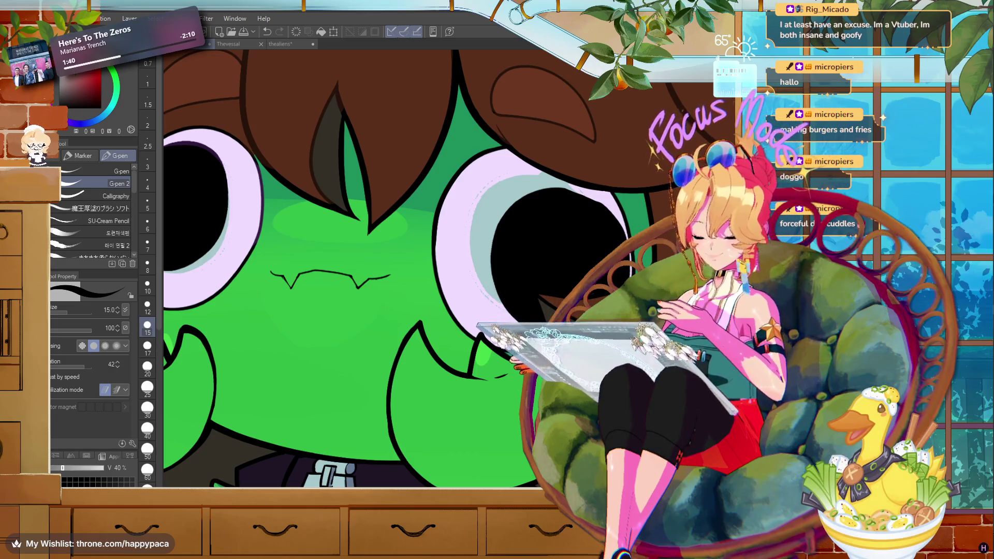
pyautogui.press('g')
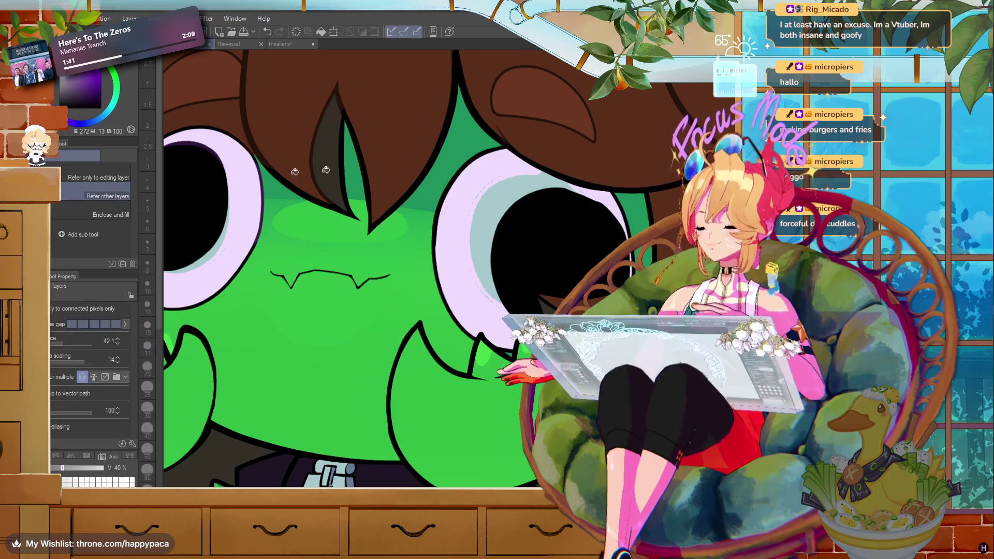
pyautogui.moveTo(284, 172); pyautogui.dragTo(456, 233)
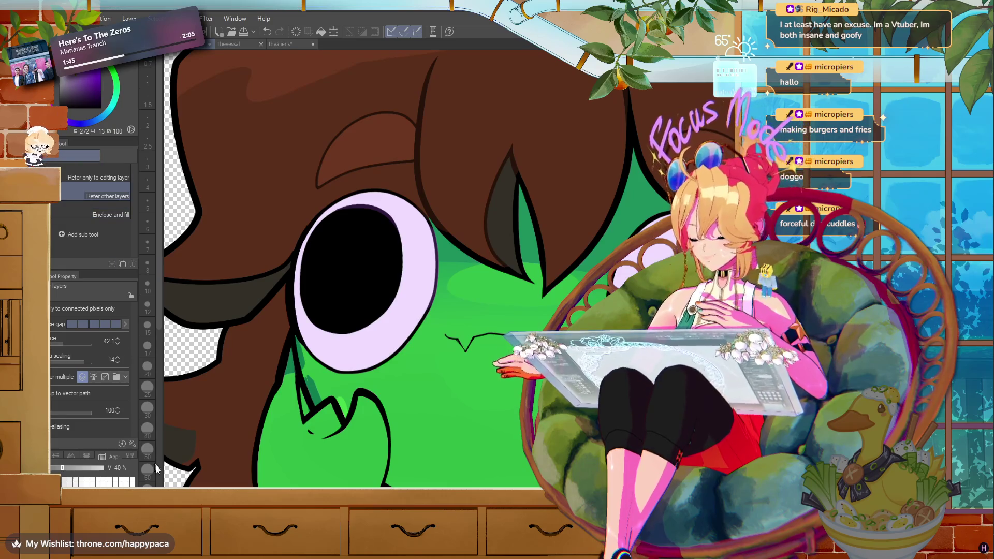
pyautogui.press('p')
pyautogui.click(147, 409)
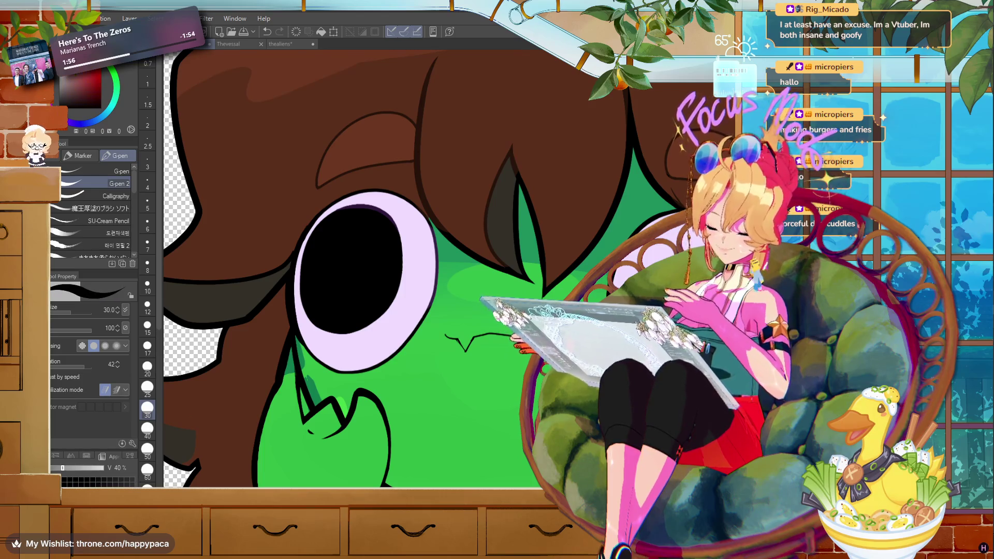
# - Paint dark brown over the lower end of the light-blue line
pyautogui.moveTo(414, 311); pyautogui.dragTo(139, 65)
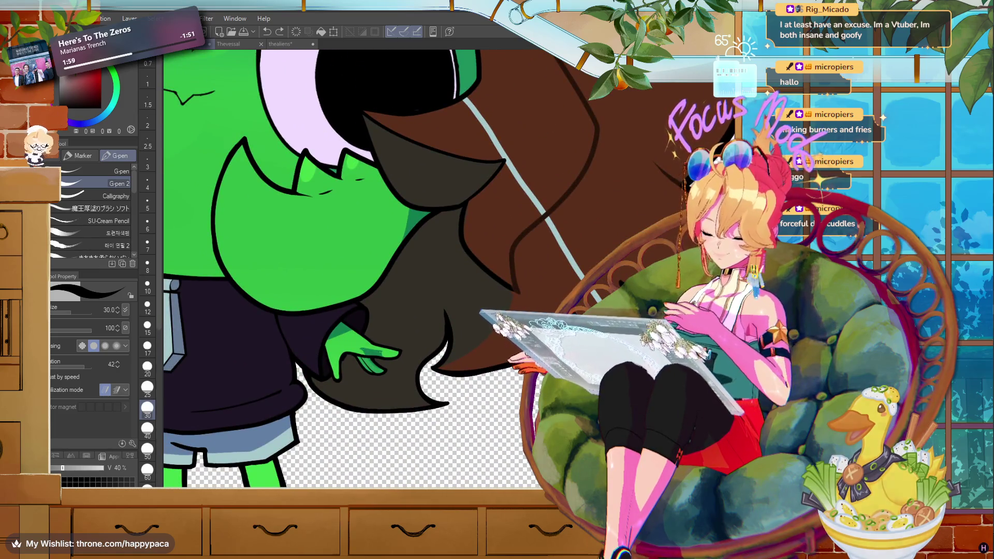
pyautogui.keyDown('alt'); pyautogui.click(544, 129); pyautogui.keyUp('alt')
pyautogui.moveTo(582, 286)
pyautogui.mouseDown()
pyautogui.moveTo(540, 207)
pyautogui.moveTo(598, 356)
pyautogui.mouseUp()
# - At pen size 7, touch up the iris edge with lavender and black strokes
pyautogui.keyDown('alt'); pyautogui.click(536, 271); pyautogui.keyUp('alt')
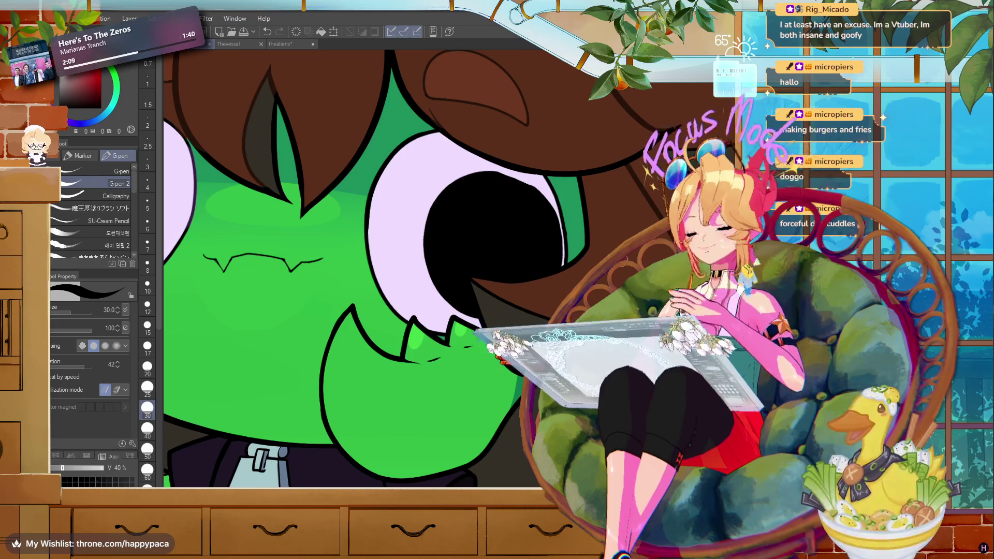
pyautogui.moveTo(523, 269); pyautogui.dragTo(472, 383)
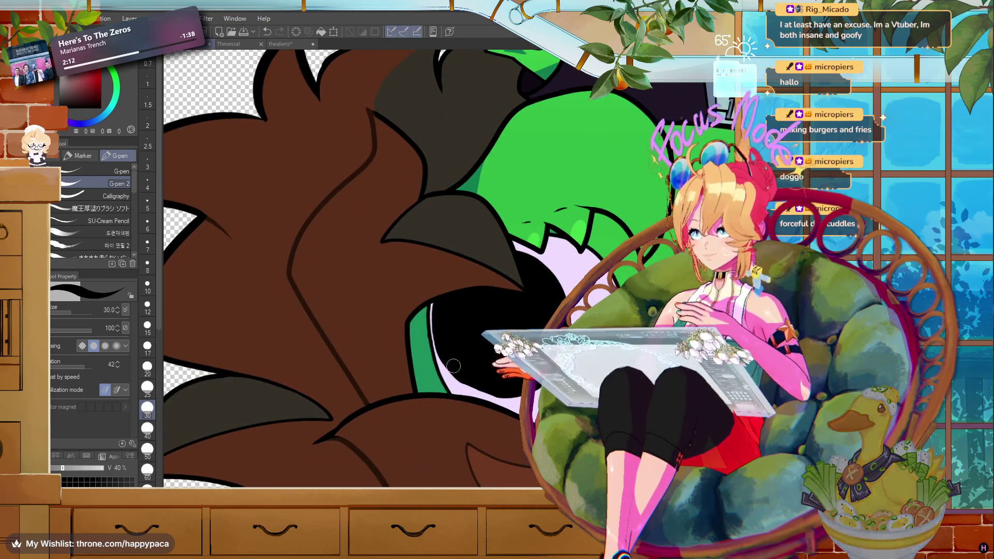
pyautogui.click(147, 243)
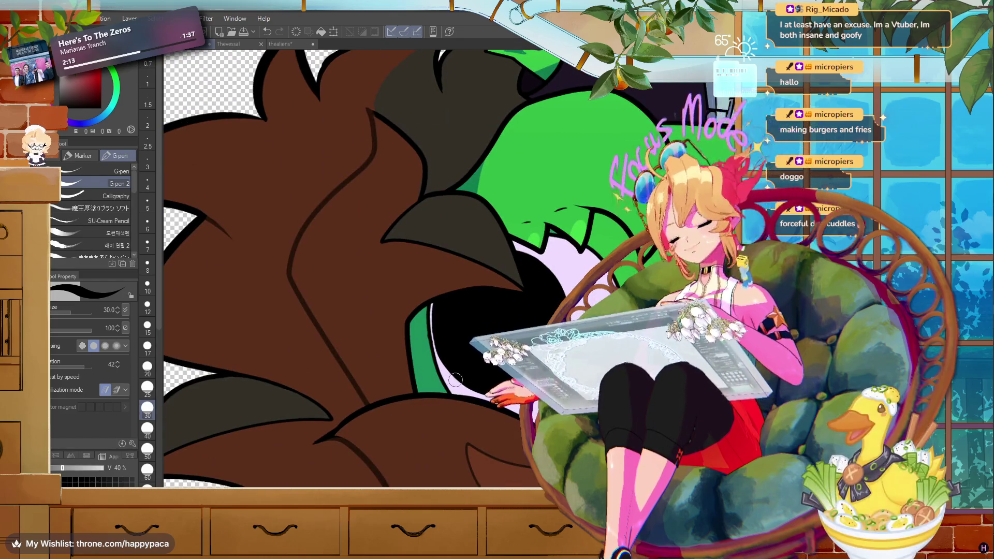
pyautogui.keyDown('alt'); pyautogui.click(466, 378); pyautogui.keyUp('alt')
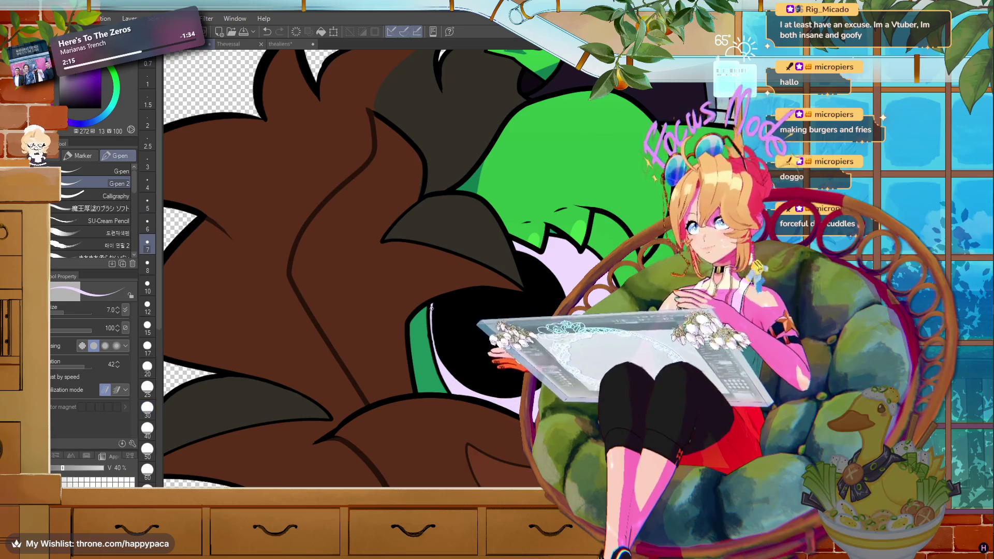
pyautogui.moveTo(431, 332); pyautogui.dragTo(449, 380)
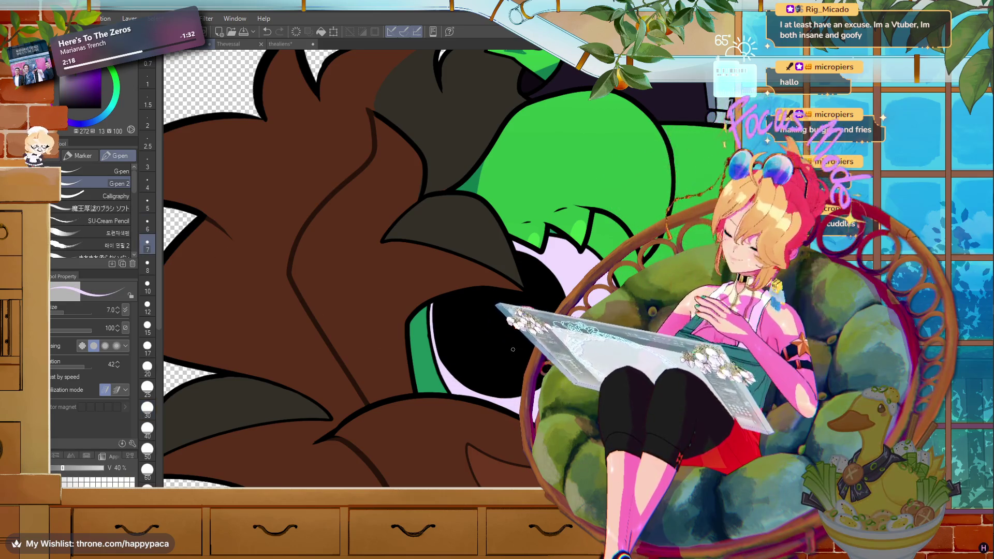
pyautogui.keyDown('alt'); pyautogui.click(419, 311); pyautogui.keyUp('alt')
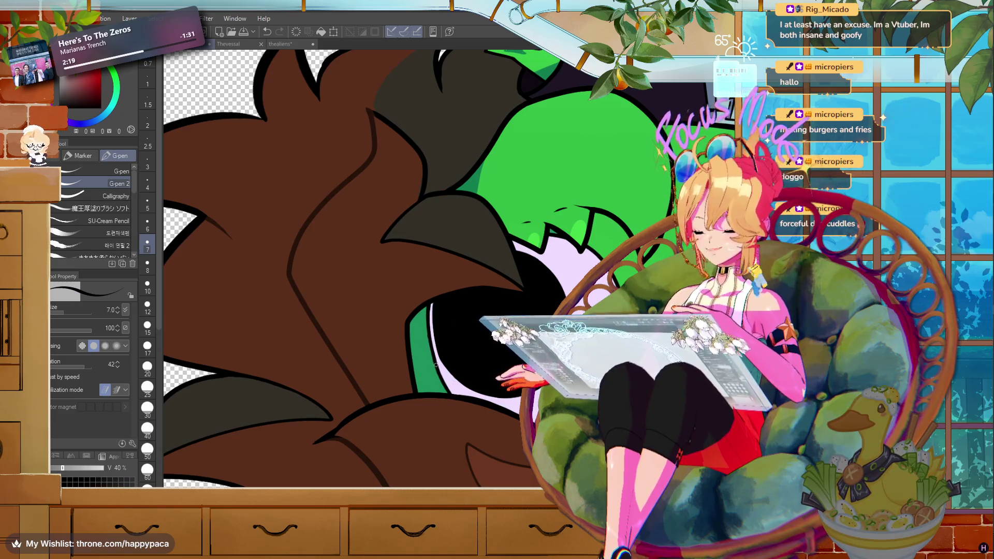
pyautogui.moveTo(428, 305); pyautogui.dragTo(429, 356)
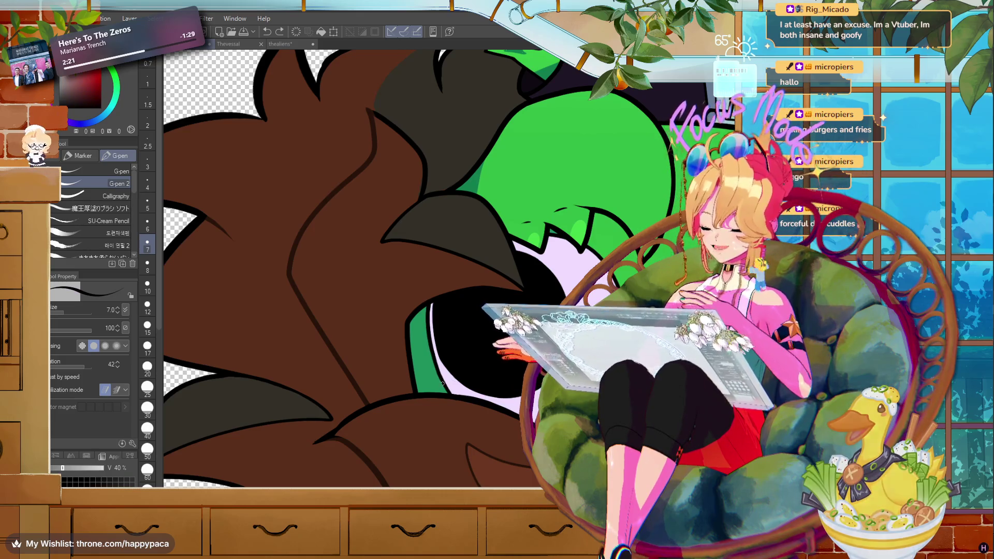
pyautogui.hotkey('ctrl', '-')
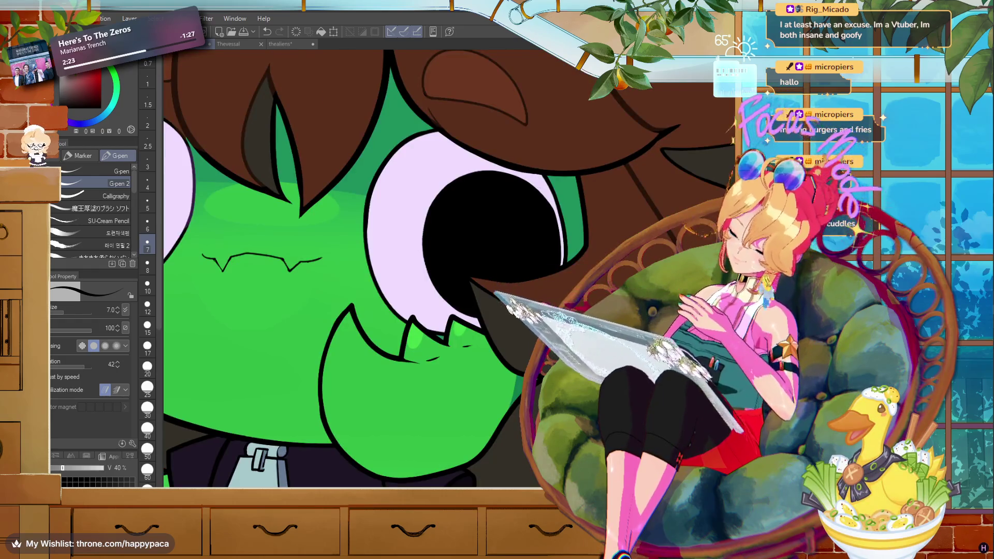
pyautogui.hotkey('ctrl', '-')
pyautogui.hotkey('ctrl', '-')
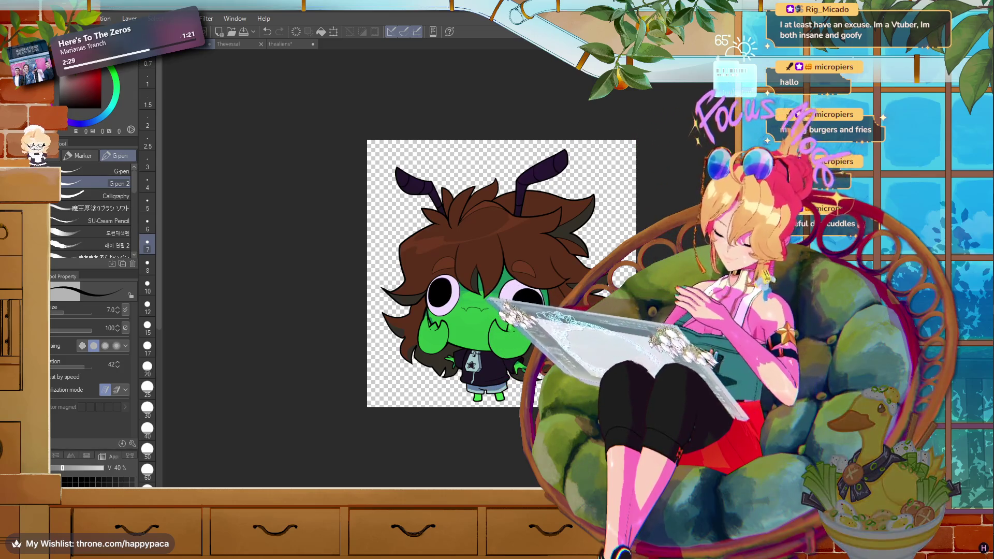
pyautogui.scroll(2, 409, 283)
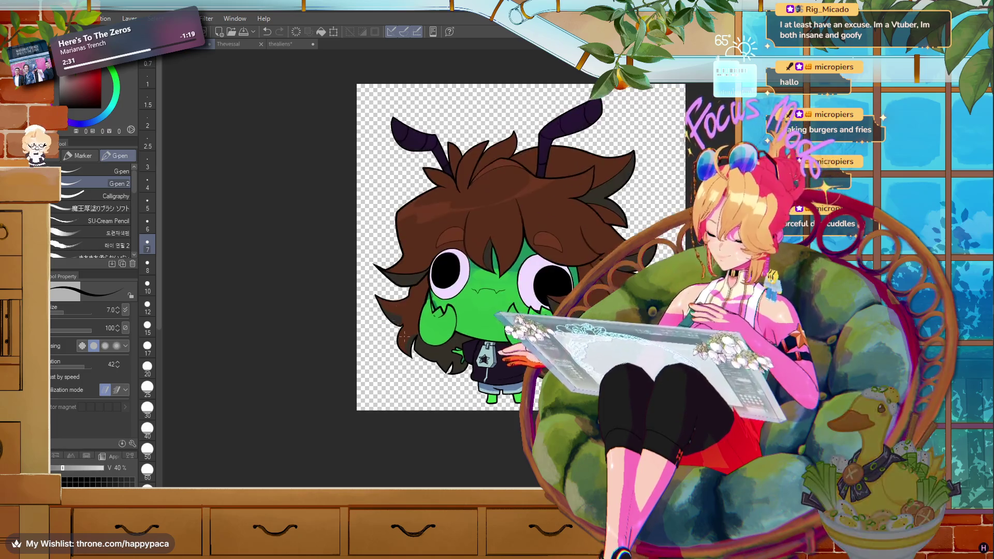
pyautogui.scroll(2, 409, 283)
pyautogui.scroll(2, 409, 283)
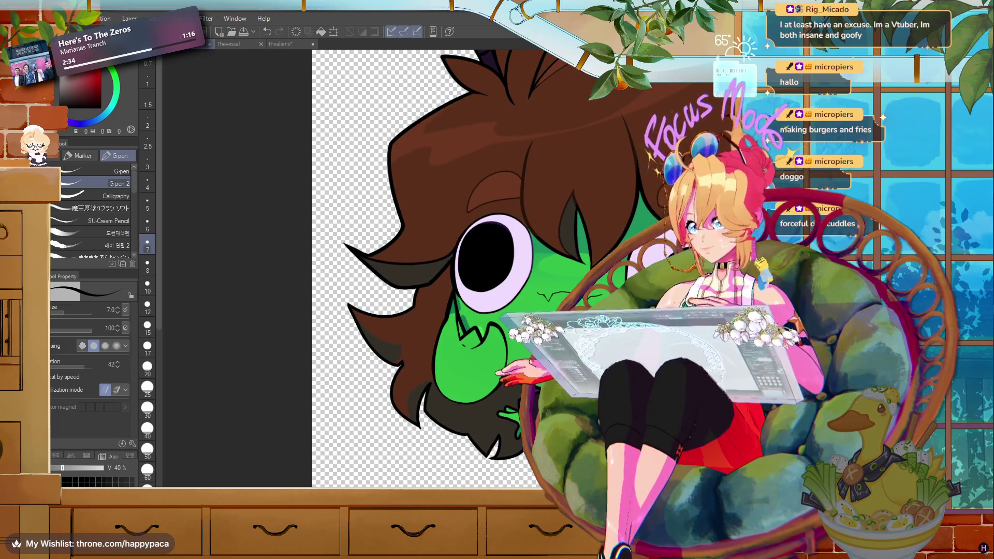
pyautogui.press('m')
pyautogui.moveTo(423, 282); pyautogui.dragTo(403, 263)
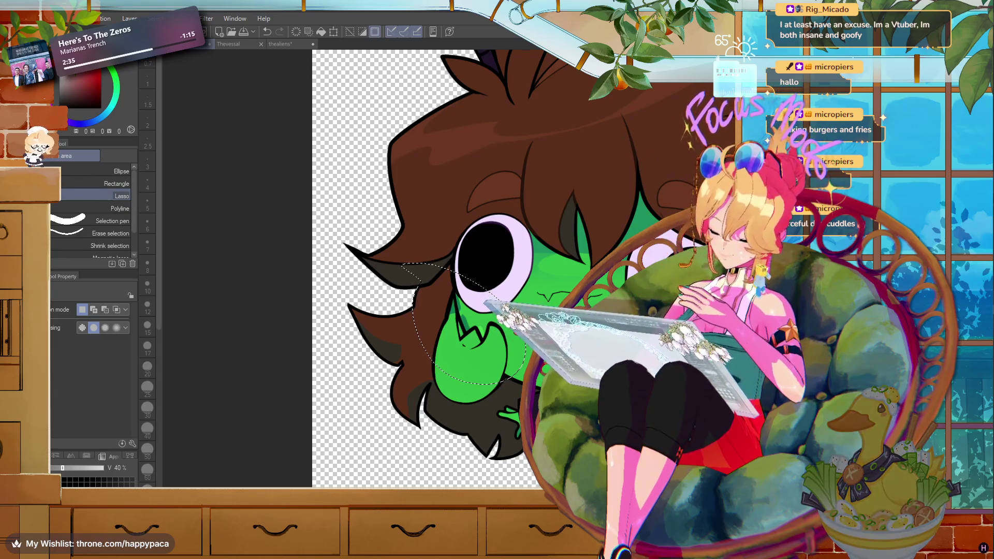
pyautogui.press('k')
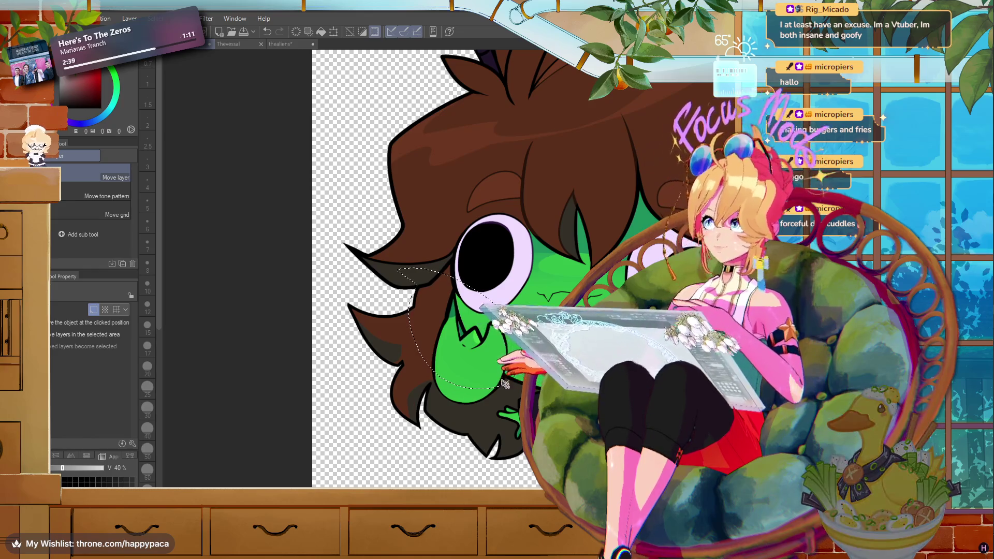
pyautogui.click(349, 33)
pyautogui.press('m')
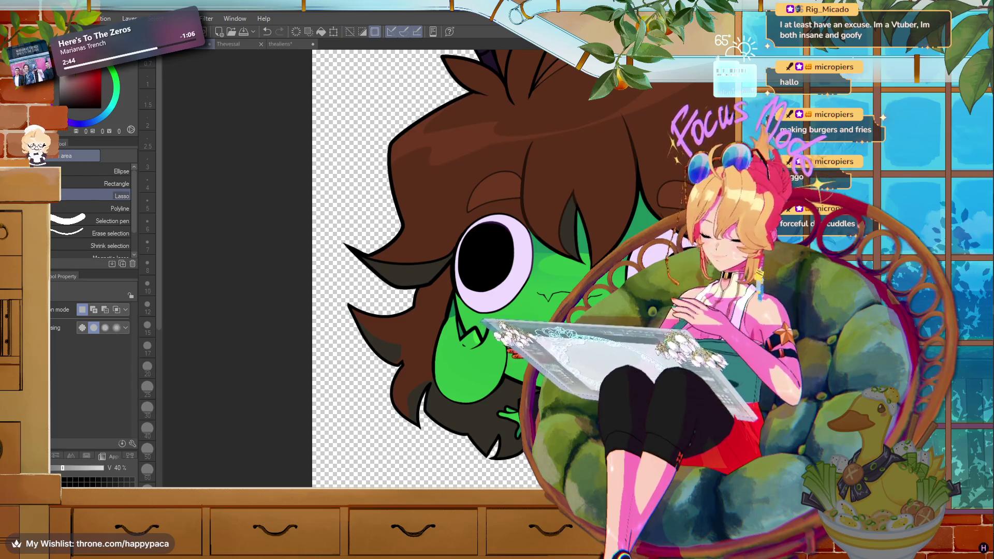
pyautogui.press('k')
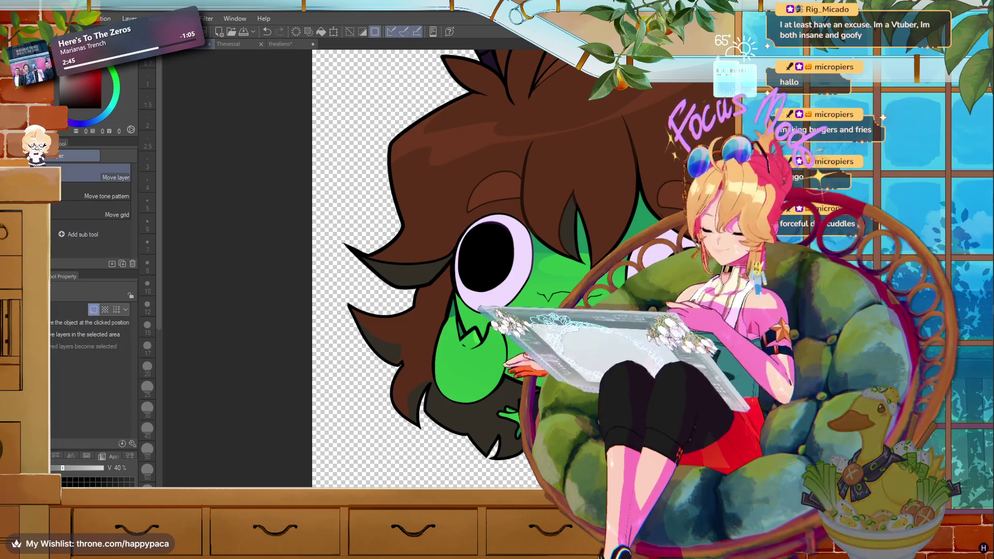
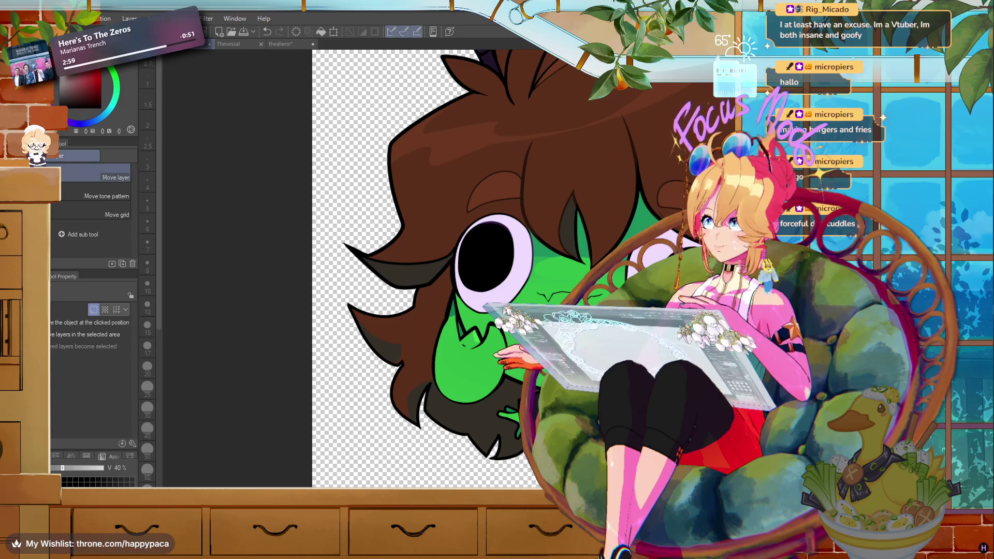
# - Sample the character's green skin colour and clear the current selection
pyautogui.press('m')
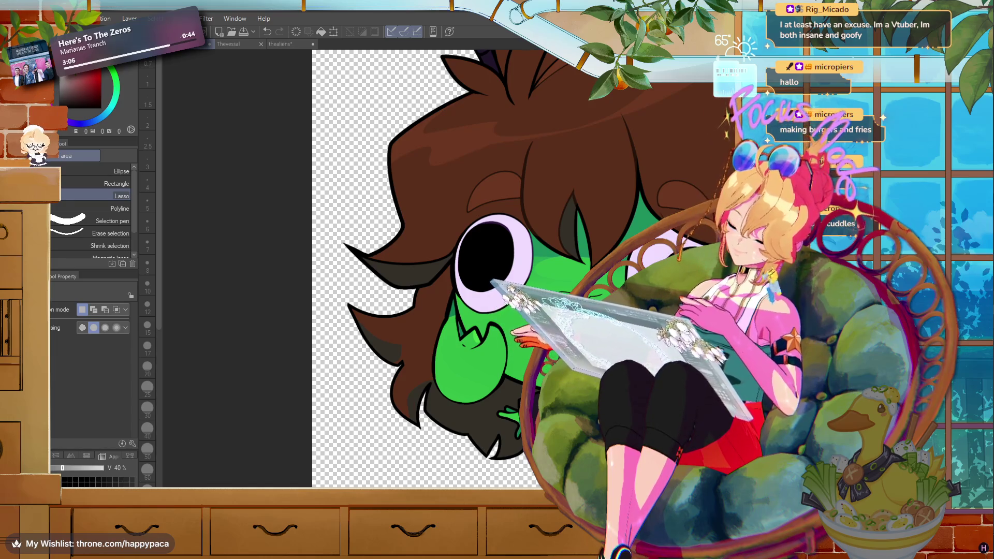
pyautogui.keyDown('alt'); pyautogui.click(449, 275); pyautogui.keyUp('alt')
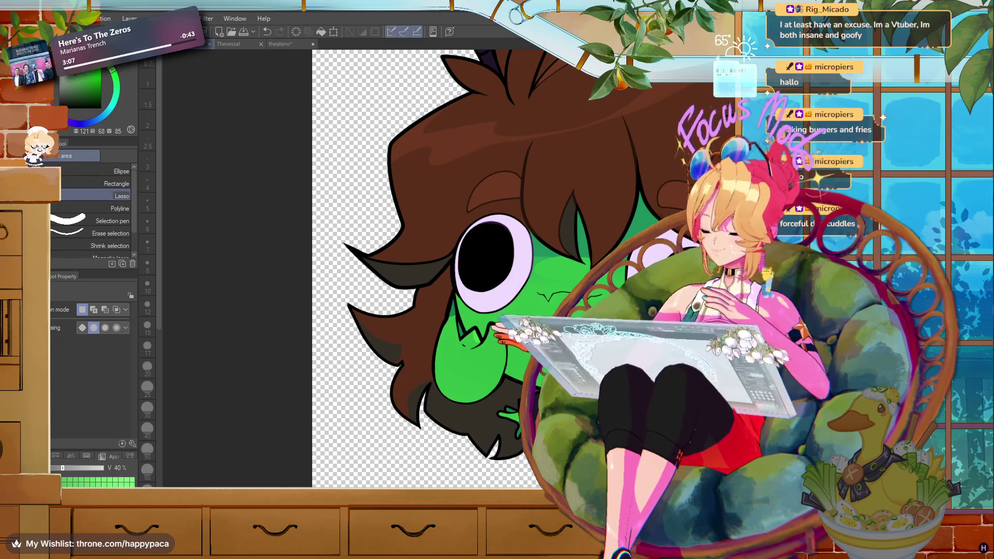
pyautogui.press('k')
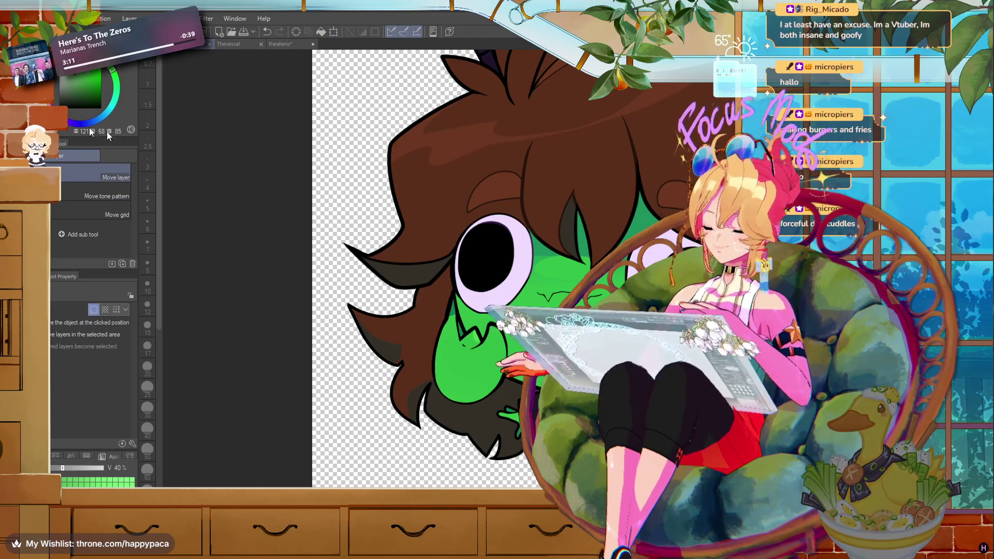
pyautogui.press('m')
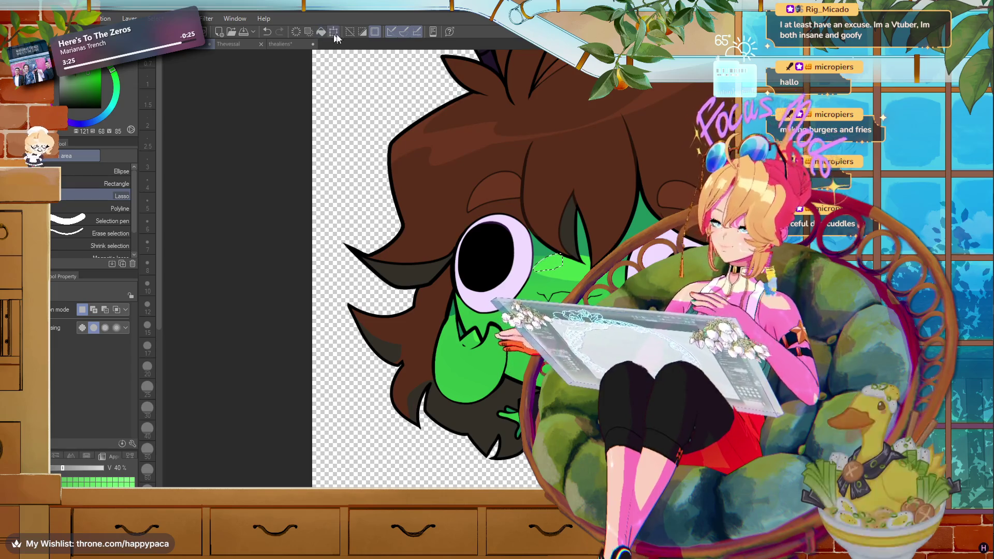
pyautogui.hotkey('ctrl', 'd')
# - Zoom in close on the character's eye and auto-select the green skin area around it
pyautogui.scroll(-3, 484, 352)
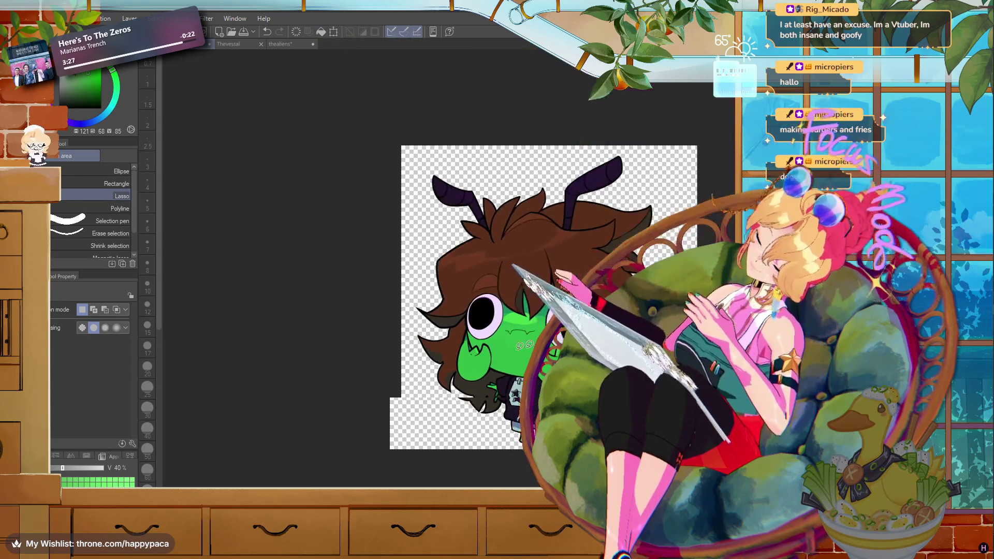
pyautogui.scroll(-1, 484, 352)
pyautogui.scroll(1, 485, 353)
pyautogui.scroll(1, 457, 324)
pyautogui.scroll(1, 457, 325)
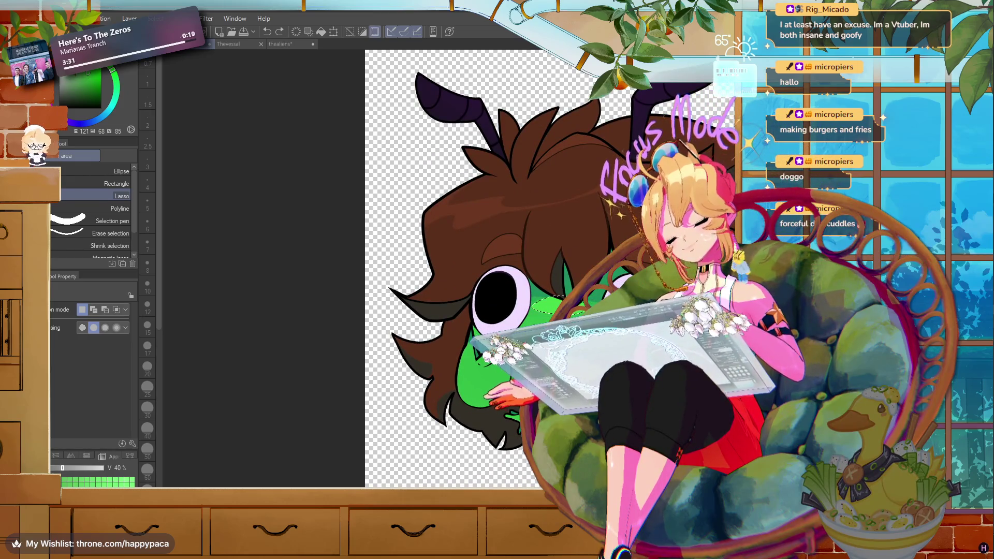
pyautogui.scroll(1, 549, 290)
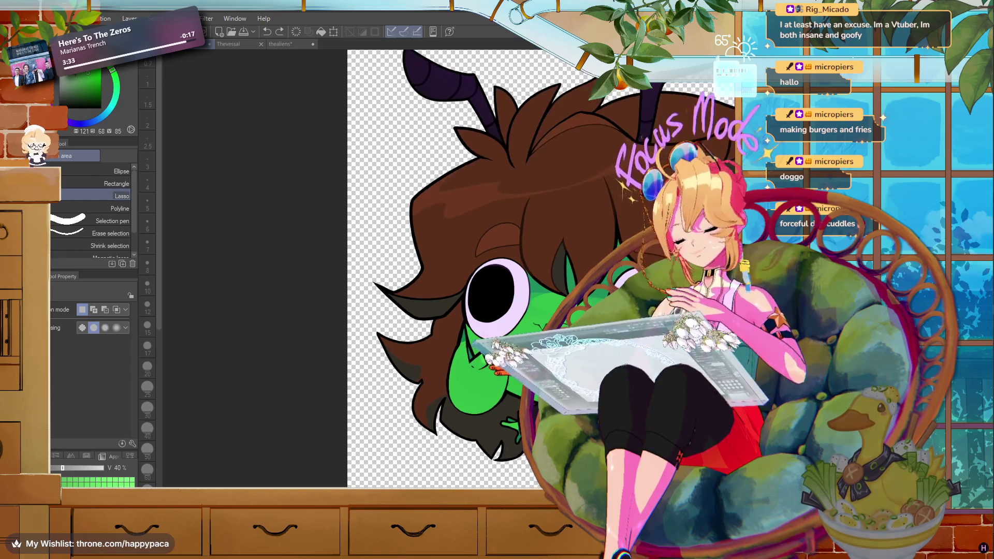
pyautogui.scroll(1, 549, 290)
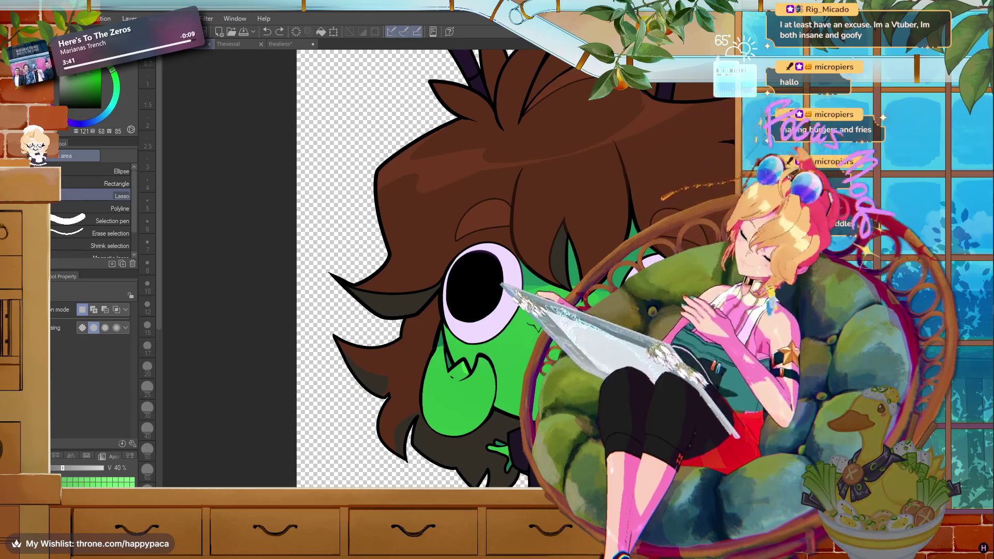
pyautogui.hotkey('ctrl', '-')
pyautogui.hotkey('ctrl', '+')
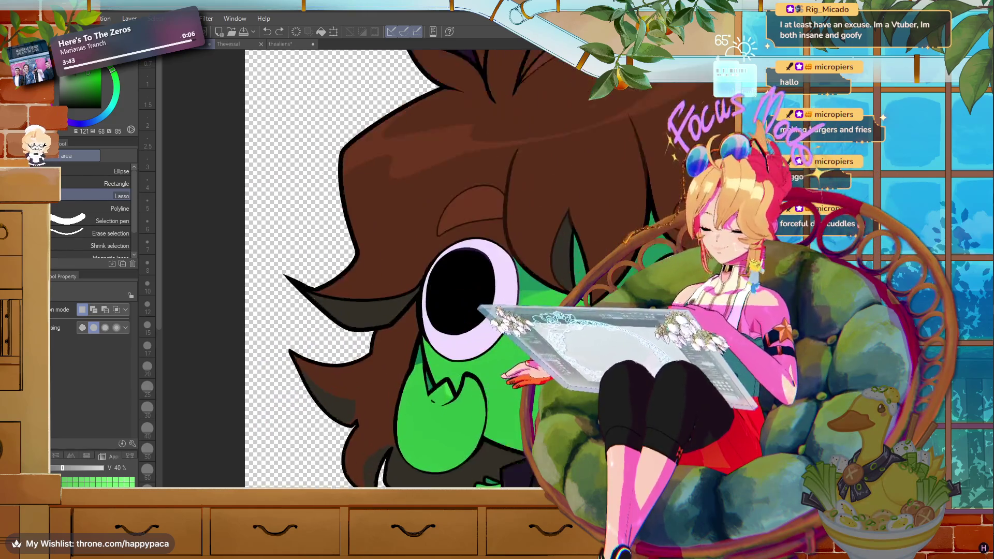
pyautogui.hotkey('ctrl', '+')
pyautogui.hotkey('ctrl', '+')
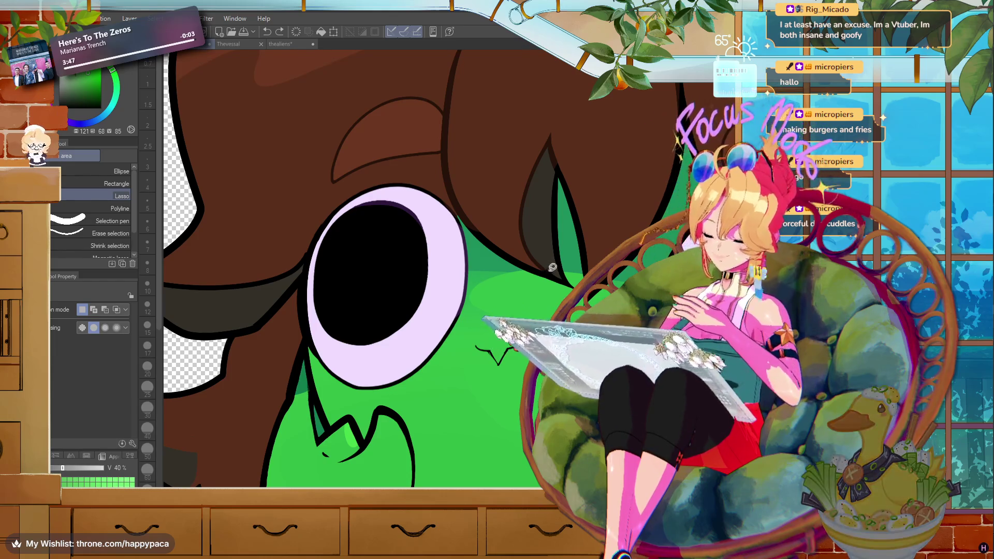
pyautogui.press('w')
pyautogui.click(497, 311)
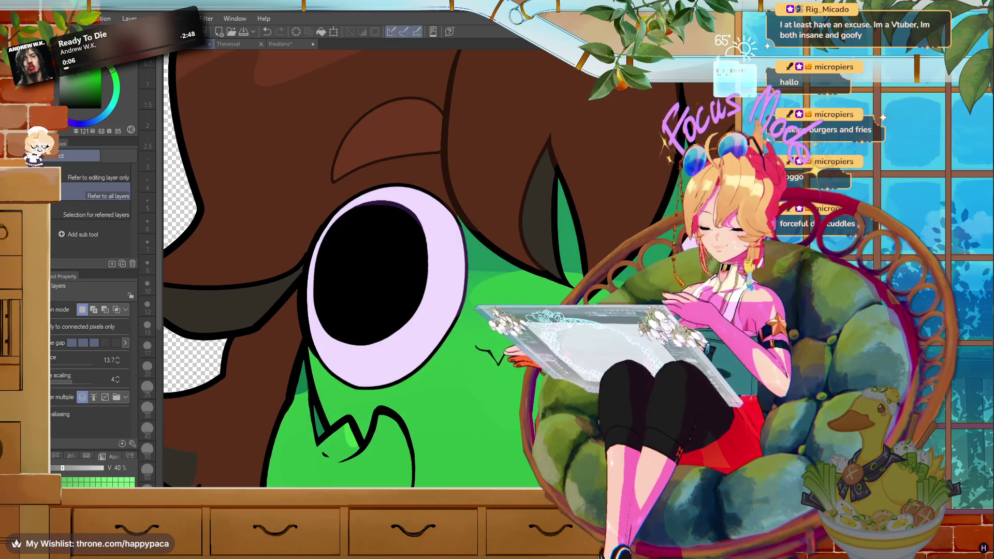
# - Fill the top of the eye white with green, deselect, and refit the view on the character
pyautogui.hotkey('ctrl', 'z')
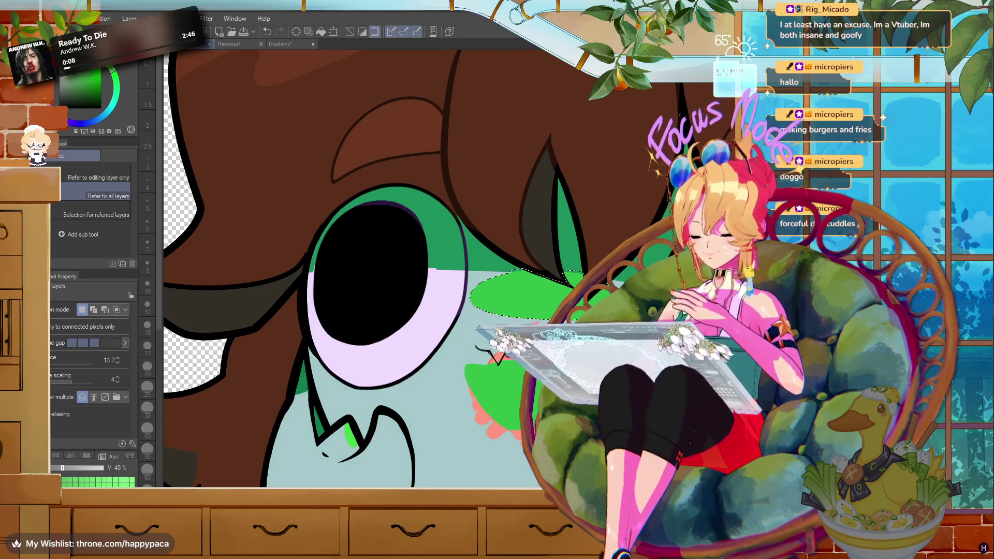
pyautogui.hotkey('ctrl', 'z')
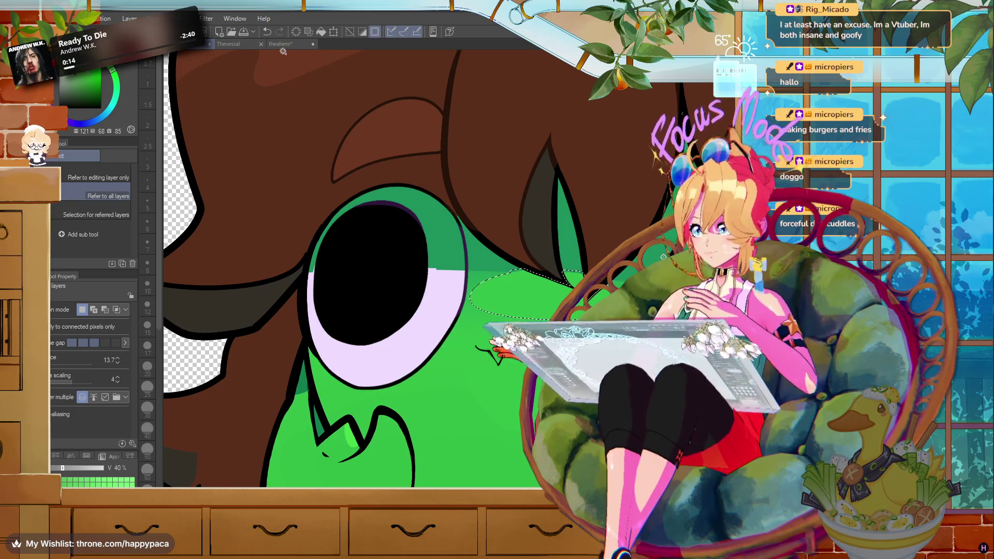
pyautogui.hotkey('ctrl', '0')
pyautogui.hotkey('ctrl', '+')
pyautogui.click(348, 33)
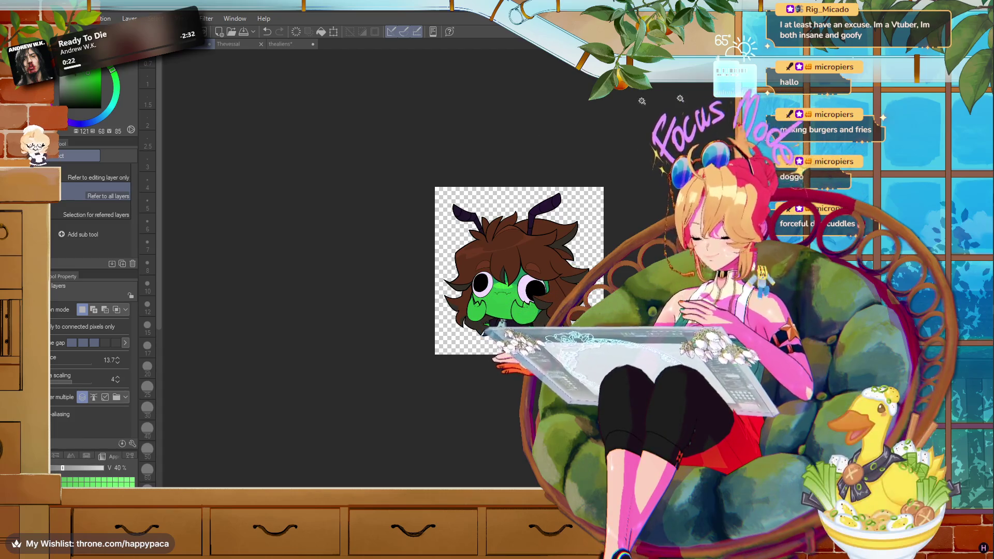
pyautogui.hotkey('ctrl', '+')
pyautogui.hotkey('ctrl', '+')
pyautogui.hotkey('ctrl', '+')
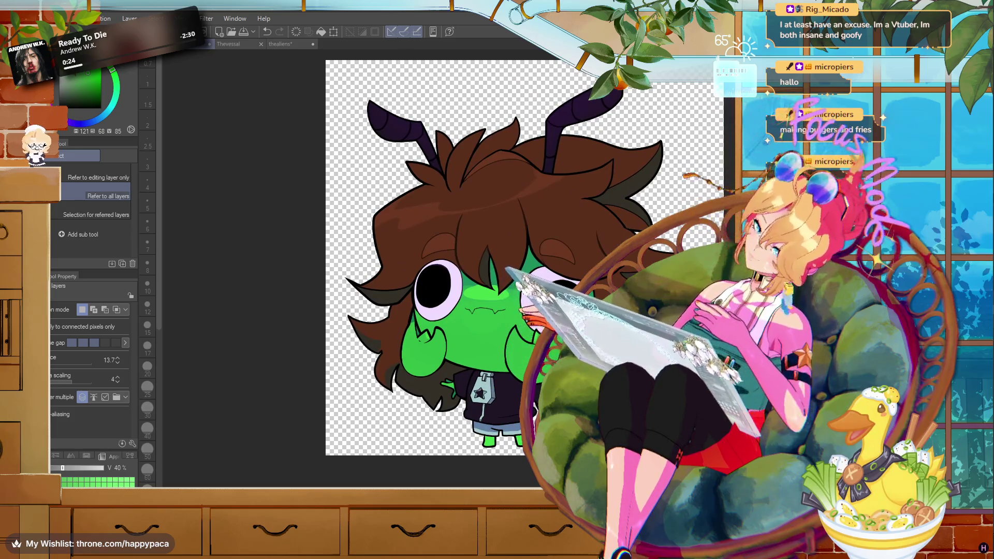
# - Export the drawing as a single-layer PNG named 'ANT_No talk'
pyautogui.click(15, 18)
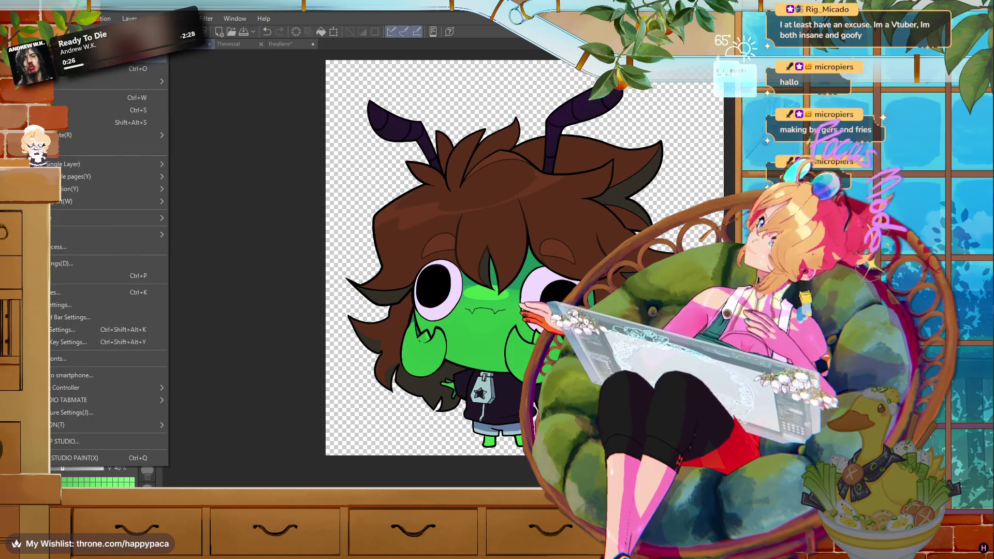
pyautogui.moveTo(36, 135)
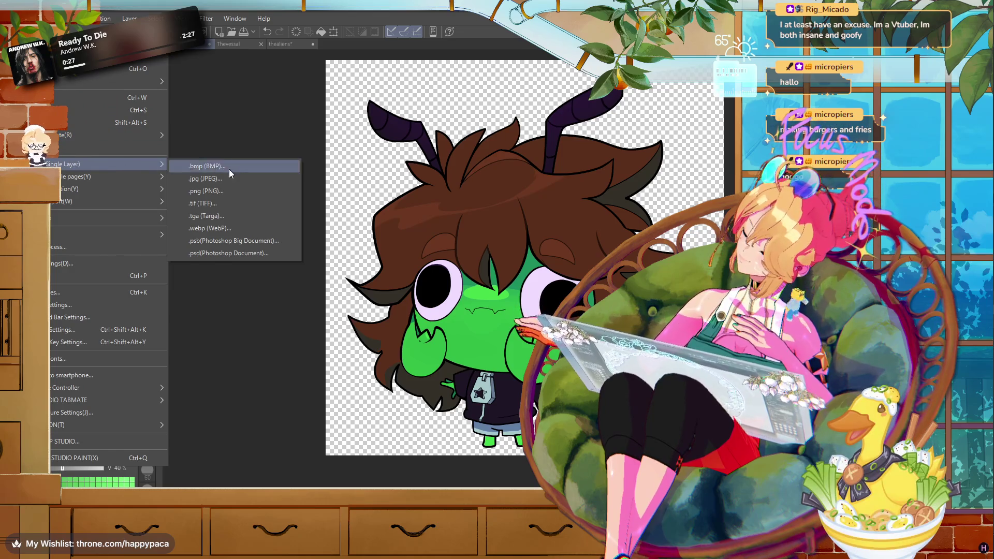
pyautogui.moveTo(136, 149)
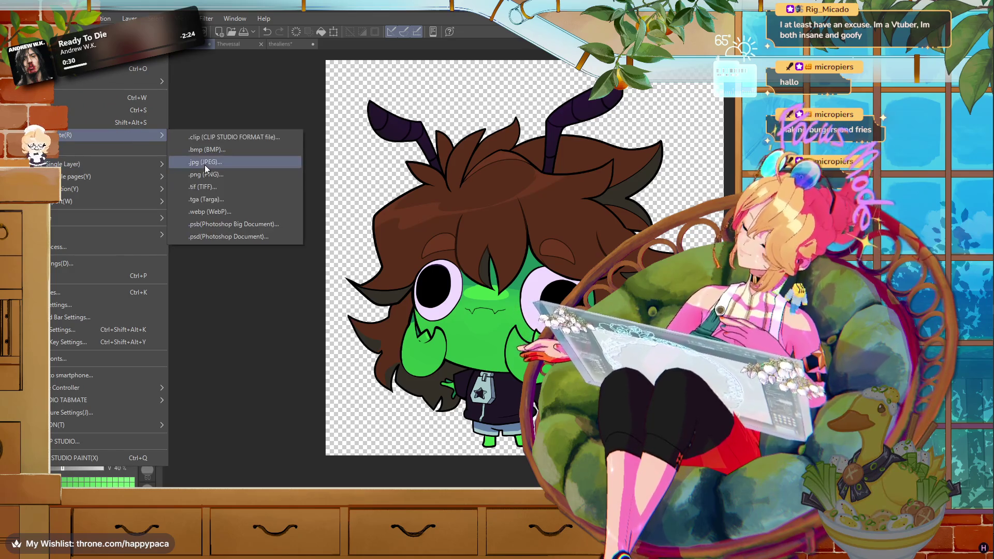
pyautogui.click(206, 174)
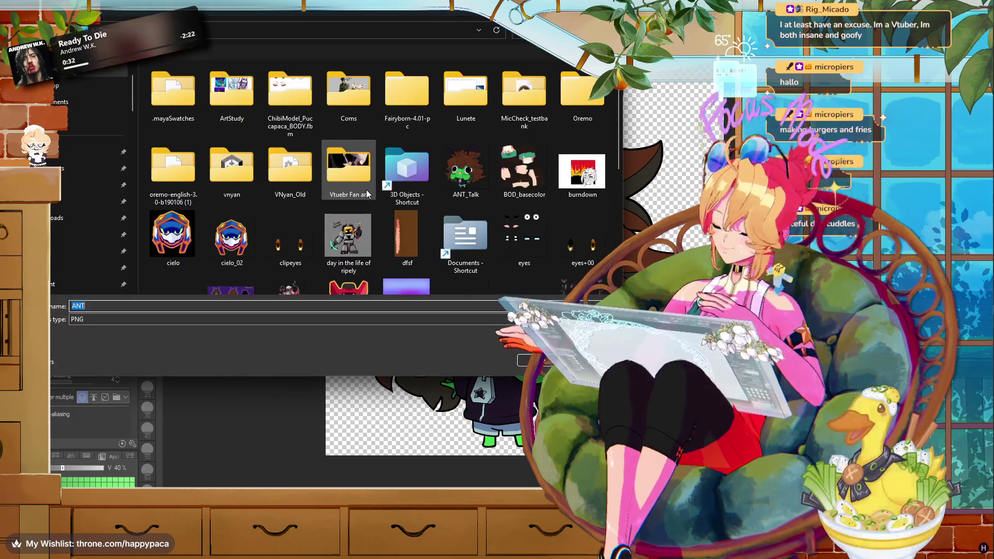
pyautogui.write('_')
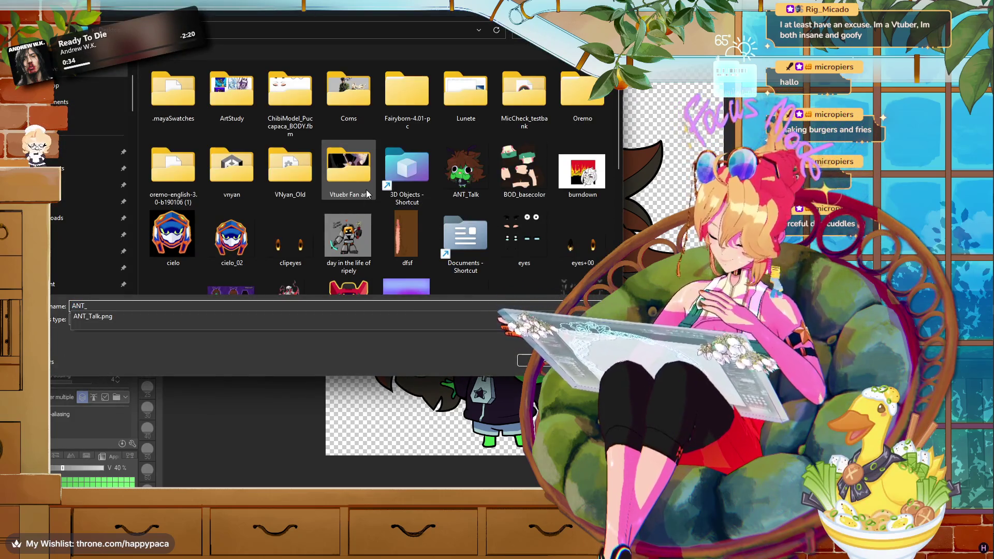
pyautogui.write('_No talk')
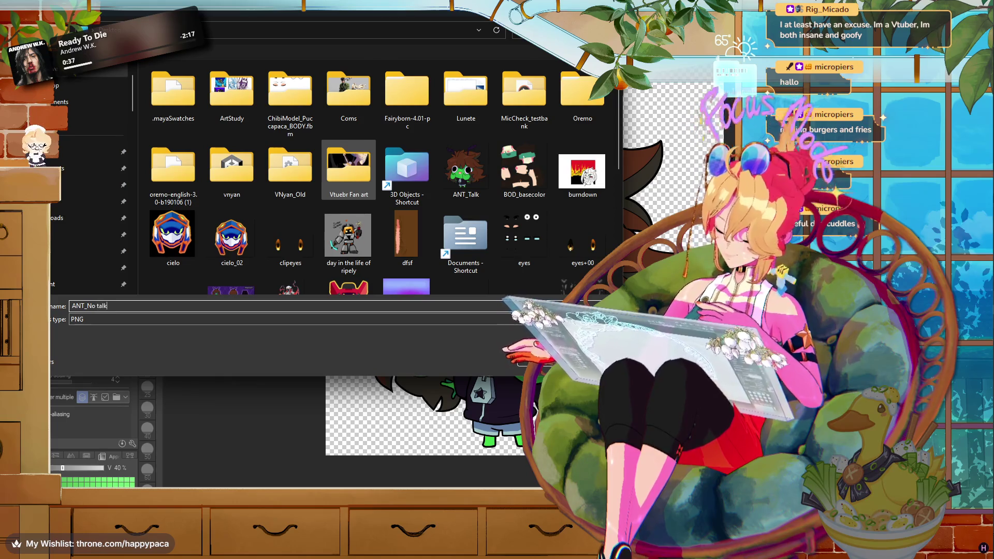
pyautogui.press('Return')
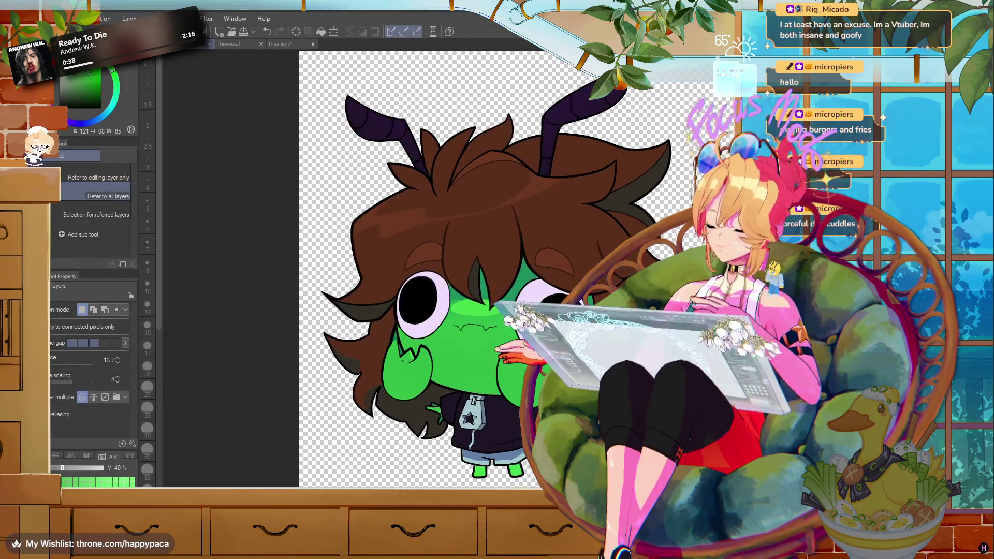
pyautogui.hotkey('ctrl', '+')
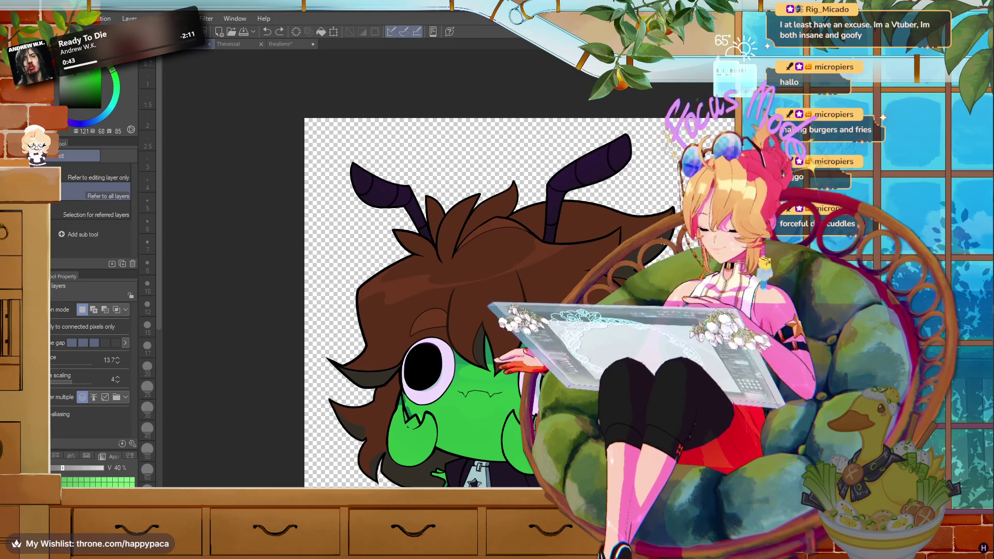
# - Close the Thevessal document and bring the File Explorer window on the Lunete folder forward
pyautogui.moveTo(483, 415); pyautogui.dragTo(485, 431)
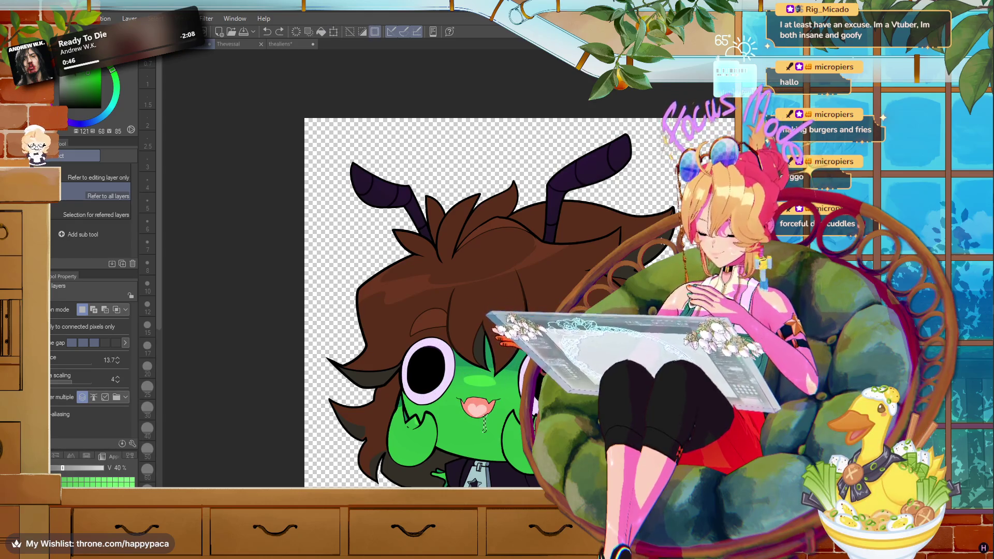
pyautogui.click(334, 32)
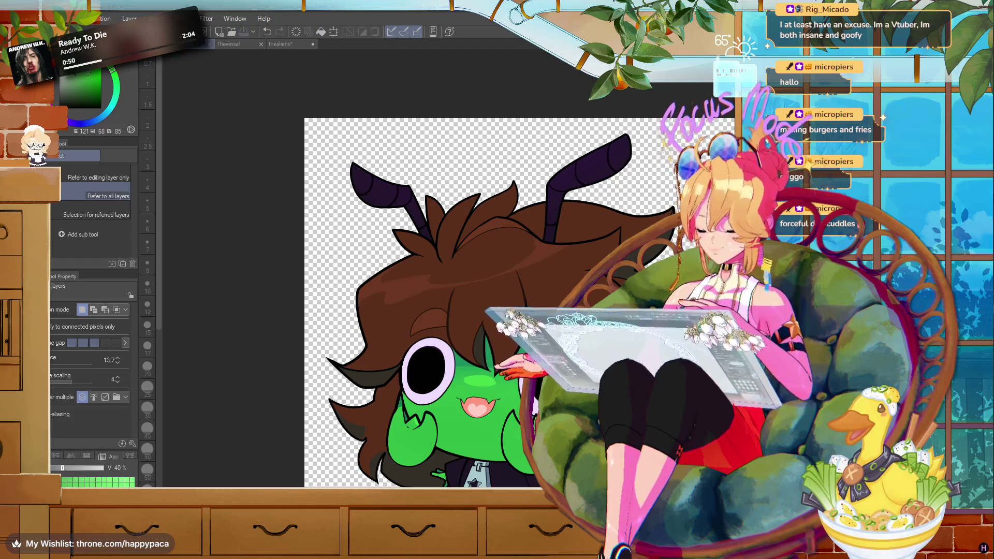
pyautogui.click(261, 44)
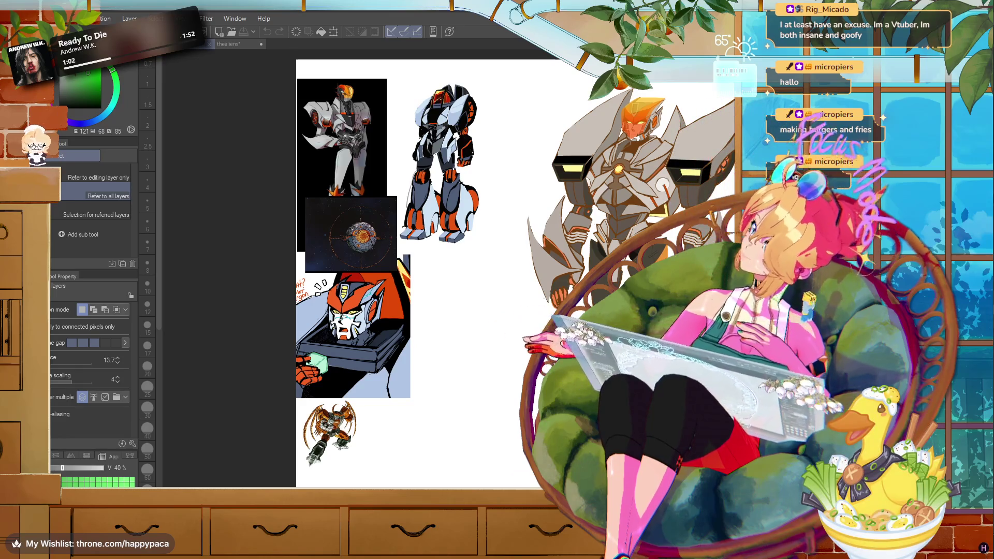
pyautogui.hotkey('alt', 'Tab')
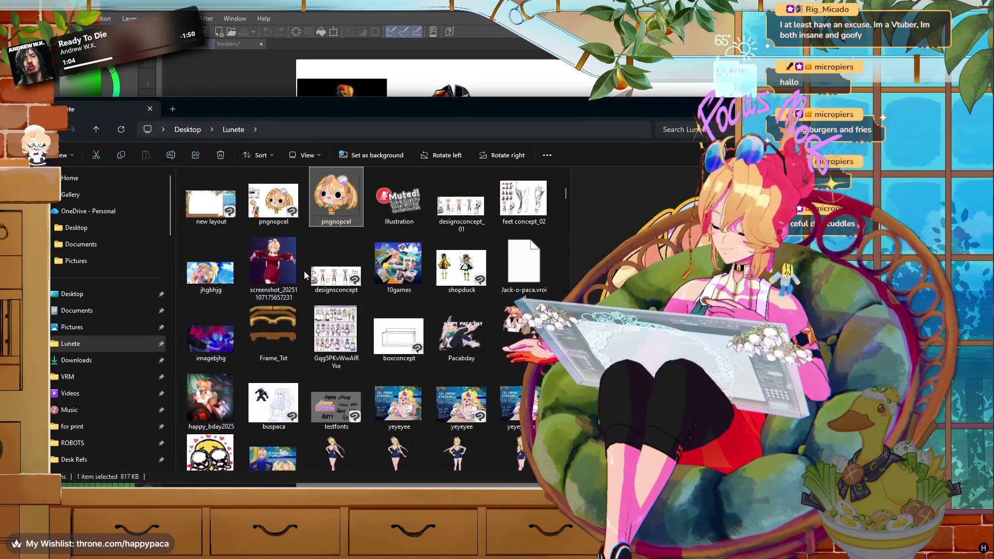
# - Delete the ANT, ANT_No talk and ANT_Talk images from the Desktop, then return to Clip Studio
pyautogui.click(73, 295)
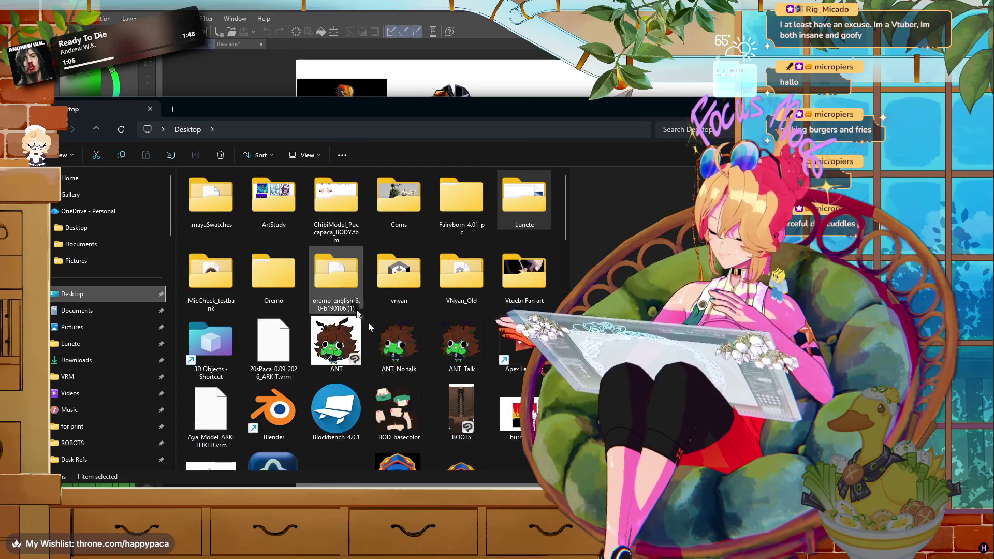
pyautogui.click(399, 342)
pyautogui.keyDown('ctrl'); pyautogui.click(444, 340); pyautogui.keyUp('ctrl')
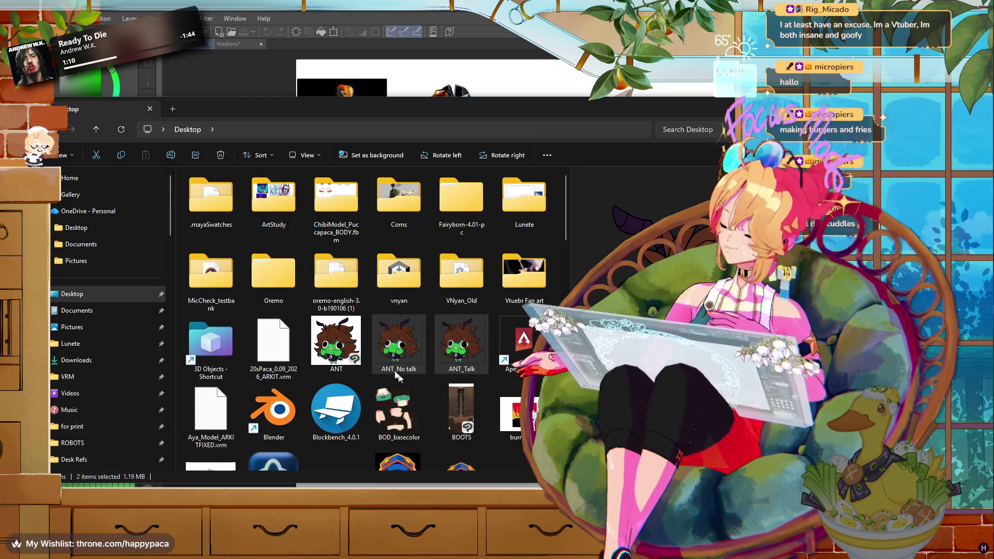
pyautogui.keyDown('ctrl'); pyautogui.click(399, 342); pyautogui.keyUp('ctrl')
pyautogui.keyDown('ctrl'); pyautogui.click(328, 344); pyautogui.keyUp('ctrl')
pyautogui.keyDown('ctrl'); pyautogui.click(399, 342); pyautogui.keyUp('ctrl')
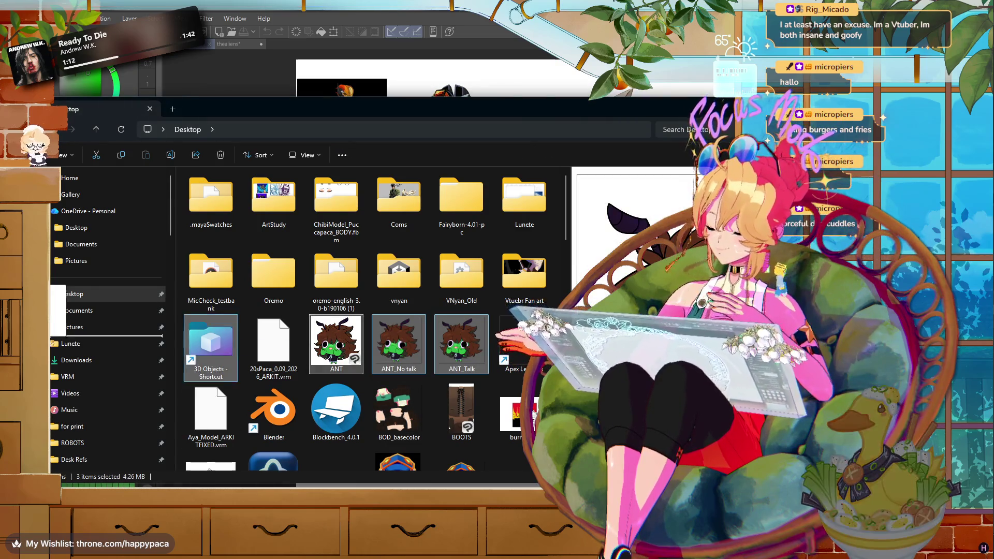
pyautogui.press('Delete')
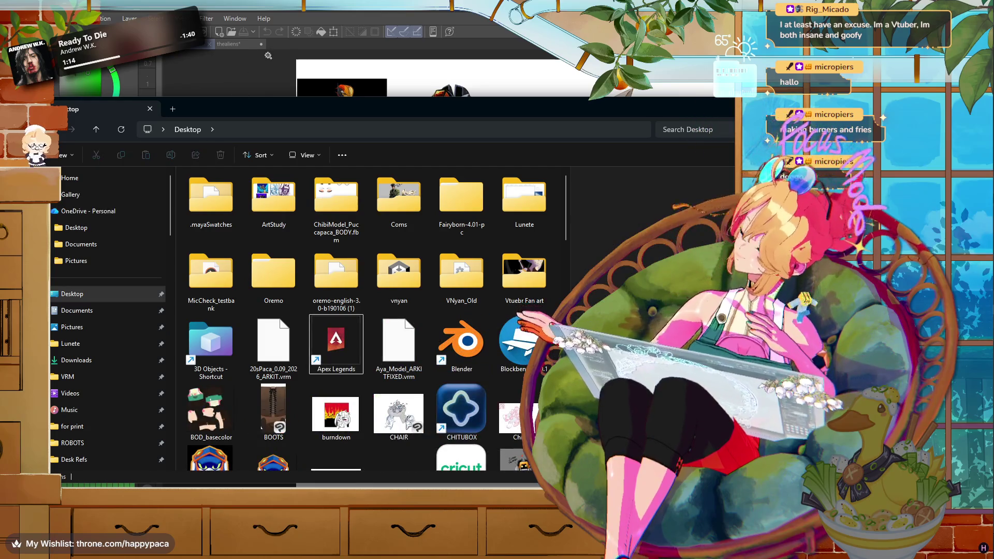
pyautogui.click(270, 46)
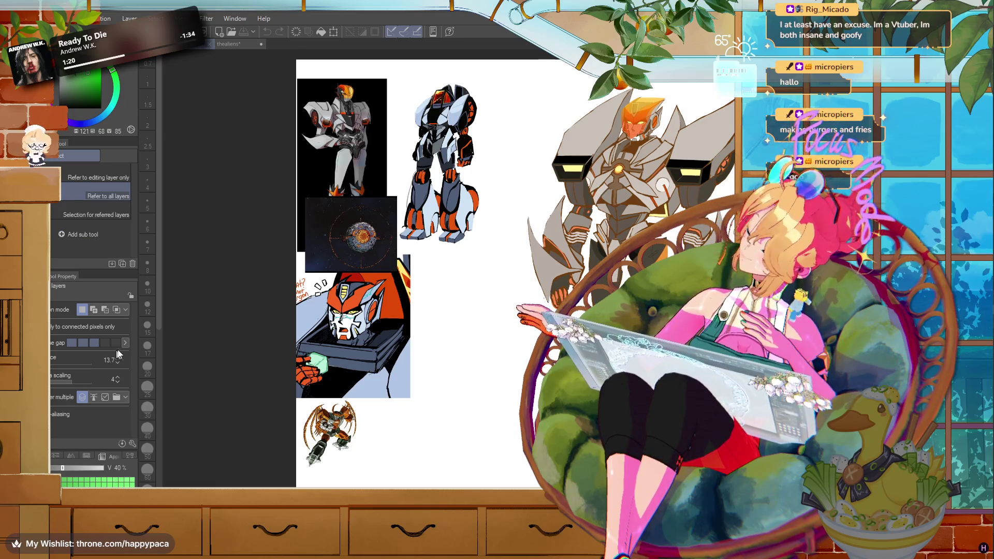
# - Lasso the stray sketch lines around the robot's ankle and erase them across layers
pyautogui.hotkey('ctrl', '-')
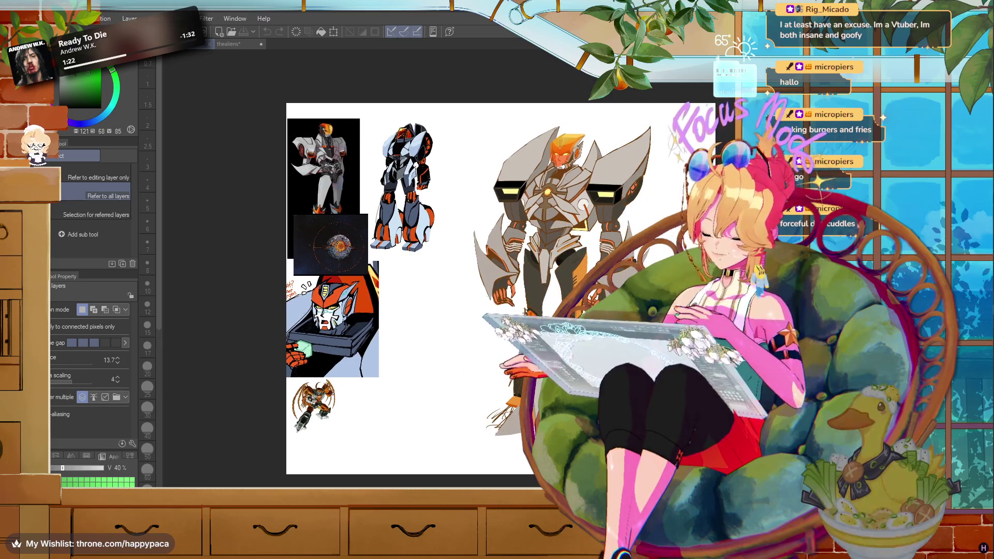
pyautogui.scroll(5, 484, 391)
pyautogui.scroll(2, 485, 391)
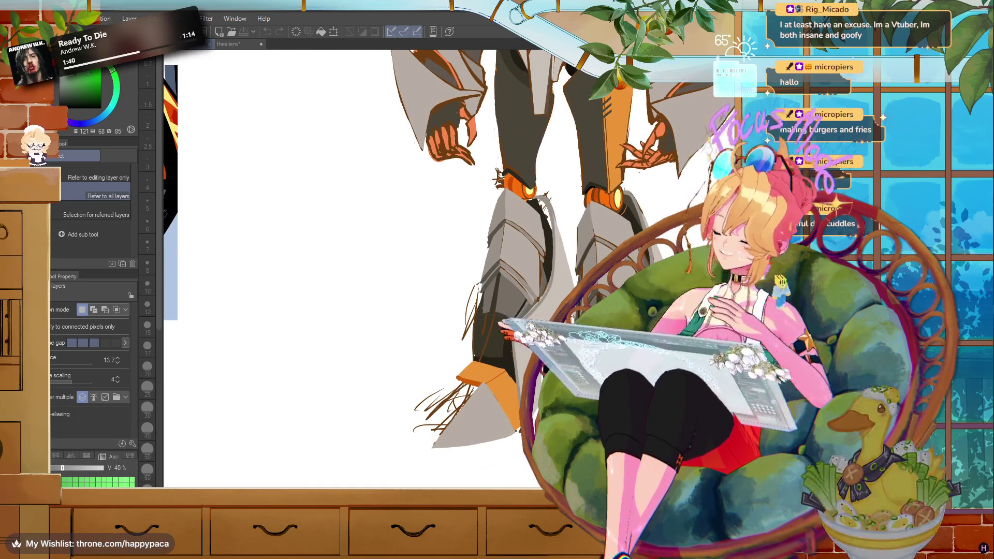
pyautogui.press('m')
pyautogui.scroll(1, 585, 117)
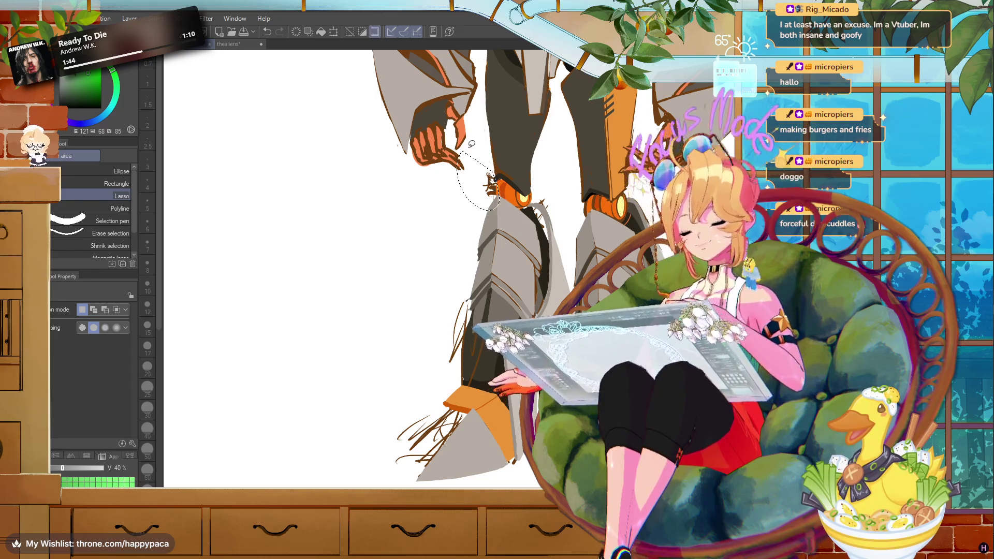
pyautogui.moveTo(501, 186); pyautogui.dragTo(463, 153)
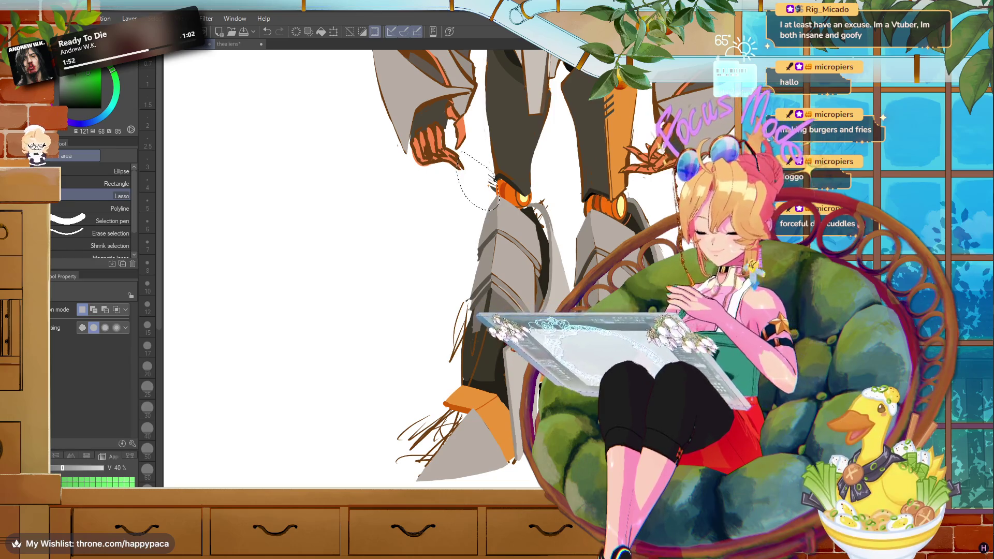
pyautogui.click(499, 177)
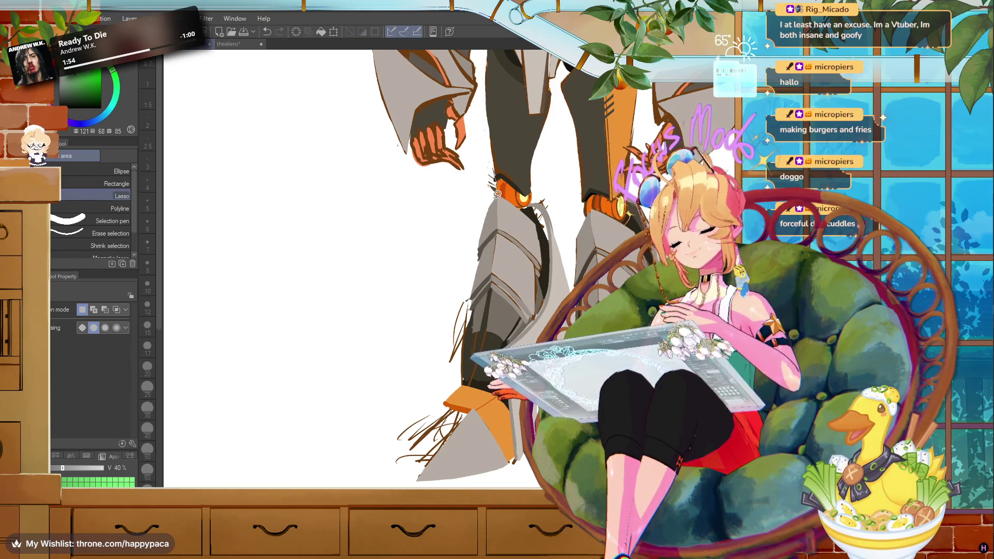
pyautogui.moveTo(499, 177); pyautogui.dragTo(500, 174)
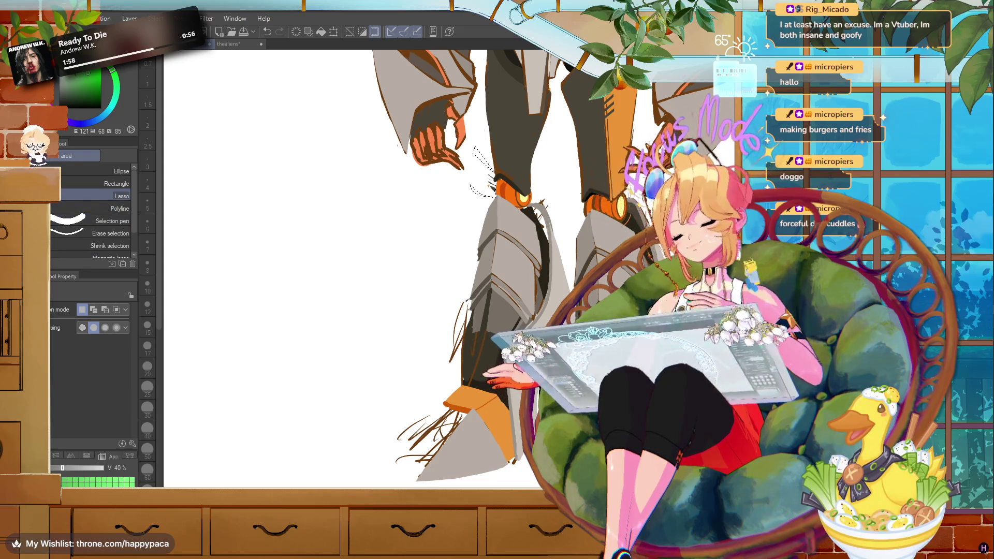
pyautogui.press('e')
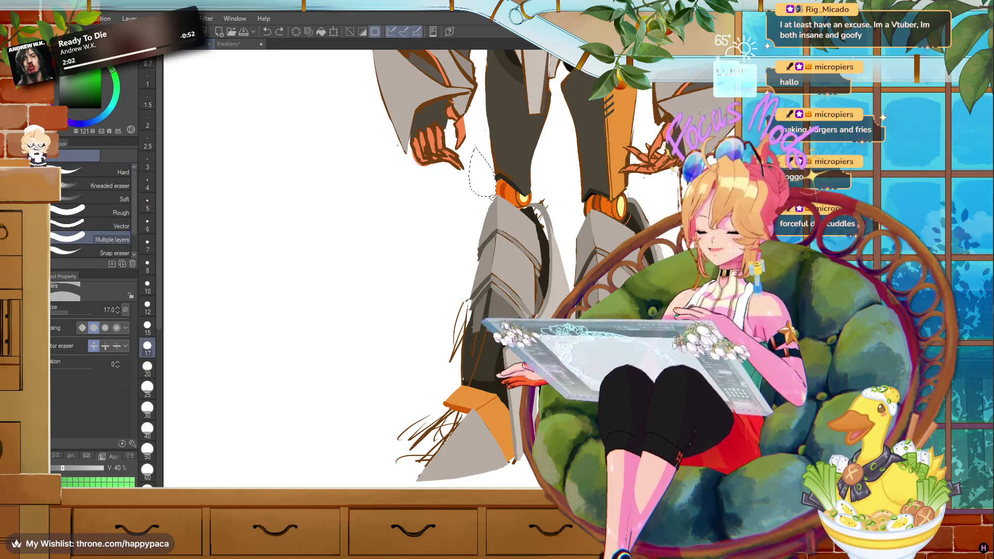
# - Lasso and erase the remaining stray lines below the robot's hand, then recheck the legs
pyautogui.press('m')
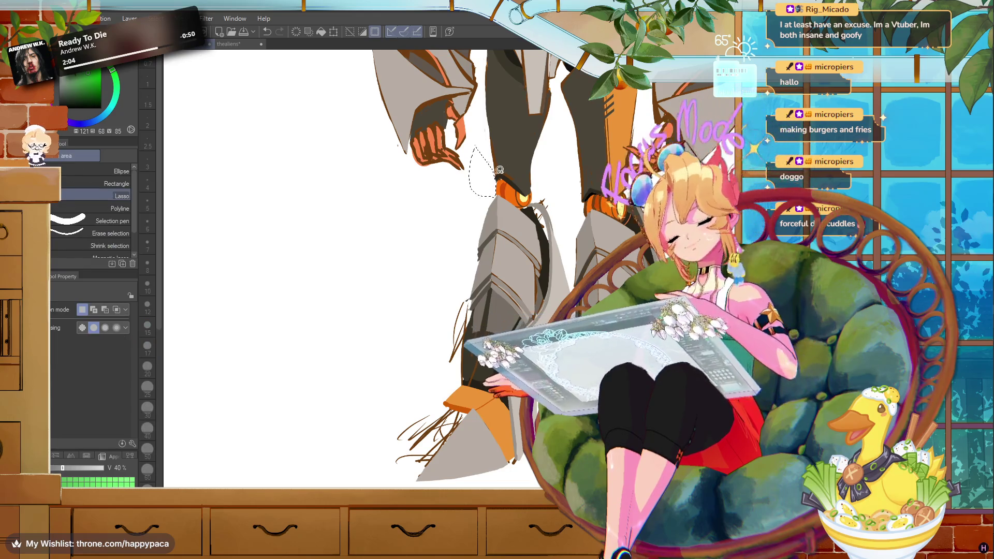
pyautogui.moveTo(508, 169)
pyautogui.mouseDown()
pyautogui.moveTo(487, 146)
pyautogui.moveTo(498, 112)
pyautogui.mouseUp()
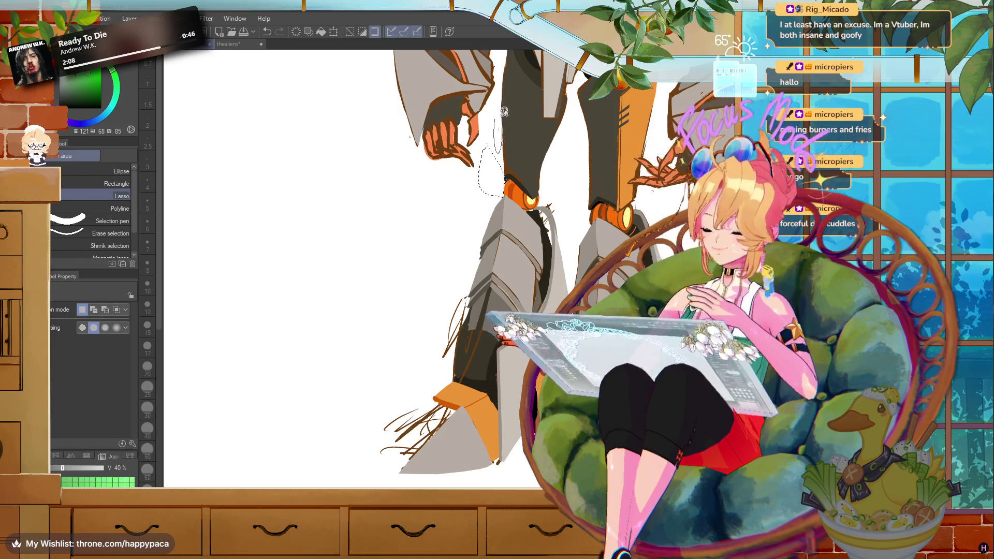
pyautogui.press('e')
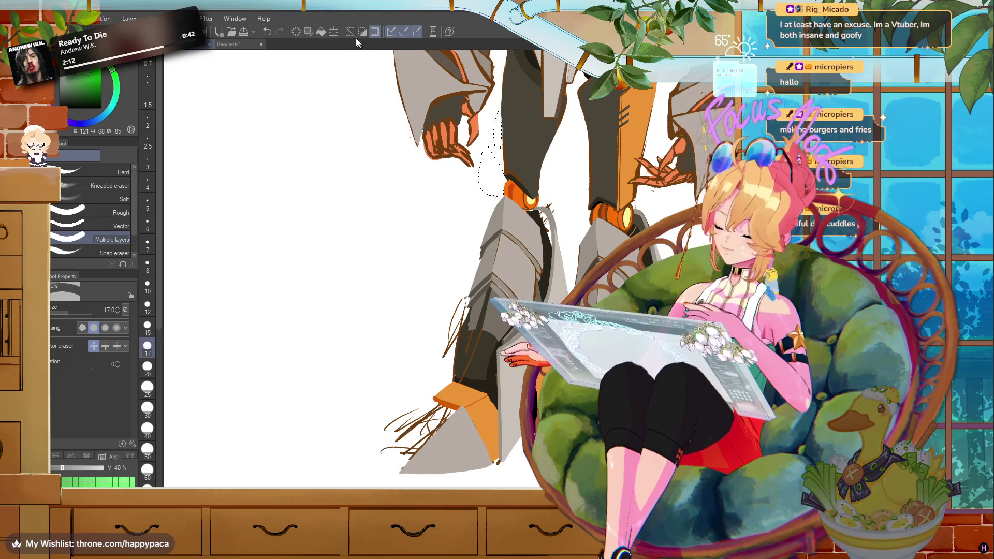
pyautogui.hotkey('ctrl', '-')
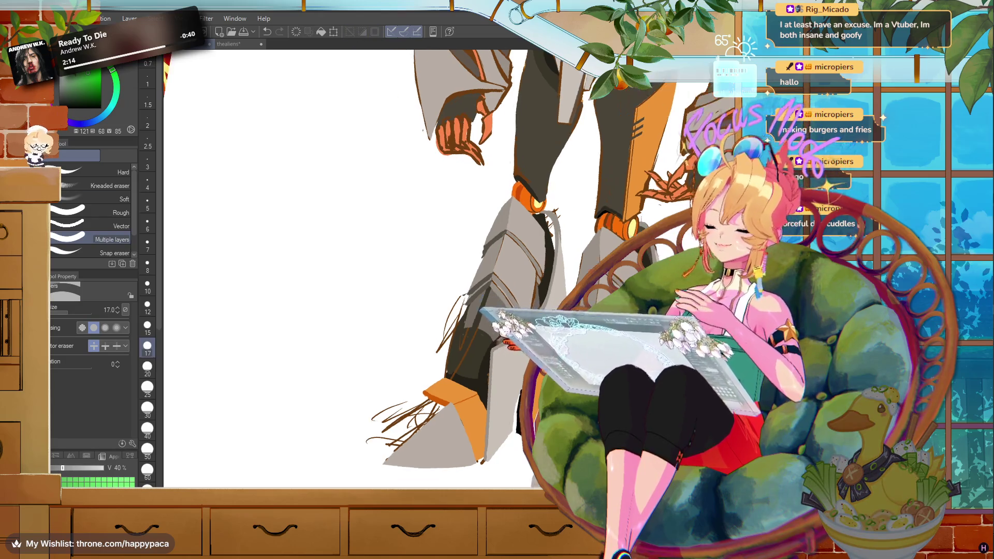
pyautogui.hotkey('ctrl', '-')
pyautogui.hotkey('ctrl', '-')
pyautogui.hotkey('ctrl', '-')
pyautogui.hotkey('ctrl', '+')
pyautogui.hotkey('ctrl', '+')
pyautogui.hotkey('ctrl', '+')
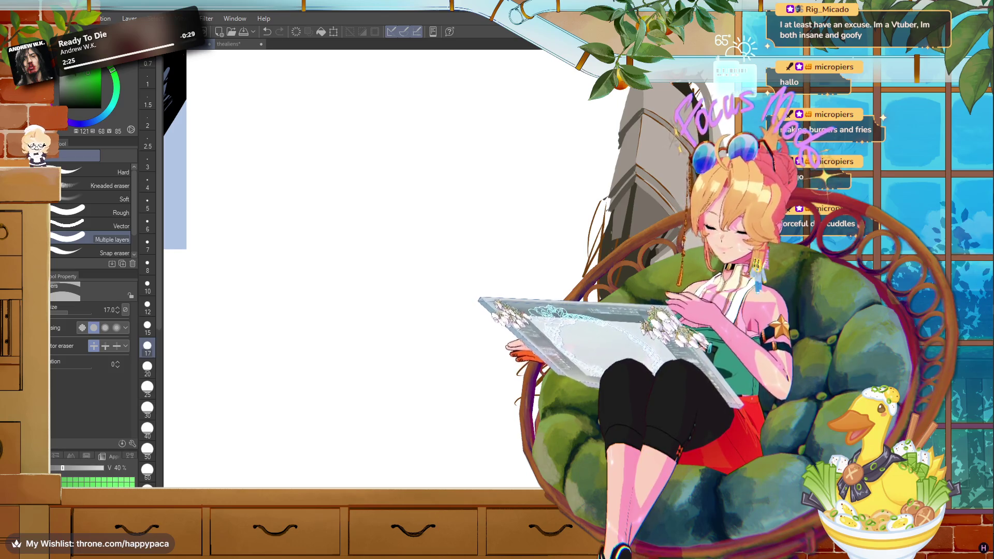
pyautogui.scroll(-5, 353, 259)
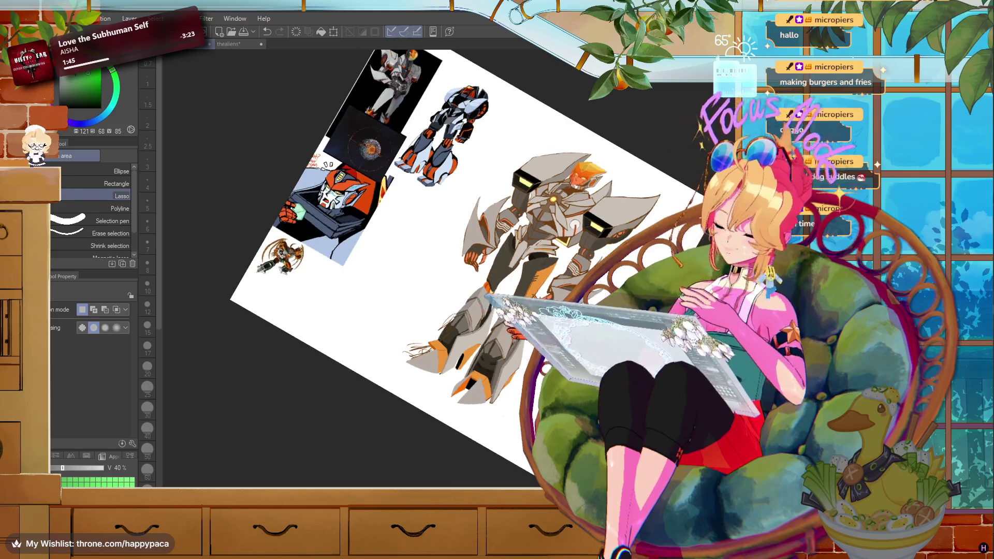
pyautogui.hotkey('ctrl', '0')
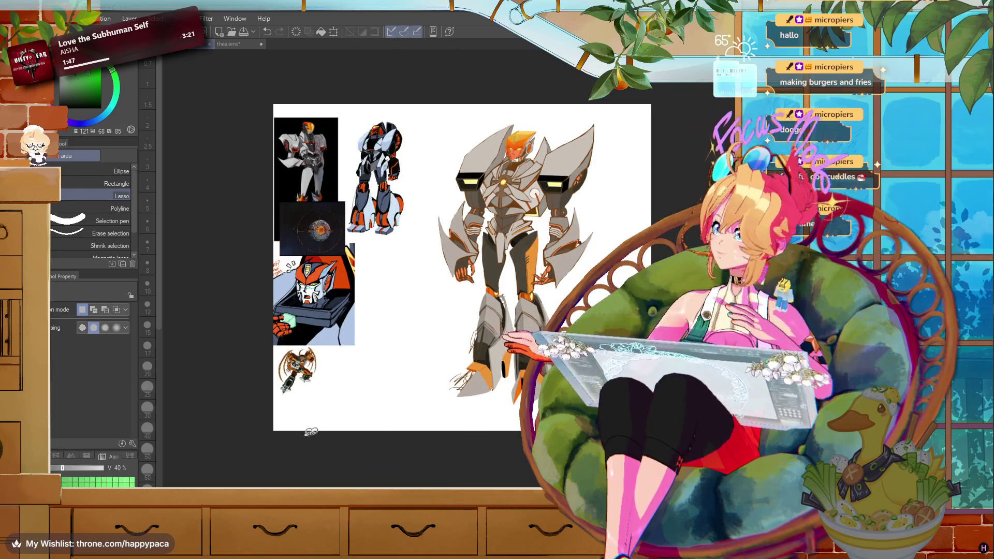
pyautogui.scroll(1, 540, 304)
pyautogui.scroll(2, 541, 303)
pyautogui.scroll(2, 541, 303)
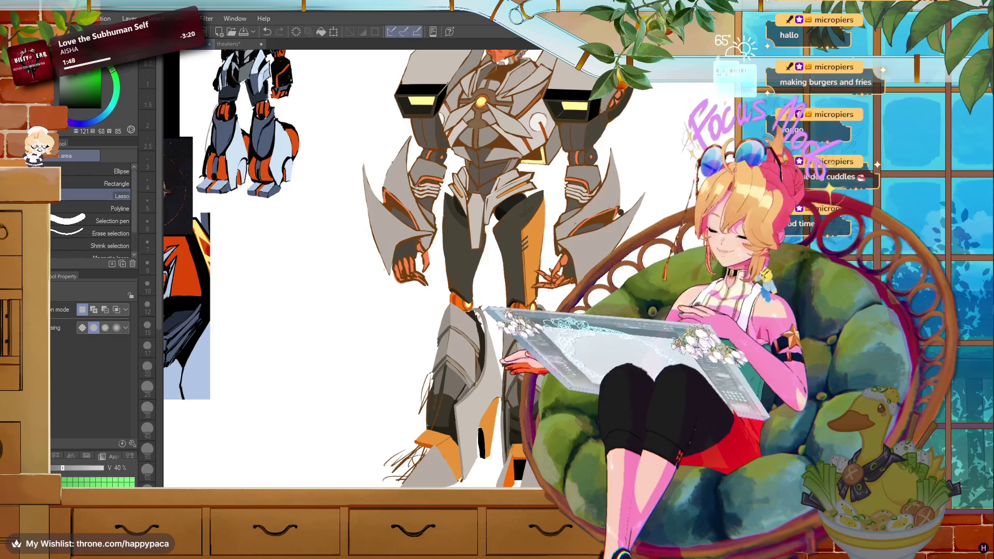
pyautogui.scroll(-2, 394, 270)
pyautogui.scroll(2, 393, 269)
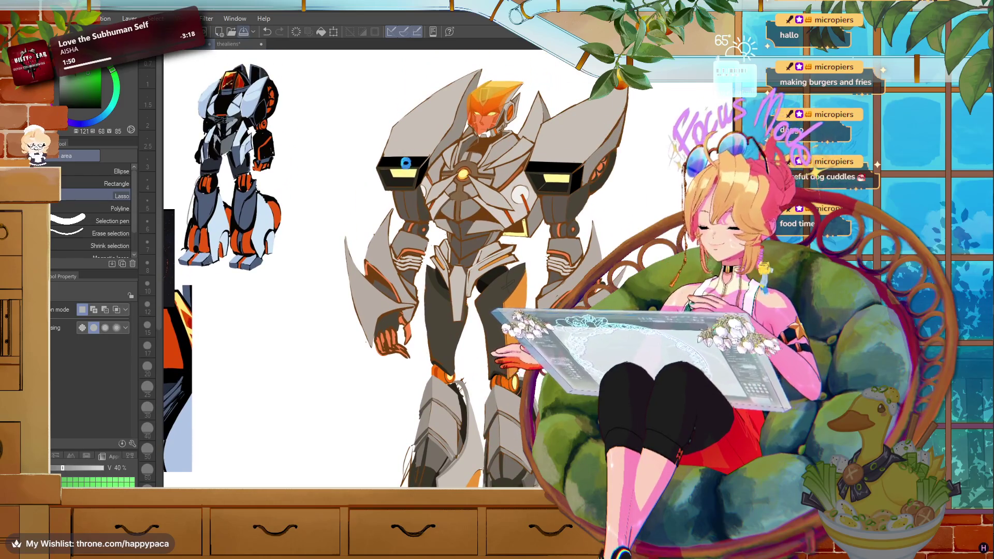
pyautogui.scroll(-1, 433, 208)
pyautogui.scroll(-2, 433, 207)
pyautogui.scroll(2, 433, 208)
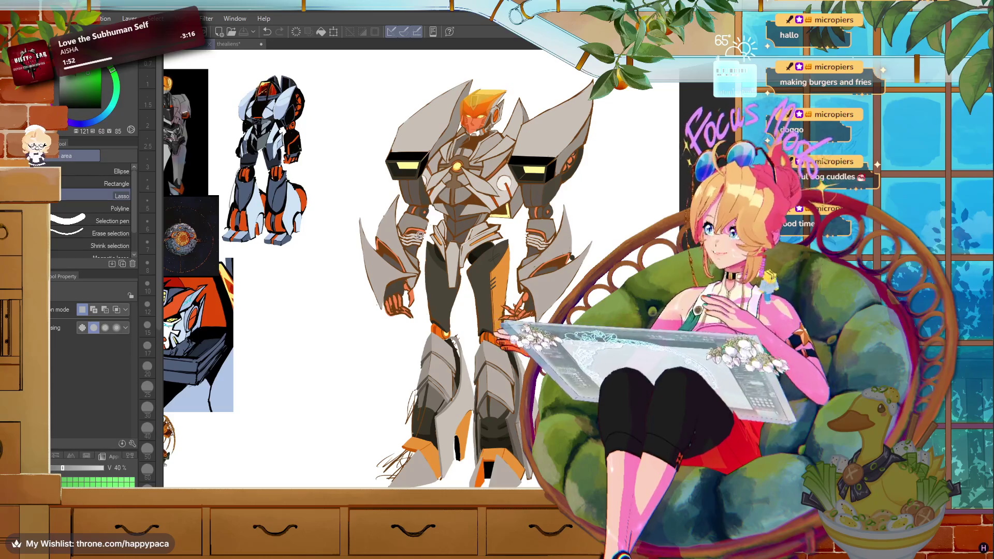
pyautogui.scroll(-2, 420, 234)
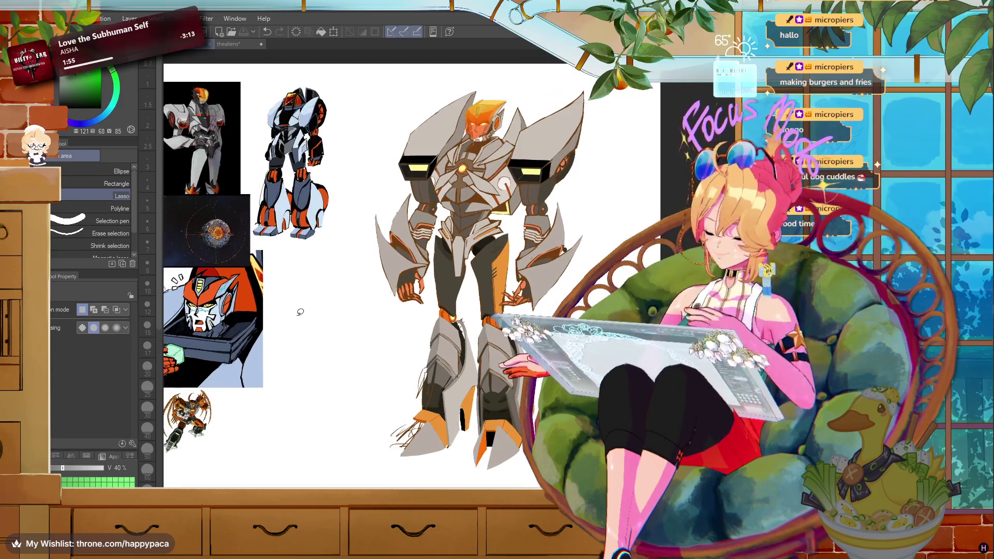
pyautogui.scroll(-1, 309, 311)
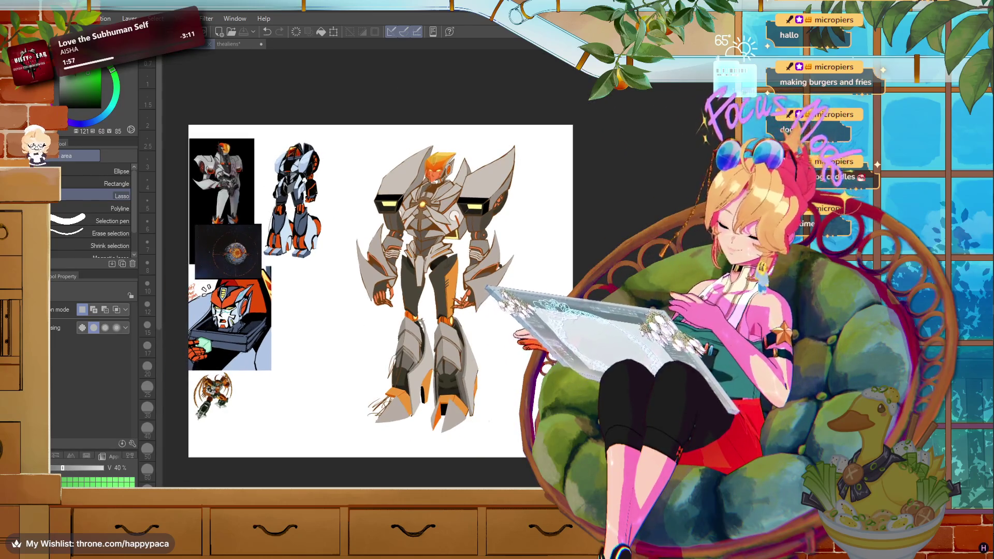
pyautogui.scroll(-1, 259, 280)
pyautogui.scroll(2, 259, 279)
pyautogui.scroll(1, 258, 280)
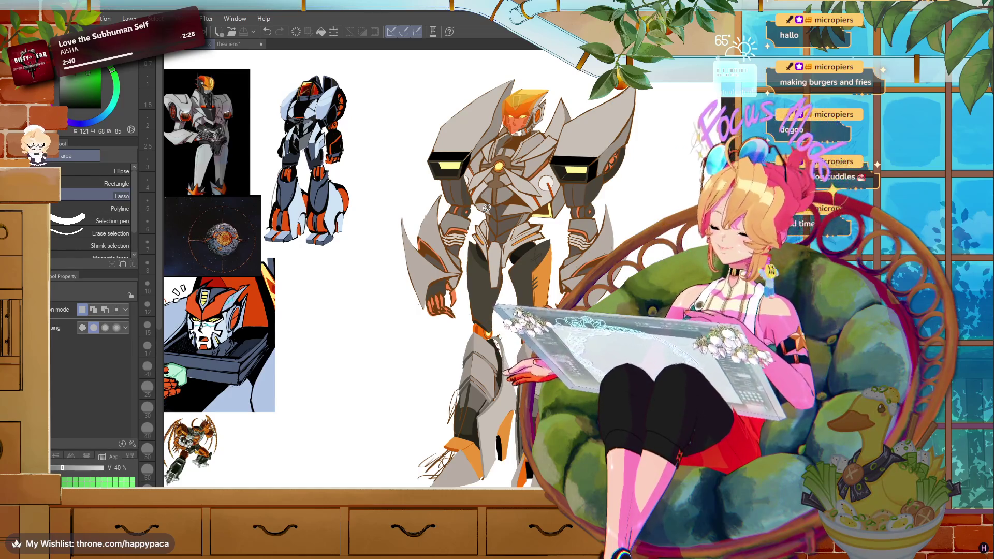
# - Zoom the canvas in on the planet reference image until it fills the window
pyautogui.scroll(-2, 403, 222)
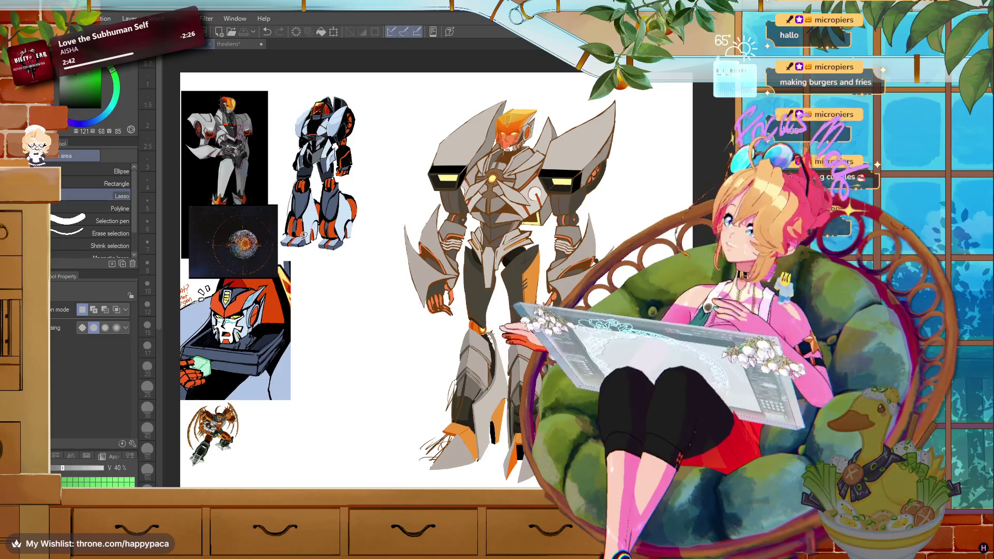
pyautogui.scroll(2, 190, 212)
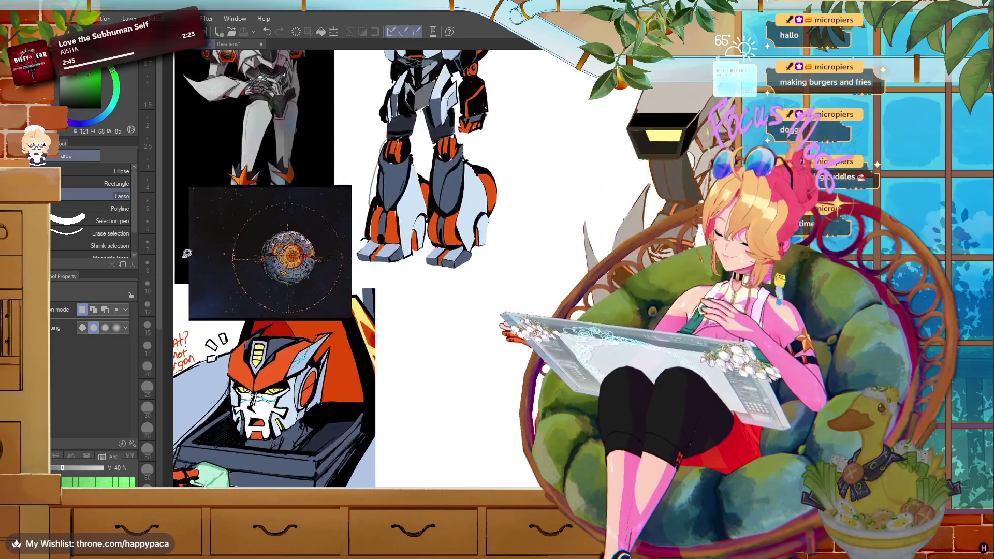
pyautogui.scroll(3, 191, 226)
pyautogui.scroll(2, 191, 228)
pyautogui.scroll(1, 331, 240)
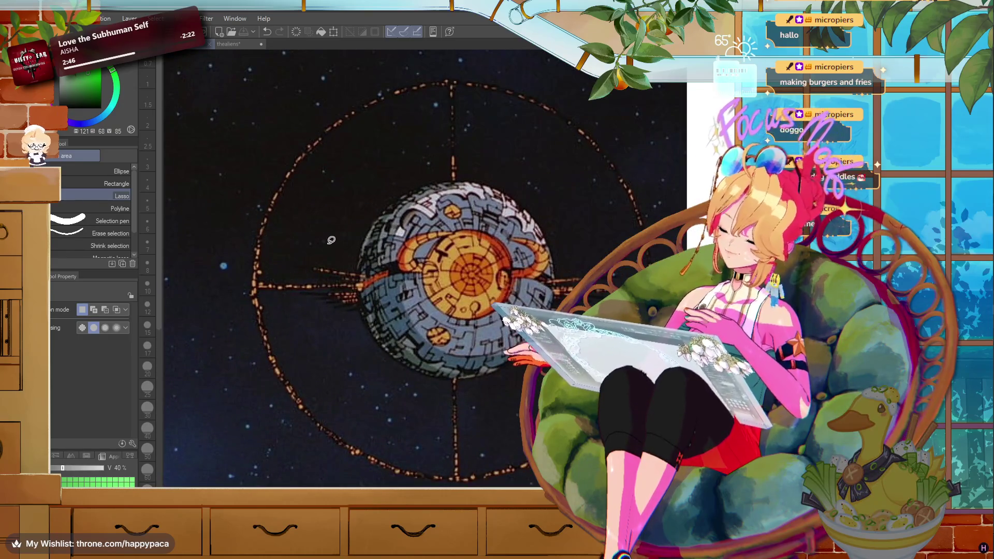
pyautogui.scroll(-1, 330, 241)
pyautogui.scroll(-1, 342, 239)
pyautogui.scroll(1, 381, 232)
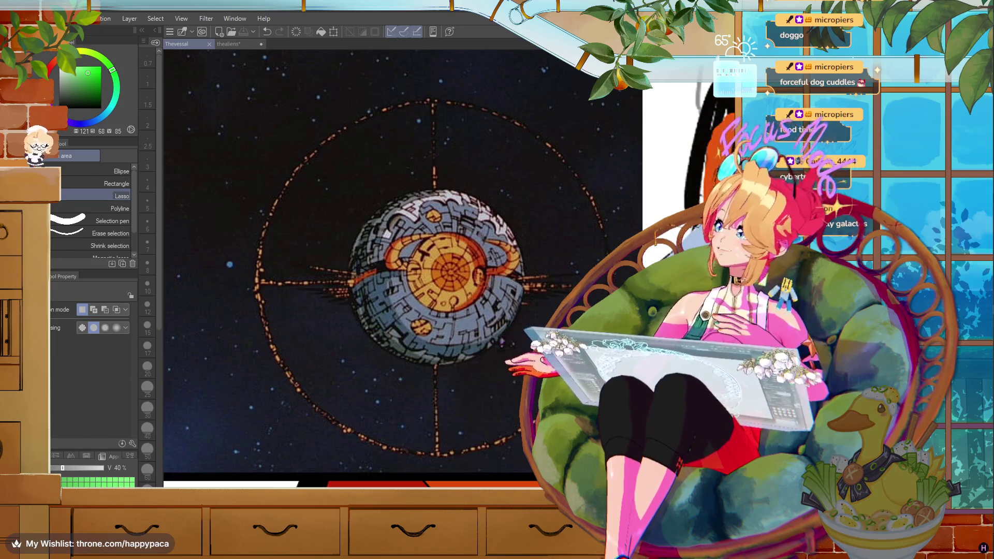
pyautogui.hotkey('alt', 'Tab')
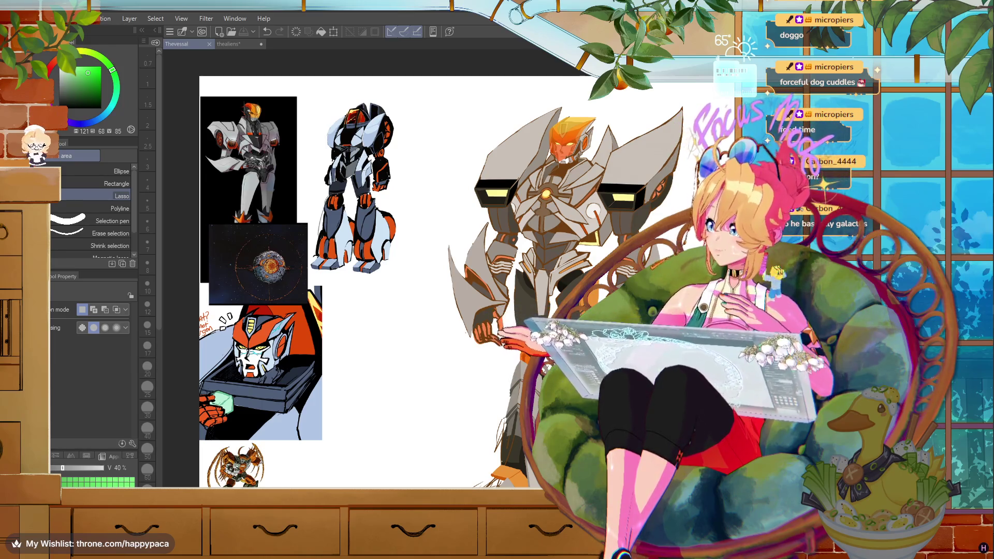
# - Zoom out to frame the whole robot drawing beside its planet and robot-head references
pyautogui.scroll(3, 560, 166)
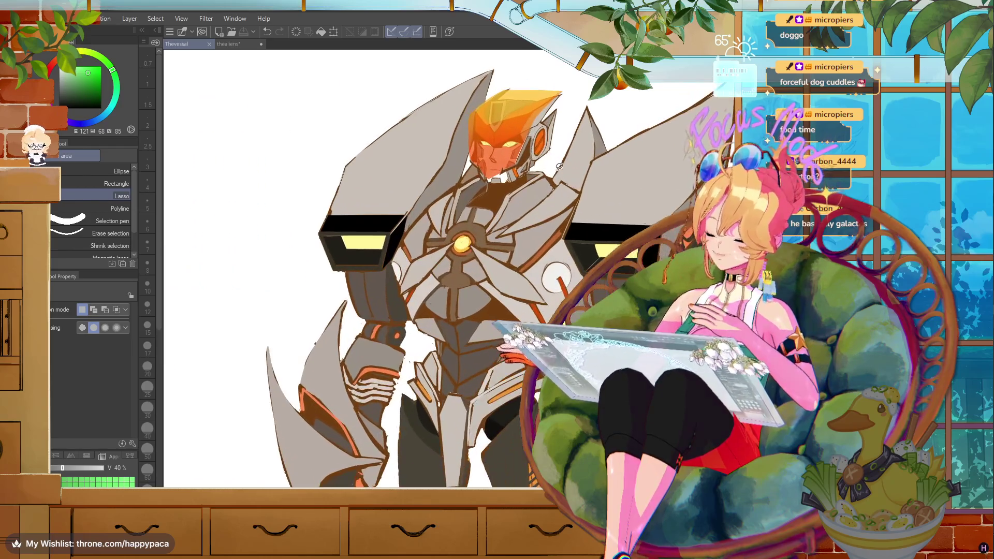
pyautogui.scroll(-1, 538, 197)
pyautogui.scroll(-1, 518, 222)
pyautogui.scroll(1, 492, 254)
pyautogui.scroll(-1, 463, 291)
pyautogui.scroll(-1, 463, 291)
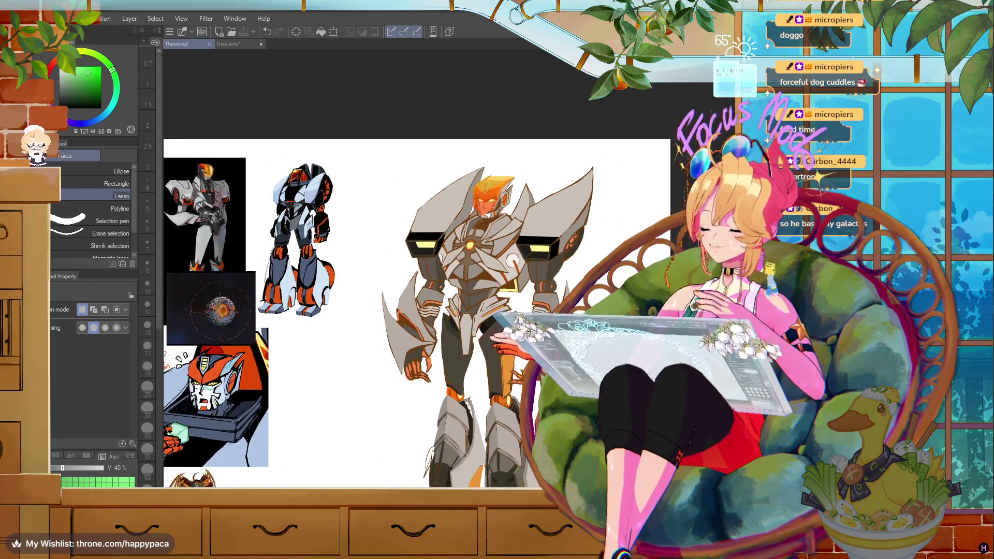
pyautogui.scroll(-1, 486, 331)
pyautogui.scroll(1, 492, 331)
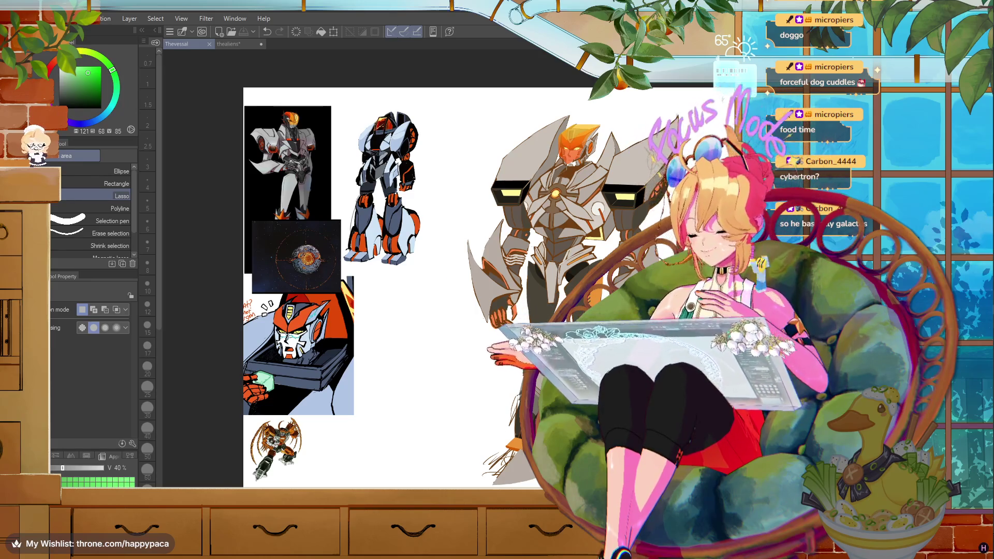
pyautogui.scroll(1, 731, 285)
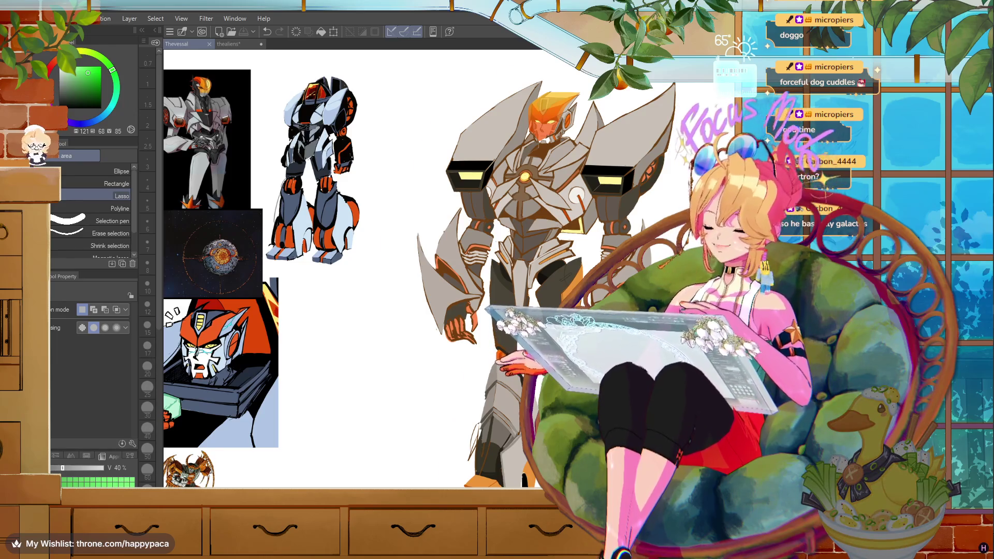
# - Zoom in on the robot's lower leg
pyautogui.scroll(2, 517, 62)
pyautogui.scroll(2, 517, 62)
pyautogui.scroll(2, 517, 62)
pyautogui.scroll(-3, 516, 62)
pyautogui.scroll(2, 510, 88)
pyautogui.scroll(-2, 505, 111)
pyautogui.scroll(-1, 504, 116)
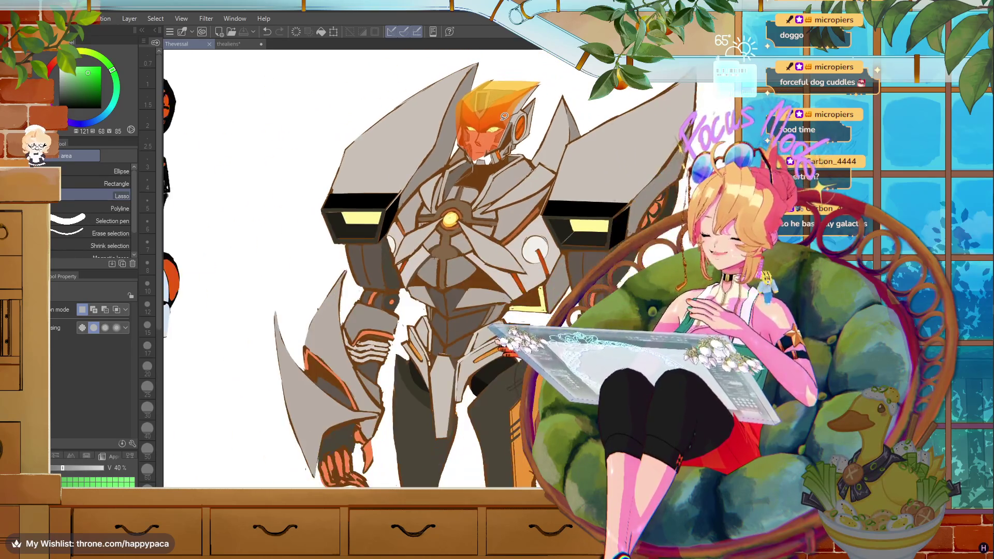
pyautogui.scroll(-2, 504, 116)
pyautogui.scroll(-1, 504, 116)
pyautogui.scroll(1, 451, 432)
pyautogui.scroll(2, 450, 432)
pyautogui.scroll(1, 453, 429)
pyautogui.scroll(1, 459, 422)
pyautogui.scroll(2, 463, 414)
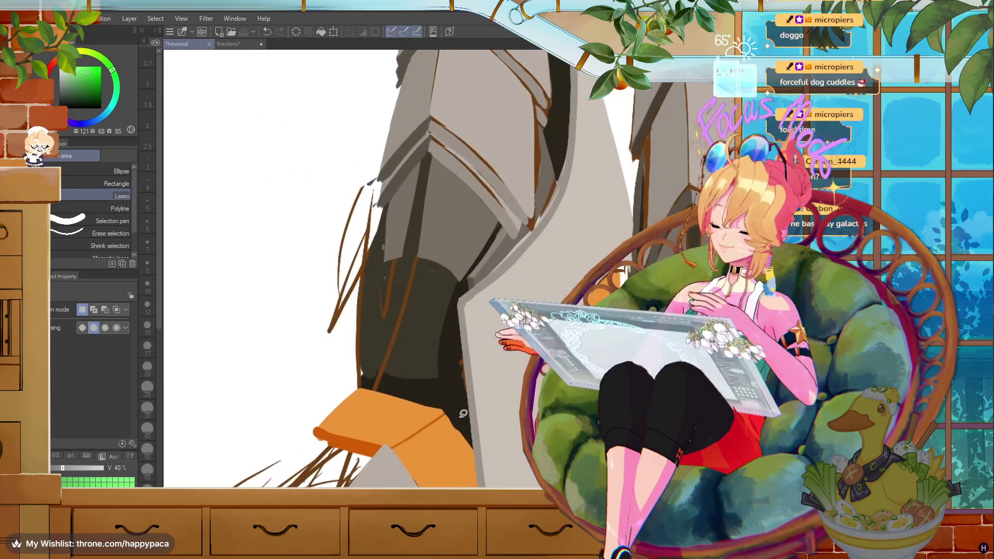
# - Sample a grey-brown from the leg, switch to the G-pen, and pick a darker grey-brown from the shading
pyautogui.keyDown('alt'); pyautogui.click(518, 237); pyautogui.keyUp('alt')
pyautogui.press('p')
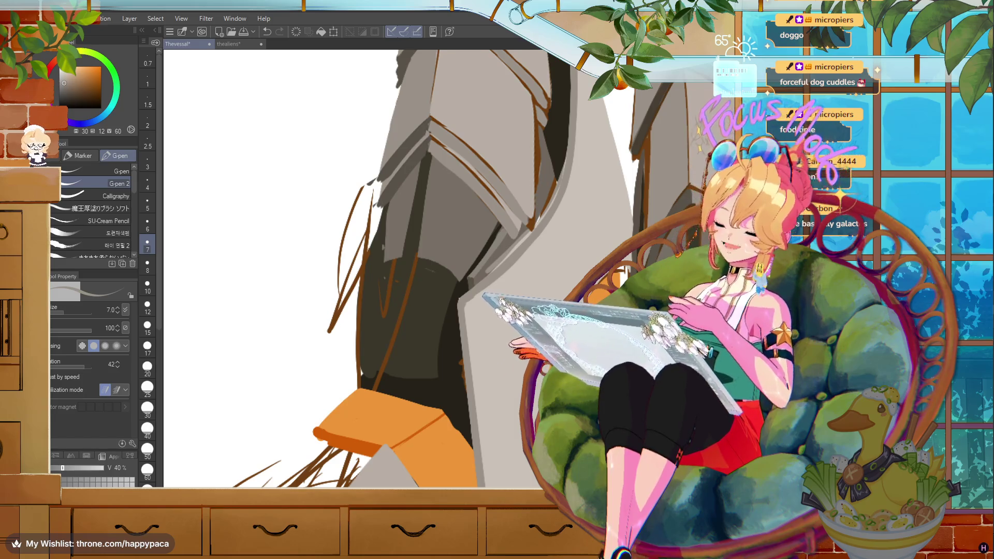
pyautogui.keyDown('alt'); pyautogui.click(554, 189); pyautogui.keyUp('alt')
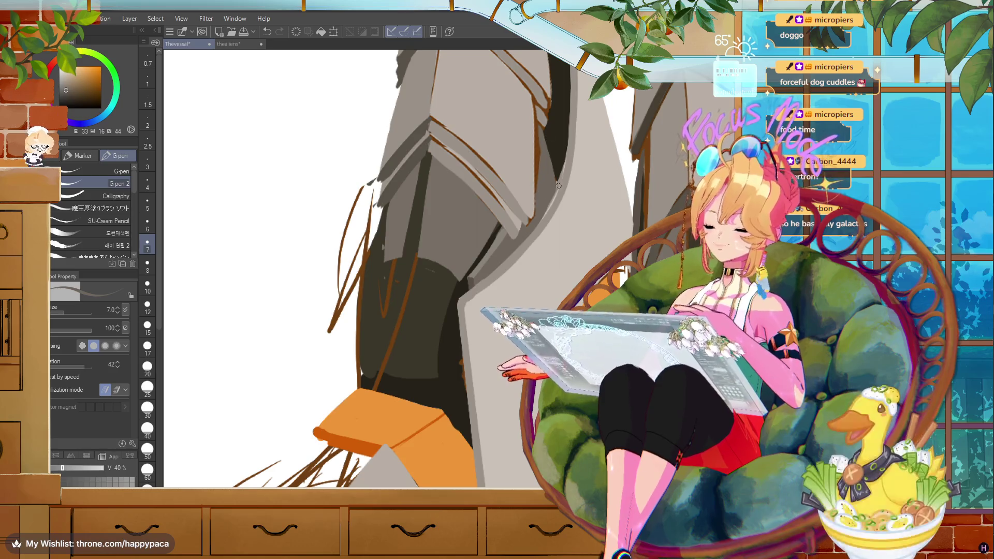
pyautogui.scroll(-5, 353, 269)
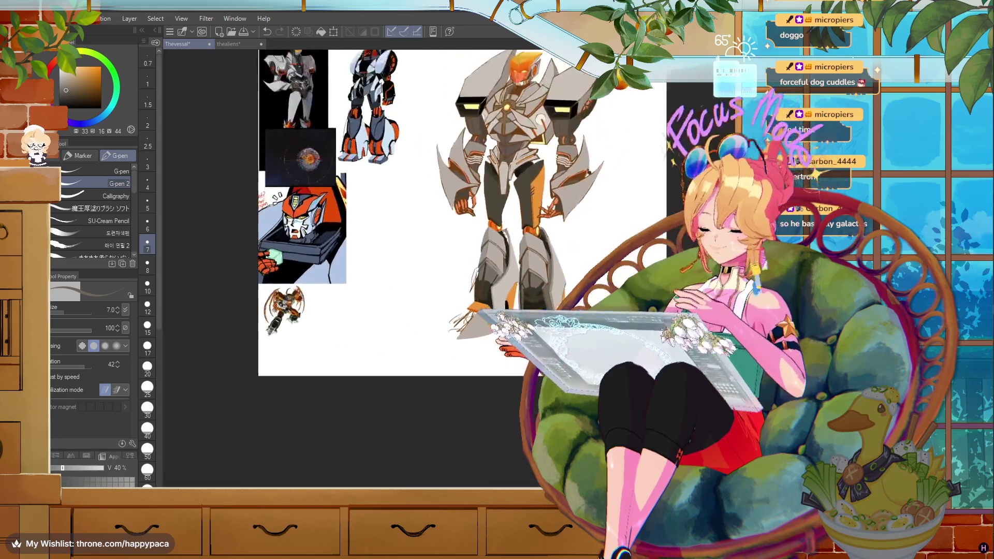
# - Eyedrop through the knee joint's orange, brown and yellow tones, settling on the leg's dark grey
pyautogui.scroll(4, 507, 259)
pyautogui.scroll(-2, 492, 290)
pyautogui.scroll(4, 492, 290)
pyautogui.keyDown('alt'); pyautogui.click(456, 251); pyautogui.keyUp('alt')
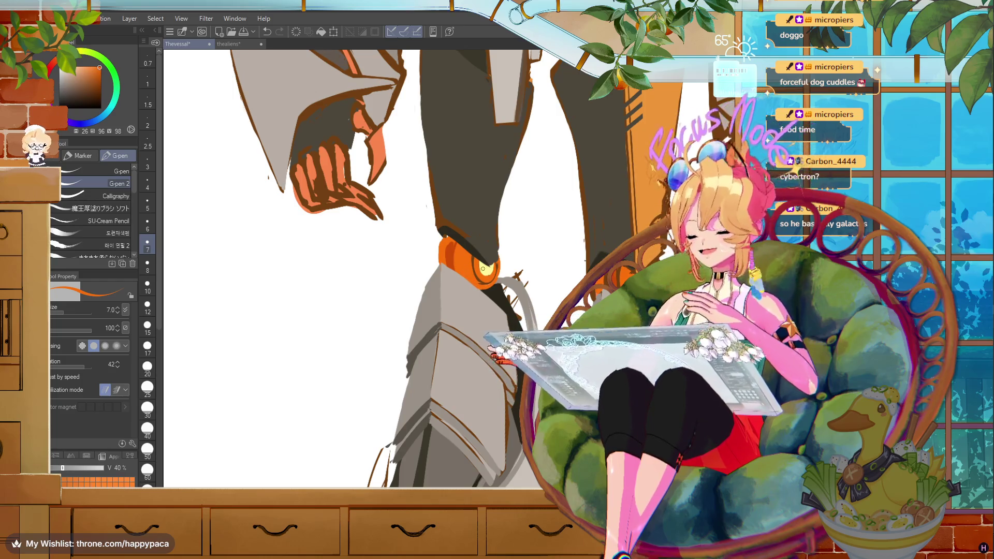
pyautogui.keyDown('alt'); pyautogui.click(487, 280); pyautogui.keyUp('alt')
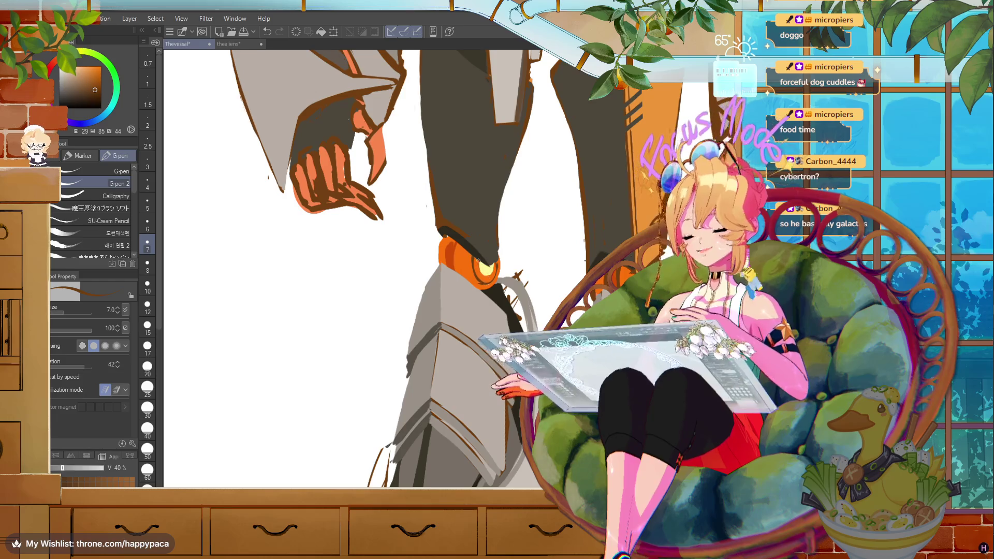
pyautogui.keyDown('alt'); pyautogui.click(492, 267); pyautogui.keyUp('alt')
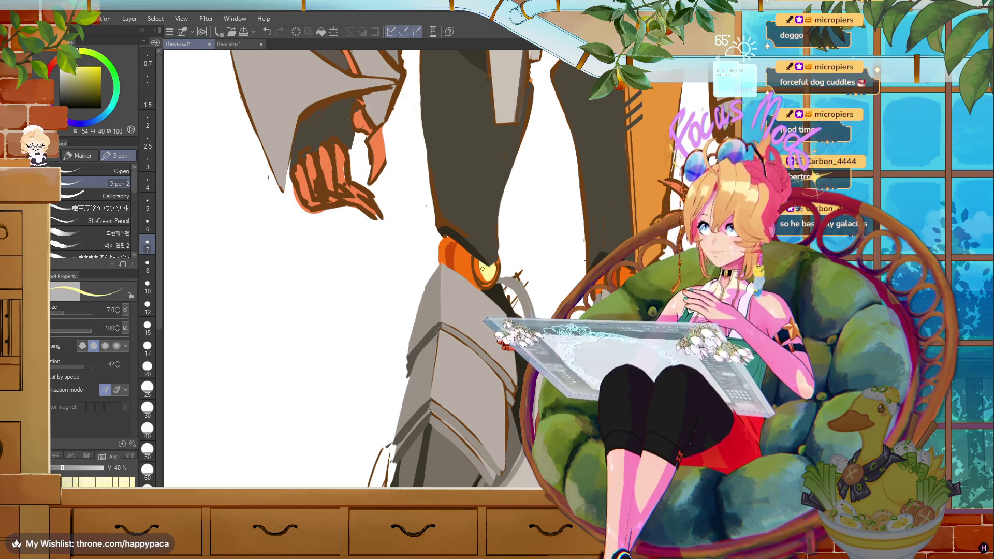
pyautogui.keyDown('alt'); pyautogui.click(475, 258); pyautogui.keyUp('alt')
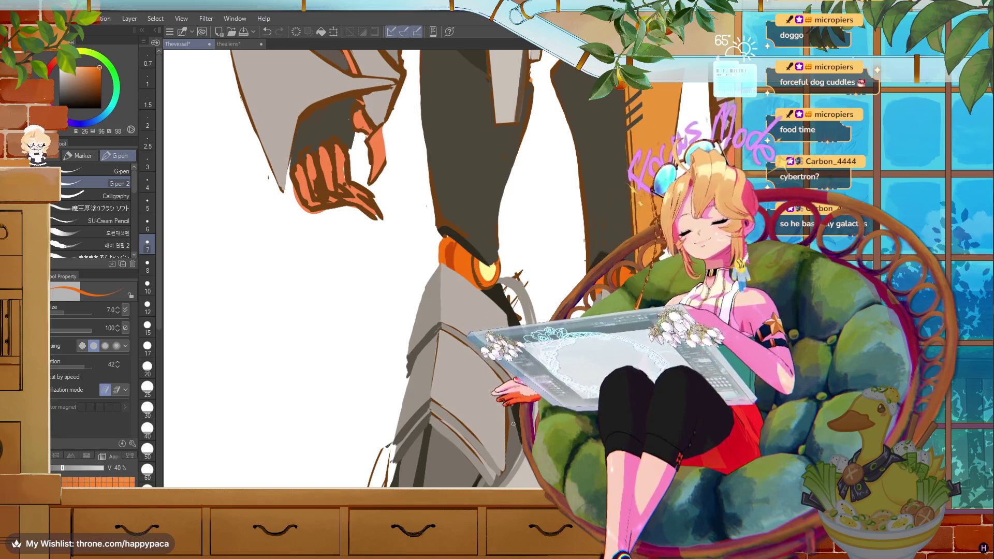
pyautogui.keyDown('alt'); pyautogui.click(465, 246); pyautogui.keyUp('alt')
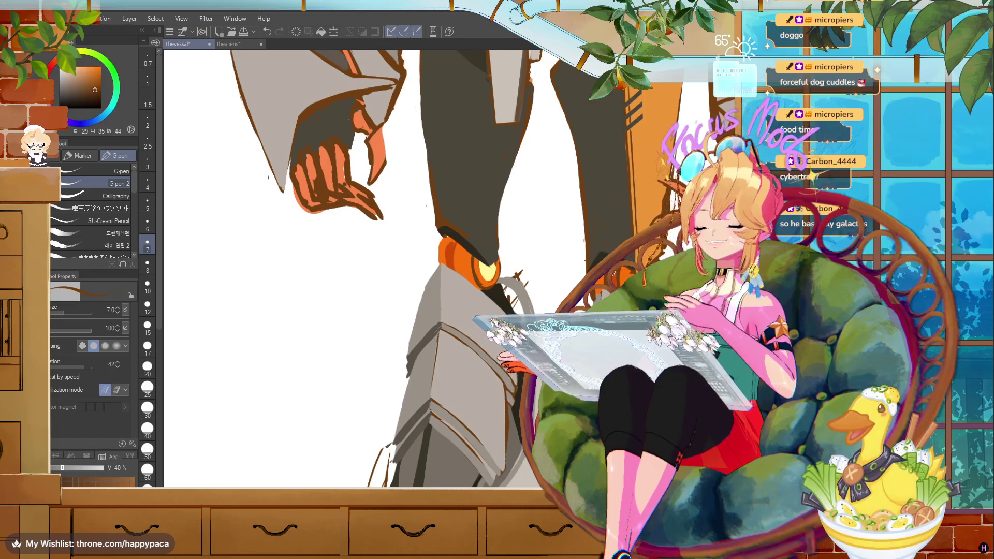
pyautogui.keyDown('alt'); pyautogui.click(457, 247); pyautogui.keyUp('alt')
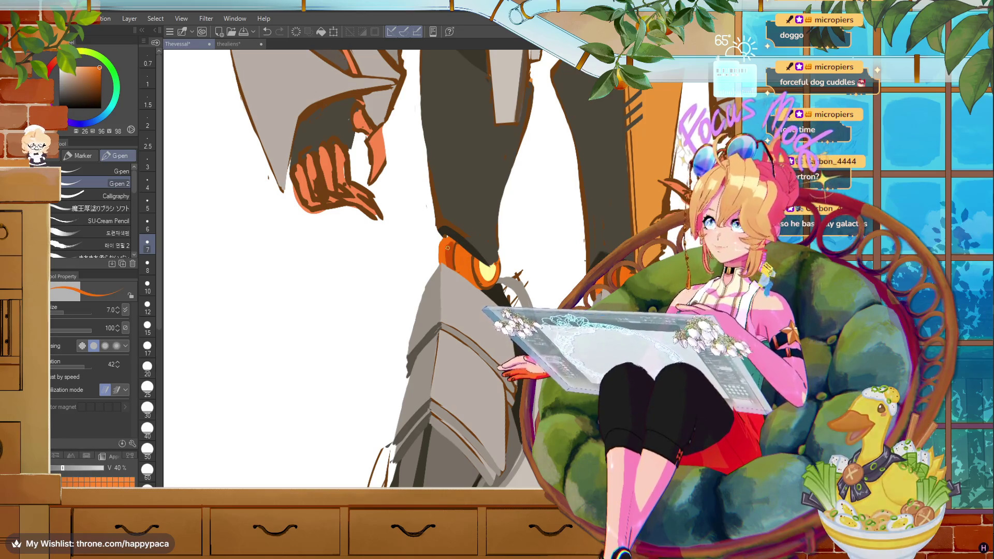
pyautogui.keyDown('alt'); pyautogui.click(448, 251); pyautogui.keyUp('alt')
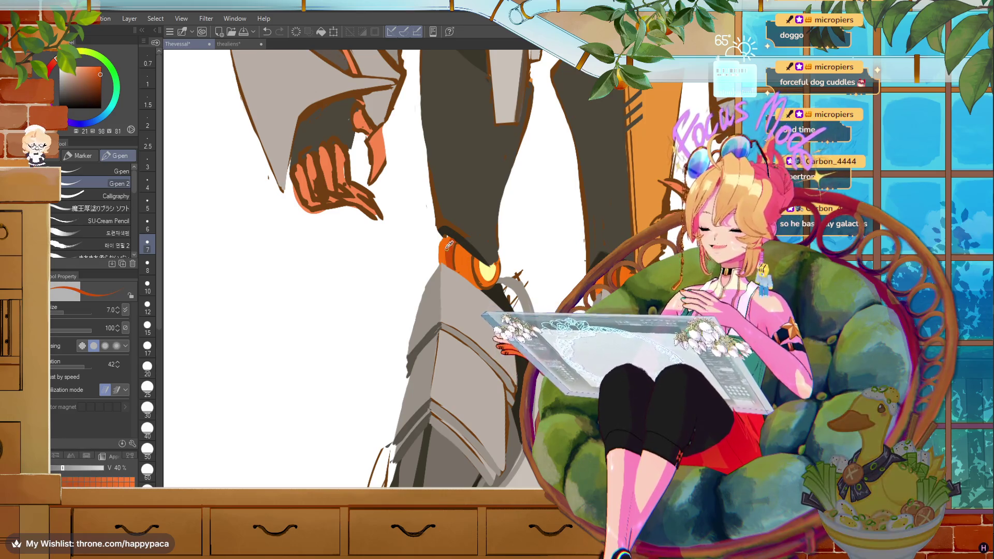
pyautogui.keyDown('alt'); pyautogui.click(449, 244); pyautogui.keyUp('alt')
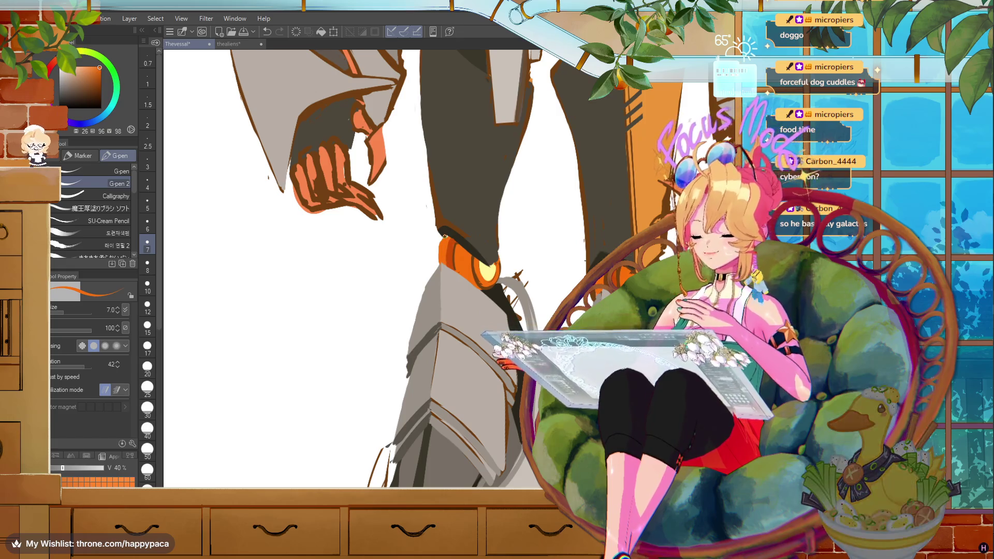
pyautogui.keyDown('alt'); pyautogui.click(447, 234); pyautogui.keyUp('alt')
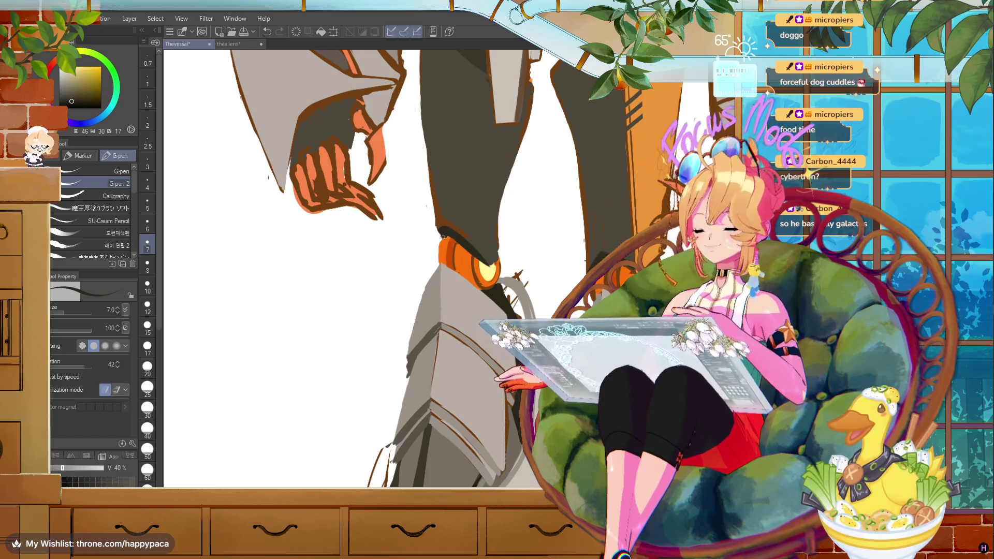
pyautogui.keyDown('alt'); pyautogui.click(464, 250); pyautogui.keyUp('alt')
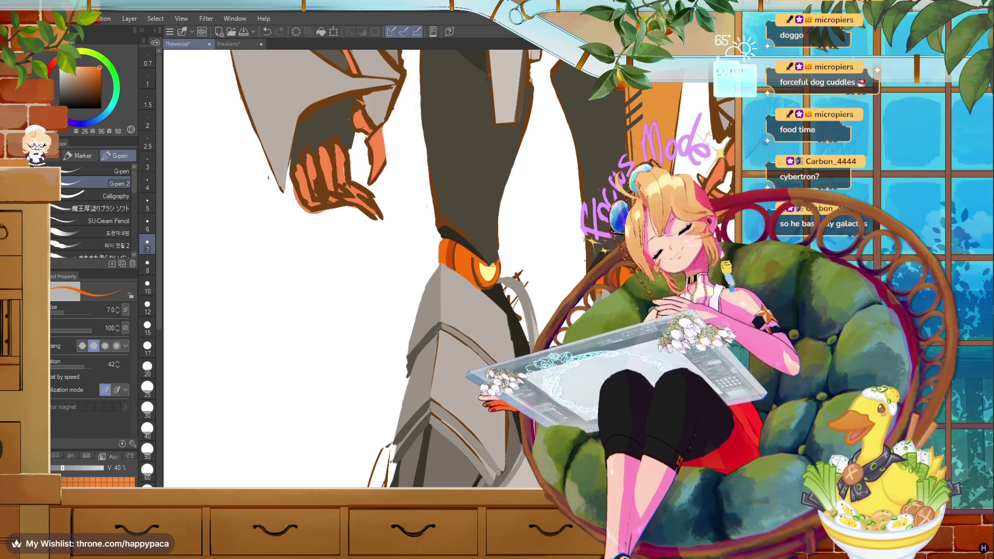
pyautogui.keyDown('alt'); pyautogui.click(489, 270); pyautogui.keyUp('alt')
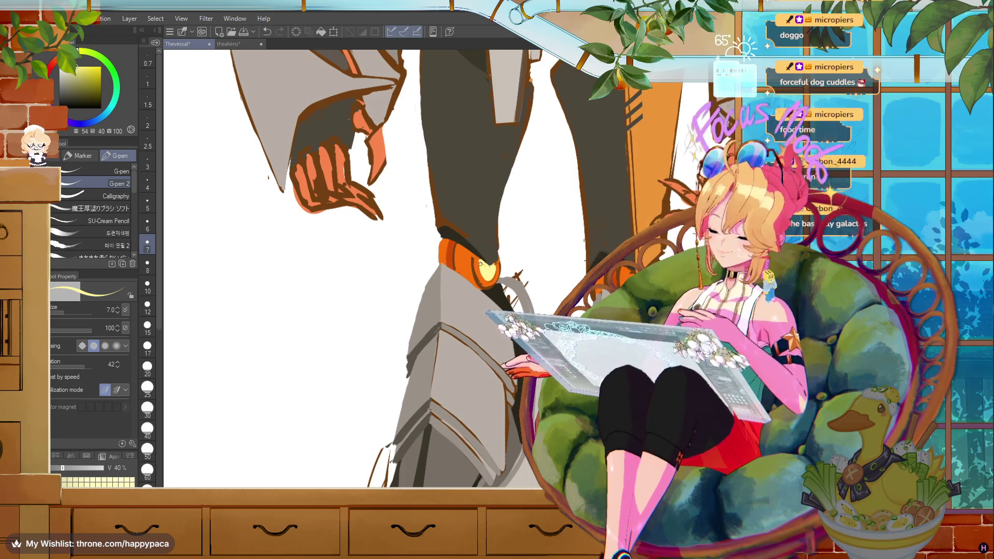
pyautogui.keyDown('alt'); pyautogui.click(481, 283); pyautogui.keyUp('alt')
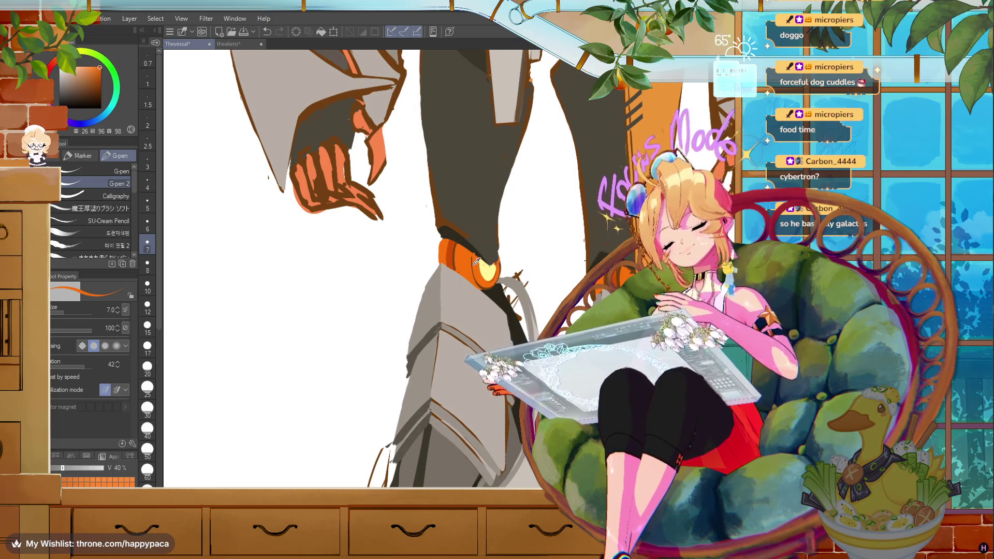
pyautogui.keyDown('alt'); pyautogui.click(490, 284); pyautogui.keyUp('alt')
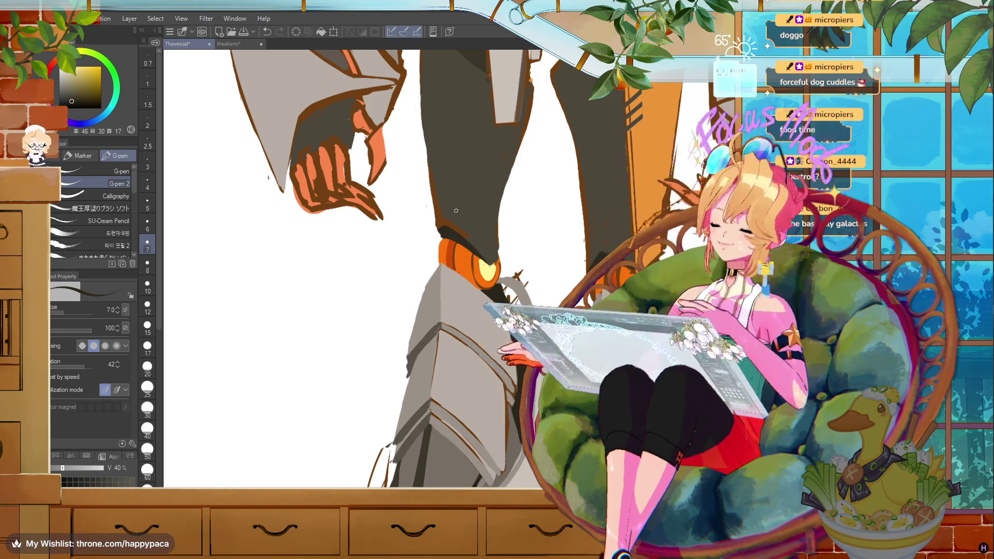
pyautogui.keyDown('alt'); pyautogui.click(458, 224); pyautogui.keyUp('alt')
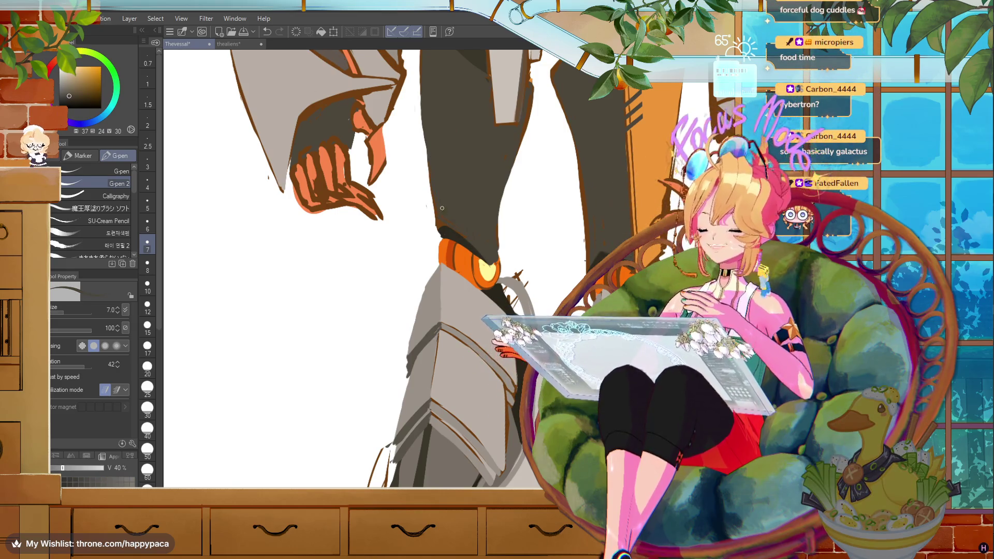
pyautogui.scroll(3, 466, 229)
# - Zoom out to compare the robot with its reference images, then zoom in on the lower legs
pyautogui.scroll(2, 471, 222)
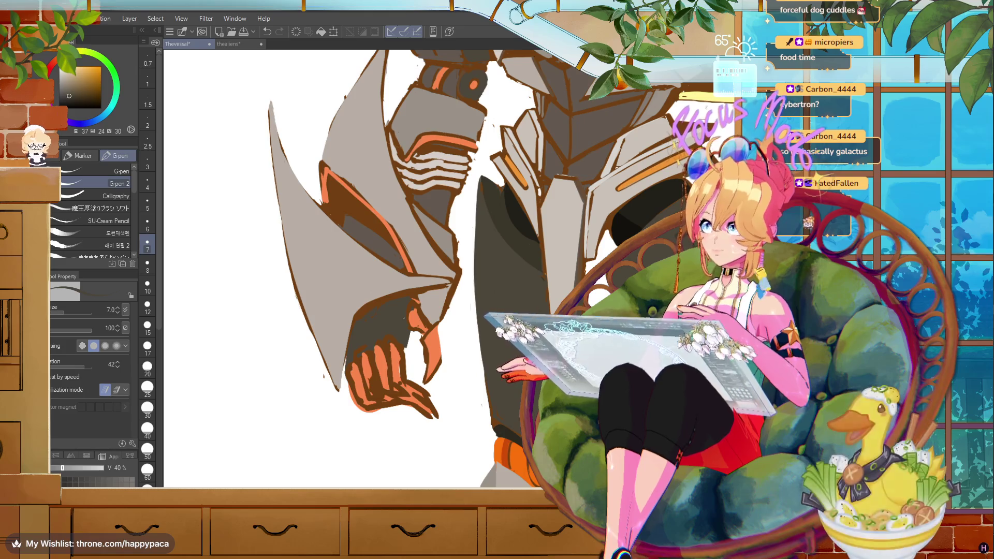
pyautogui.hotkey('ctrl', '0')
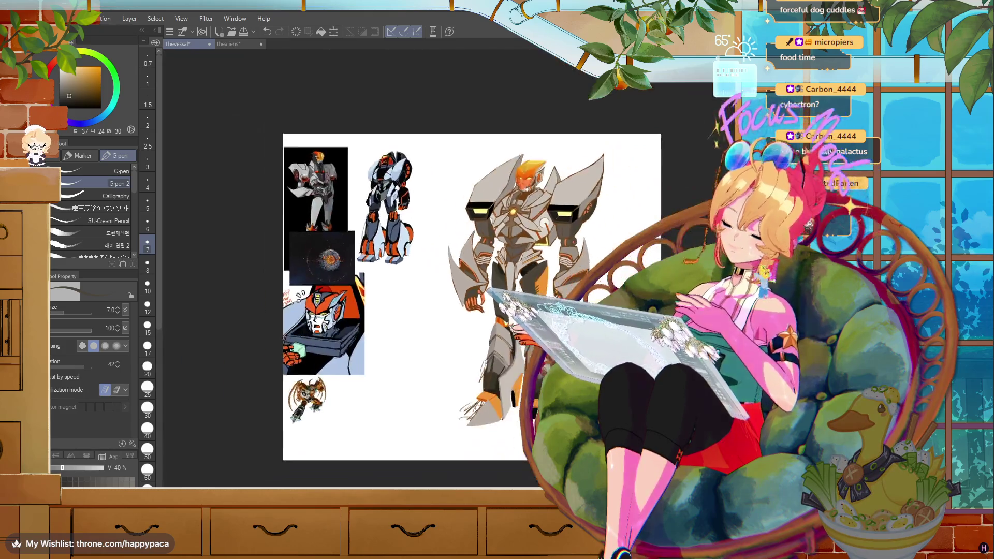
pyautogui.scroll(2, 446, 259)
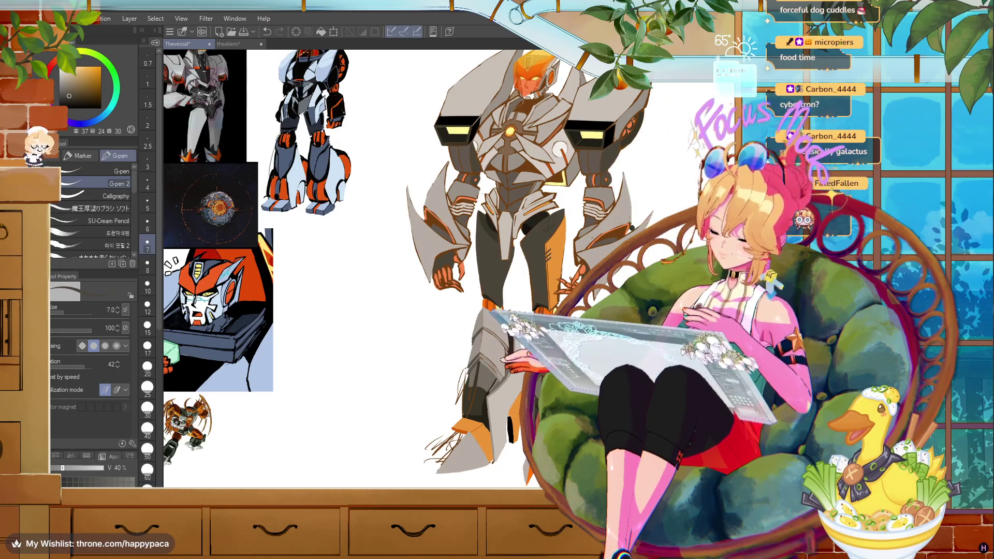
pyautogui.scroll(5, 450, 415)
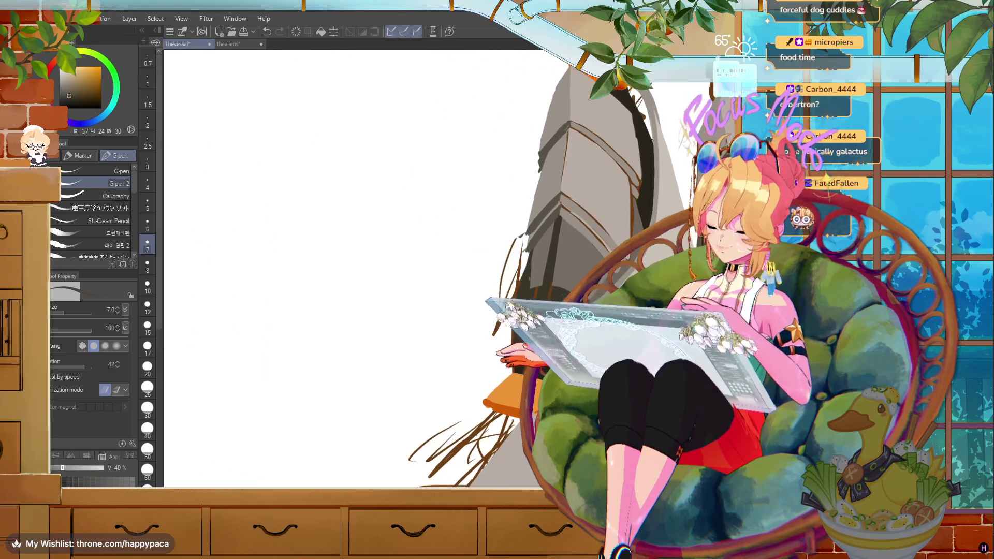
# - Set the brush size to 25 and sample the orange-brown colour from the robot's leg
pyautogui.click(147, 387)
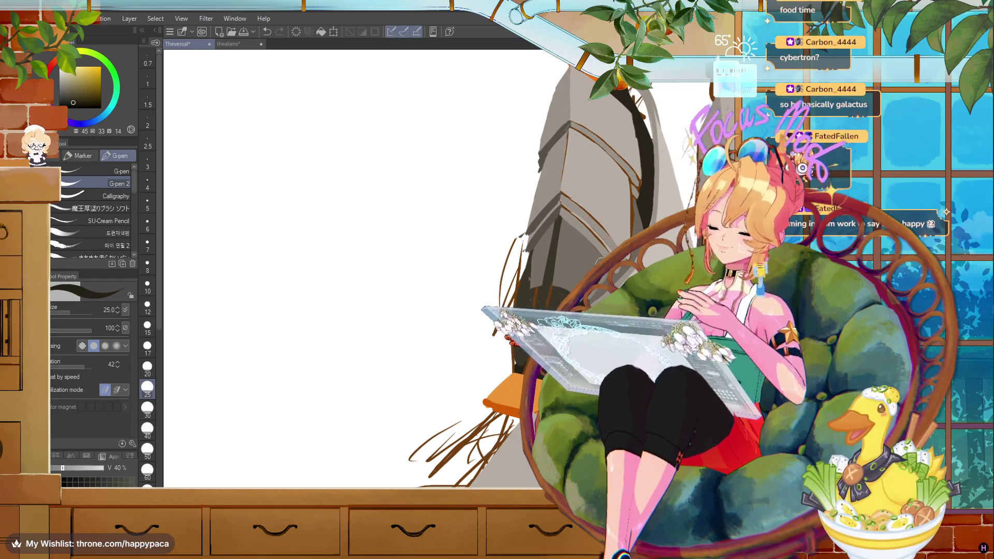
pyautogui.press('x')
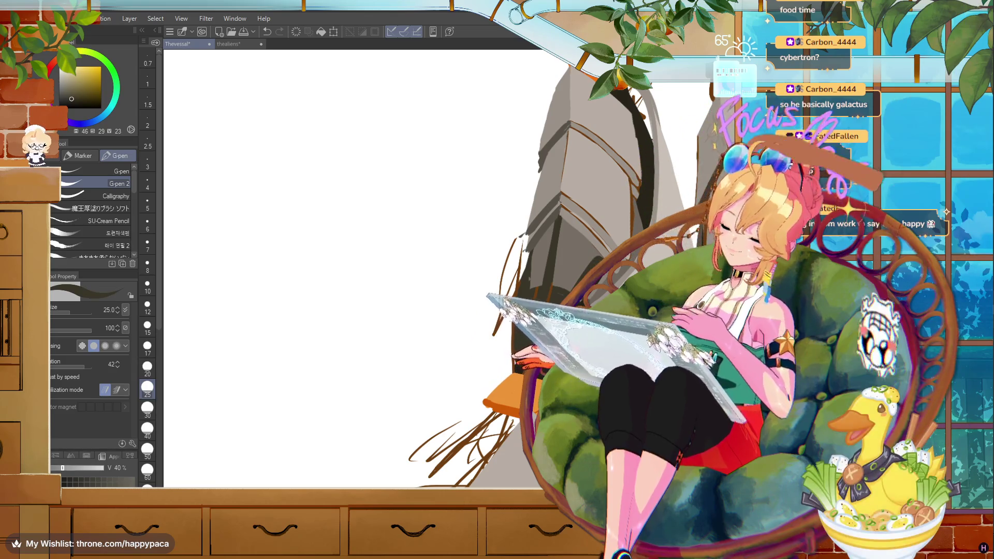
pyautogui.scroll(5, 352, 270)
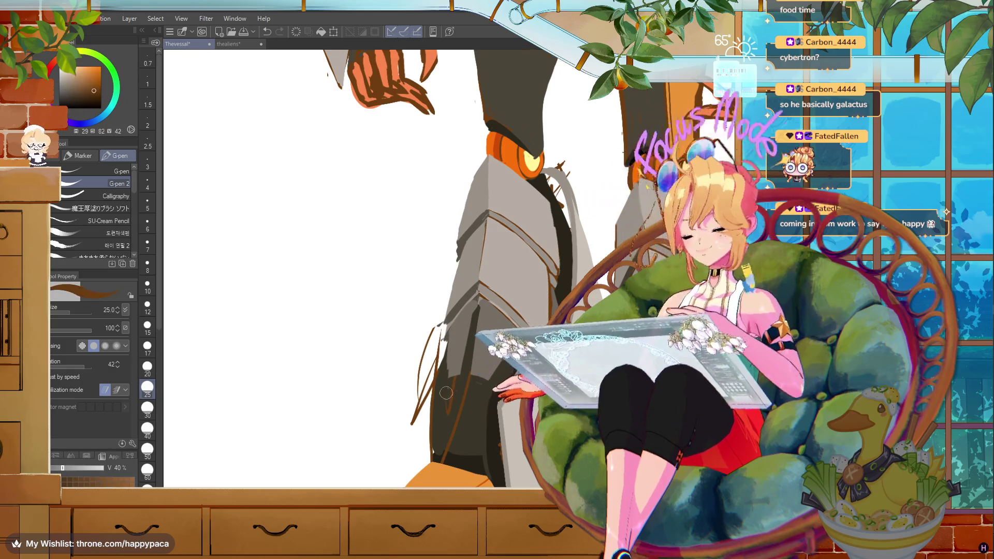
pyautogui.keyDown('alt'); pyautogui.click(489, 396); pyautogui.keyUp('alt')
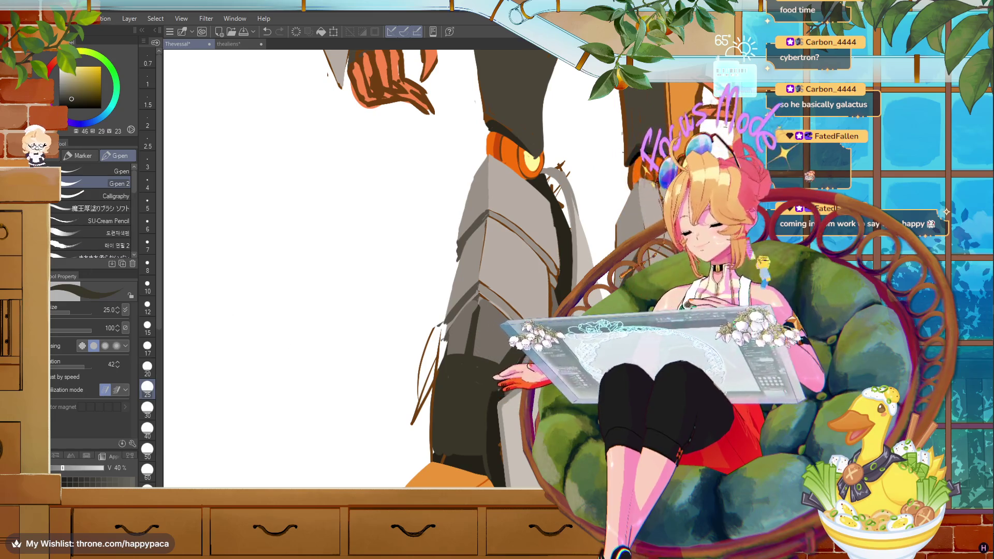
# - Erase the stray brown sketch line beside the robot's shin
pyautogui.press('e')
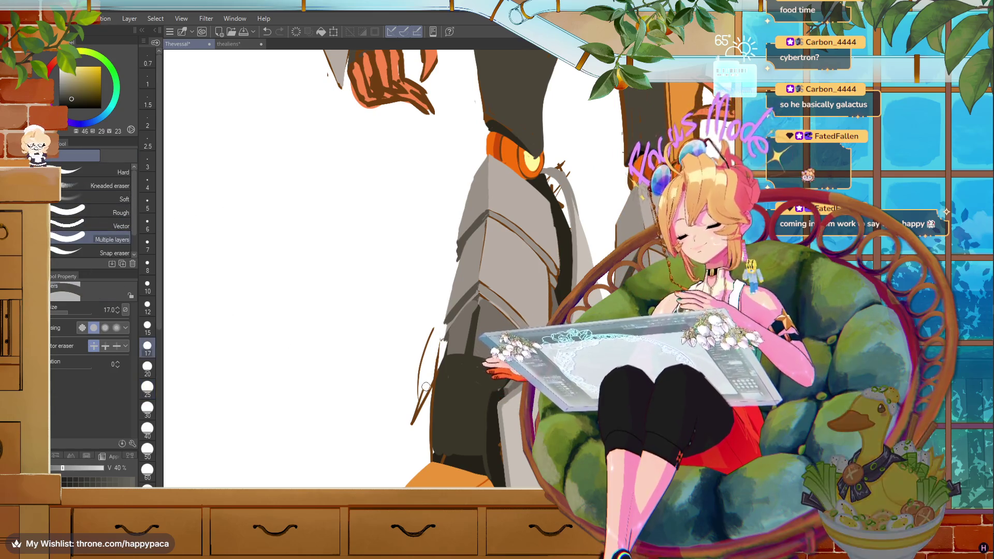
pyautogui.moveTo(437, 343); pyautogui.dragTo(414, 422)
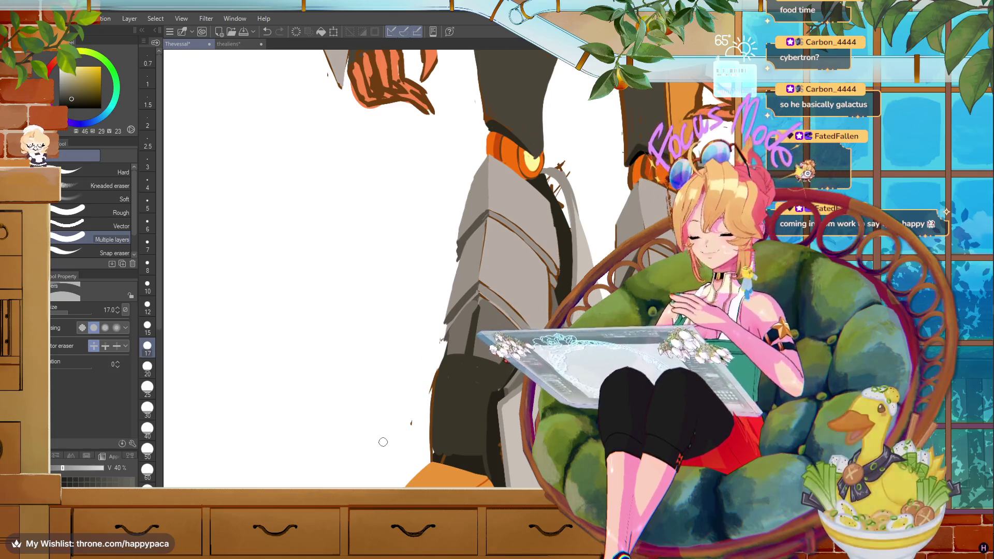
pyautogui.press('m')
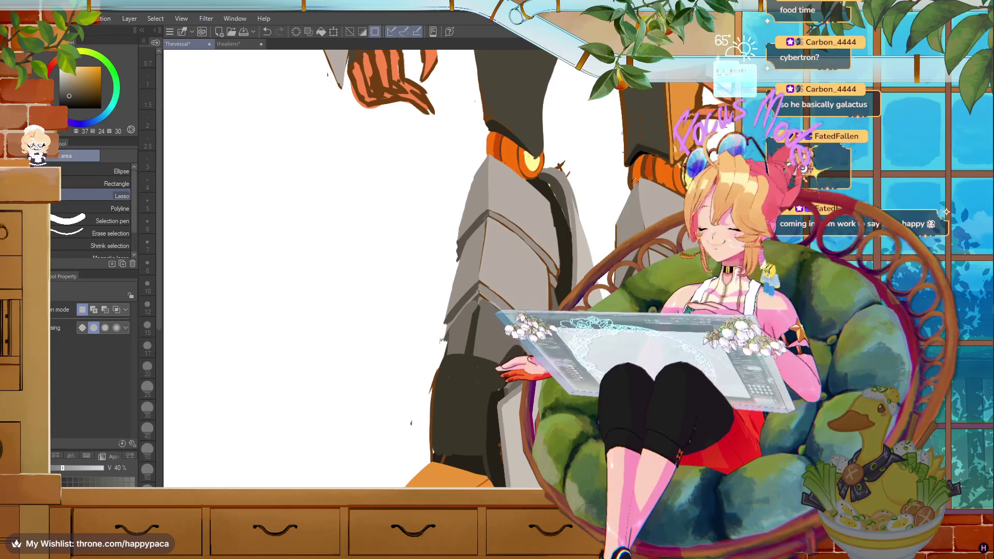
# - Return to the G-pen at size 6, sample orange, and add a mark on the knee joint
pyautogui.press('p')
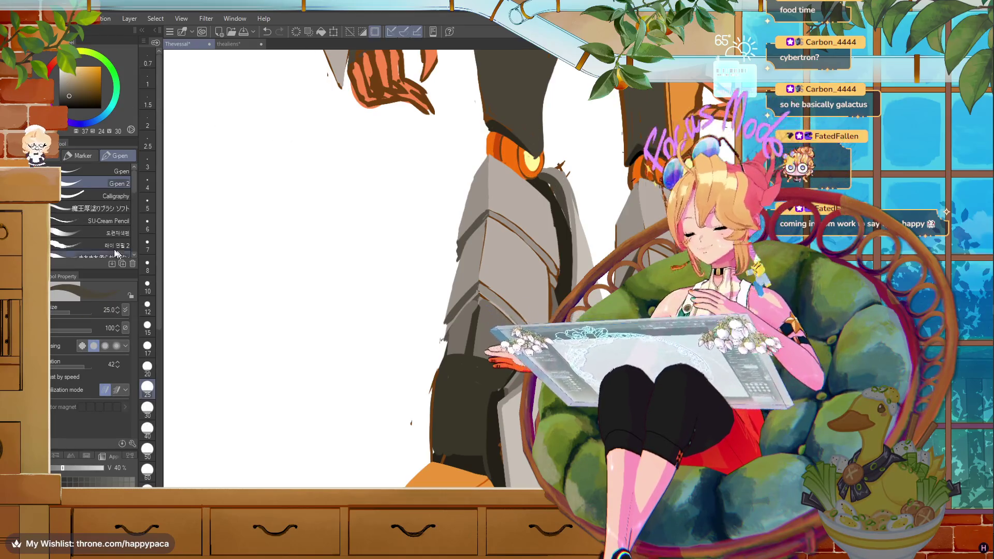
pyautogui.click(152, 219)
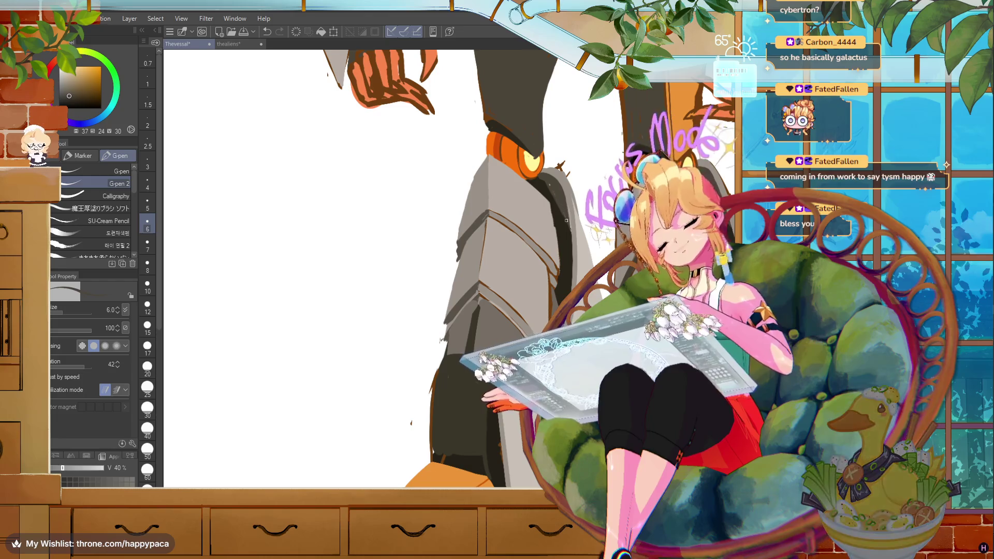
pyautogui.keyDown('alt'); pyautogui.click(546, 180); pyautogui.keyUp('alt')
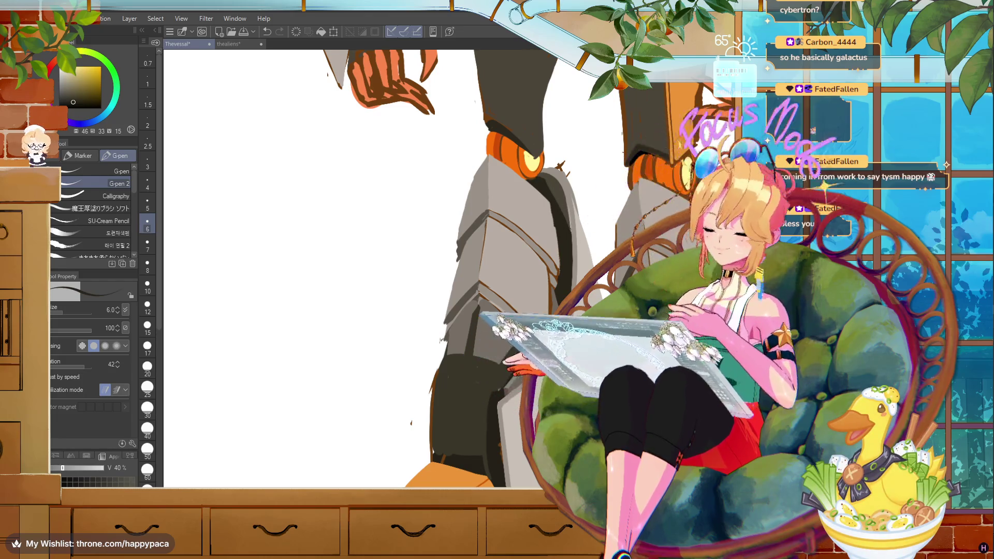
pyautogui.keyDown('alt'); pyautogui.click(671, 177); pyautogui.keyUp('alt')
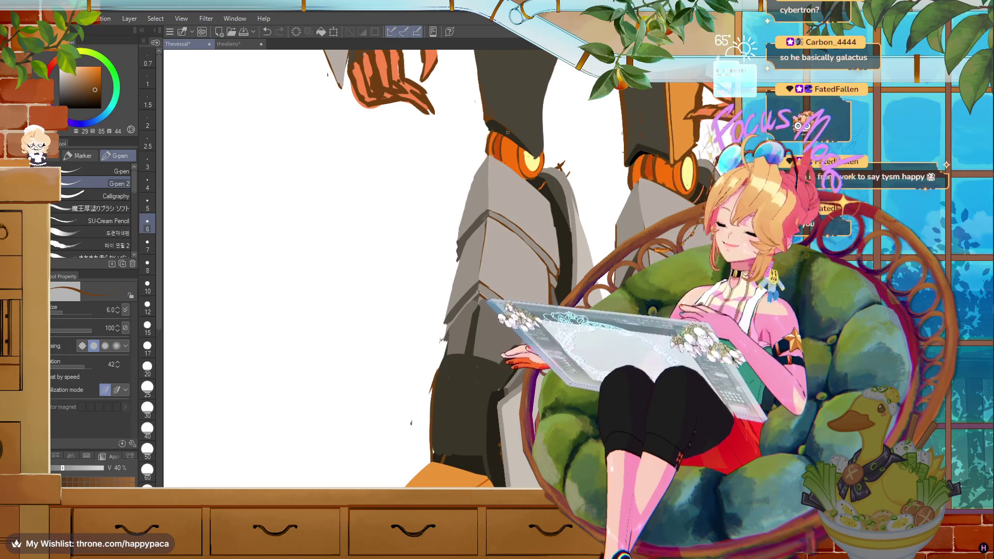
pyautogui.moveTo(496, 136); pyautogui.dragTo(497, 150)
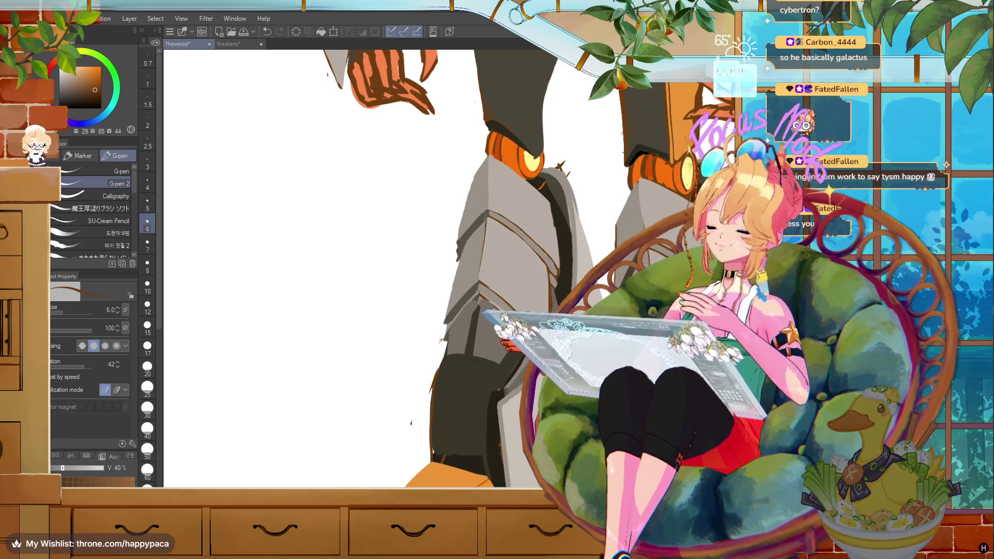
pyautogui.press('-')
pyautogui.press('-')
pyautogui.press('-')
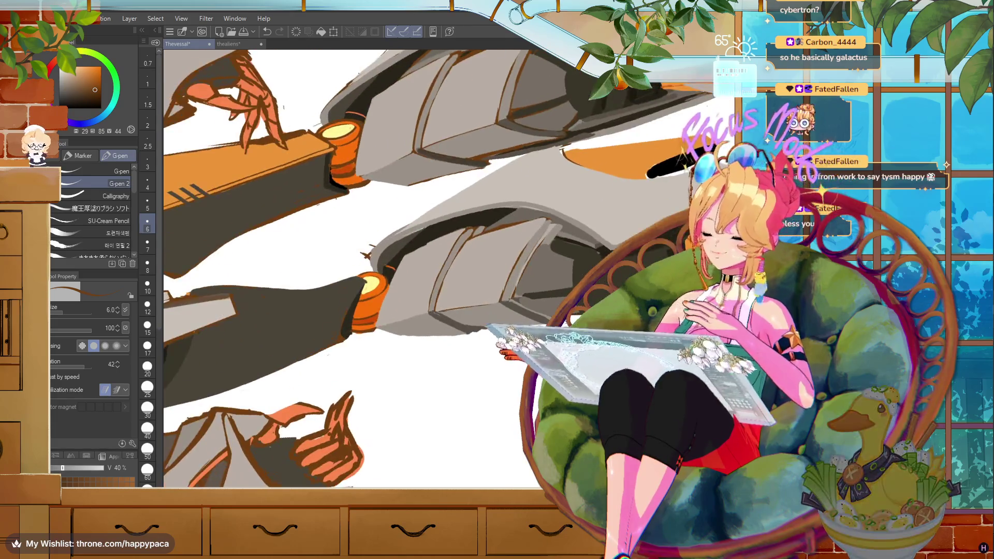
# - Reset the view rotation, pick the muted dark grey (HSV 37, 24, 30) from the leg, and zoom back in on the robot
pyautogui.keyDown('alt'); pyautogui.click(357, 293); pyautogui.keyUp('alt')
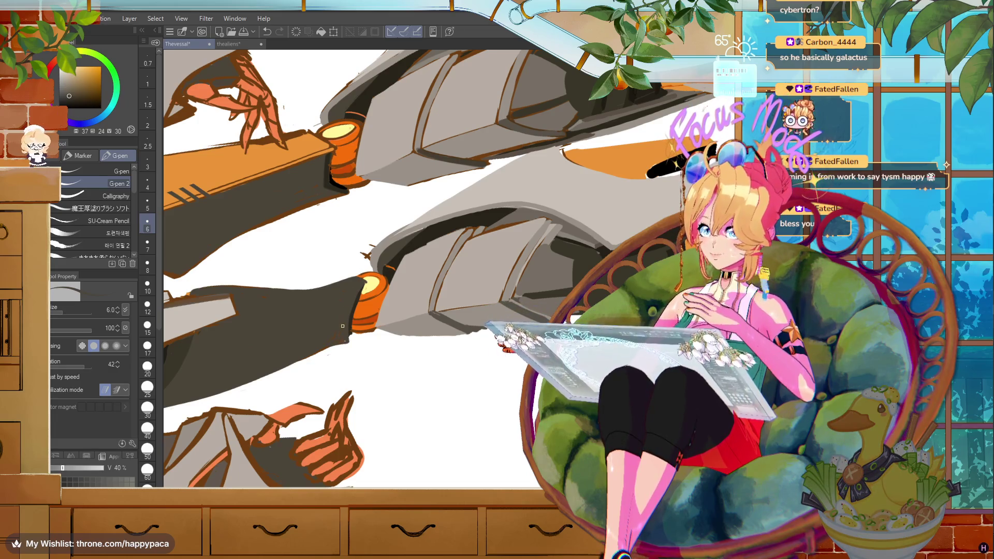
pyautogui.keyDown('alt'); pyautogui.click(347, 334); pyautogui.keyUp('alt')
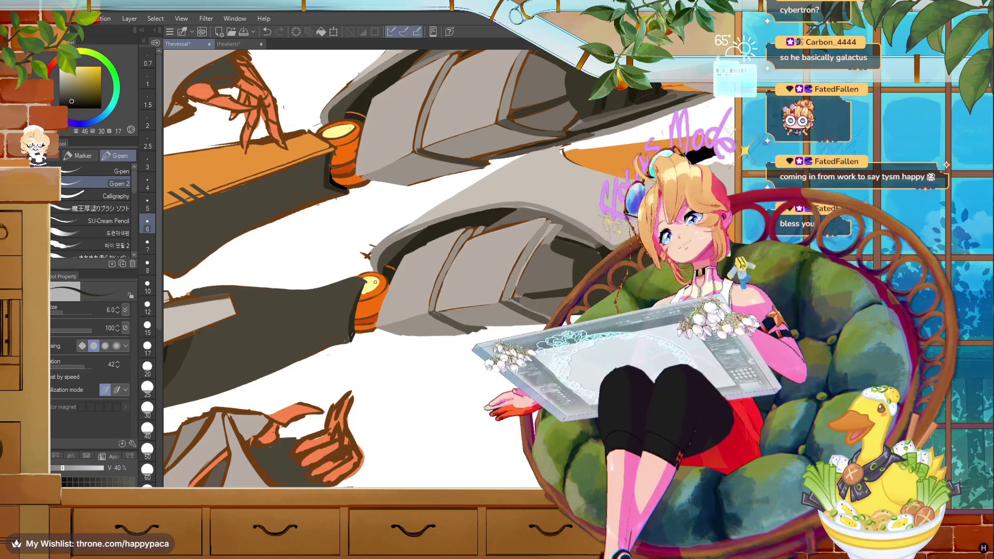
pyautogui.hotkey('ctrl', '@')
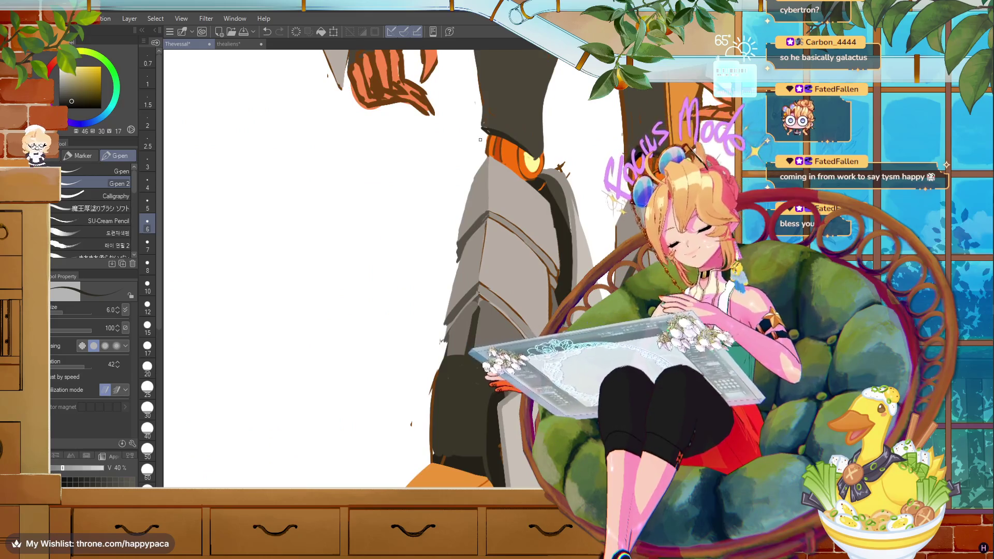
pyautogui.keyDown('alt'); pyautogui.click(488, 107); pyautogui.keyUp('alt')
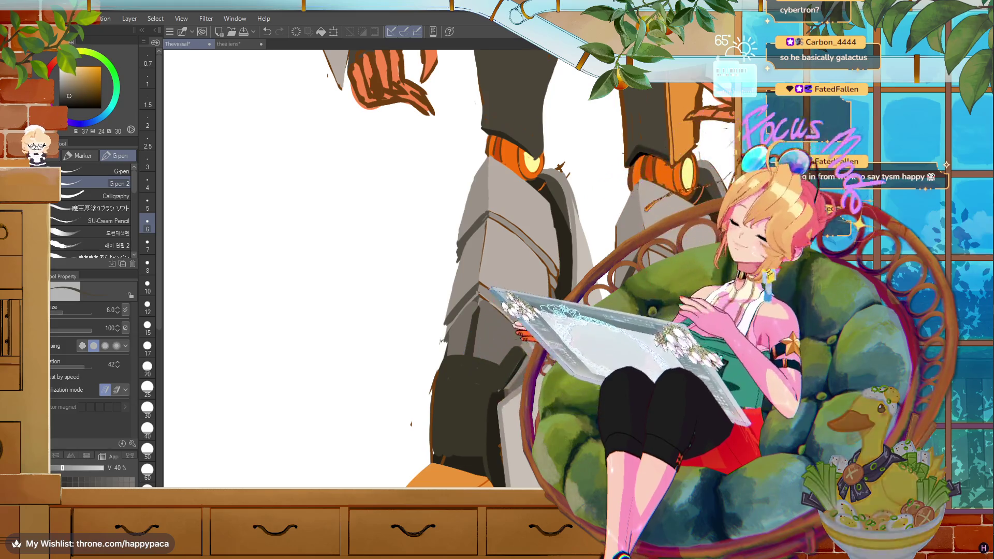
pyautogui.hotkey('ctrl', '0')
pyautogui.hotkey('ctrl', '+')
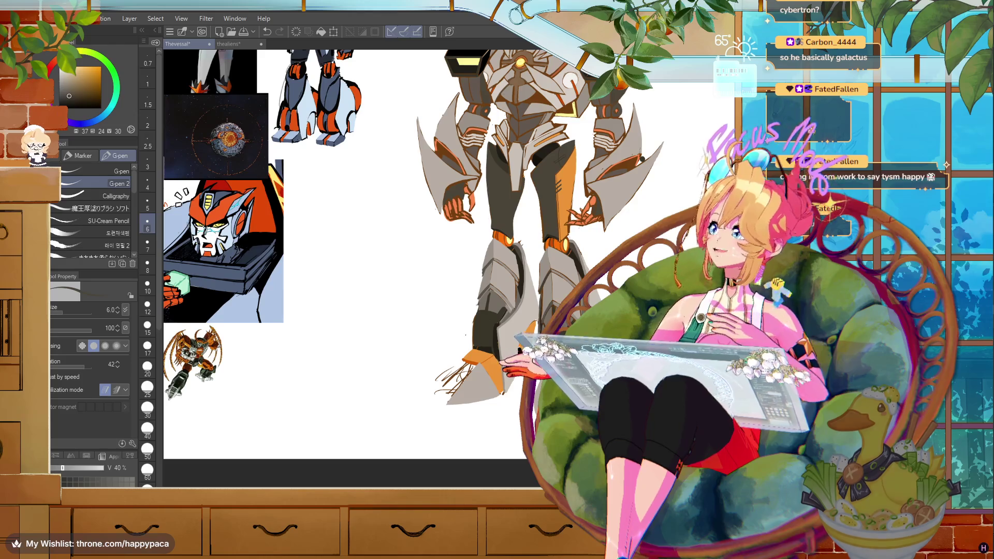
pyautogui.hotkey('ctrl', '+')
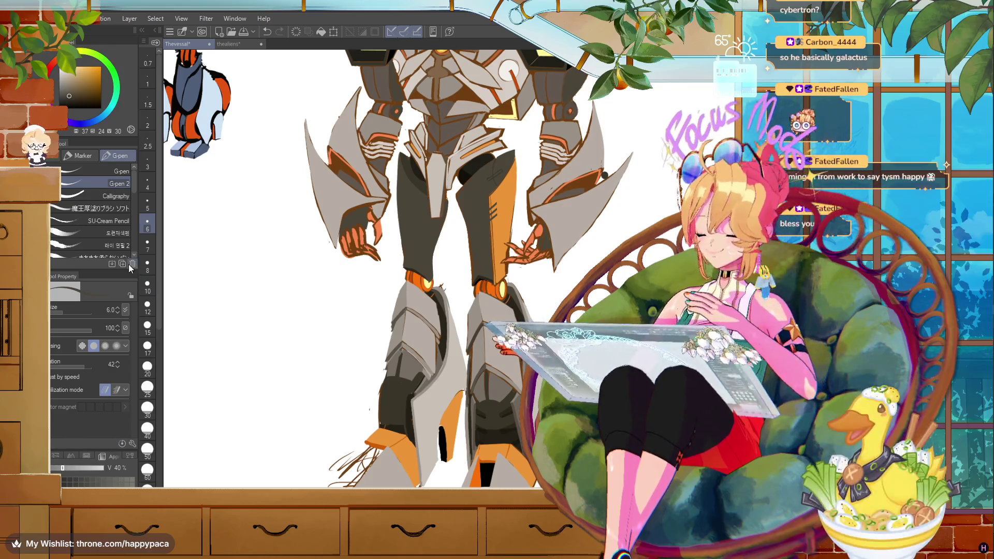
# - Eyedrop several greys from the robot's armour, ending on dark brown (HSV 29, 85, 44), then fit the whole robot in view
pyautogui.scroll(5, 436, 144)
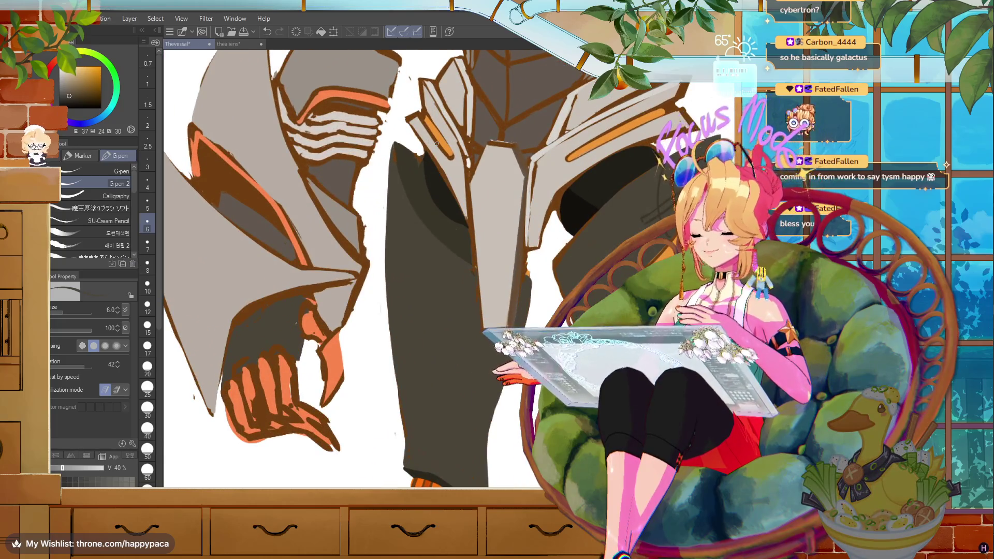
pyautogui.keyDown('alt'); pyautogui.click(380, 129); pyautogui.keyUp('alt')
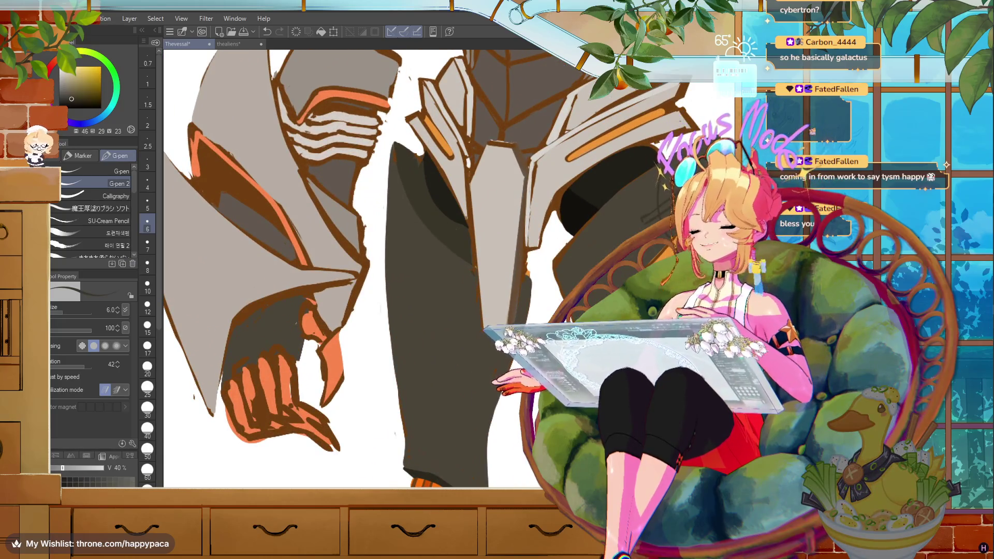
pyautogui.keyDown('alt'); pyautogui.click(428, 153); pyautogui.keyUp('alt')
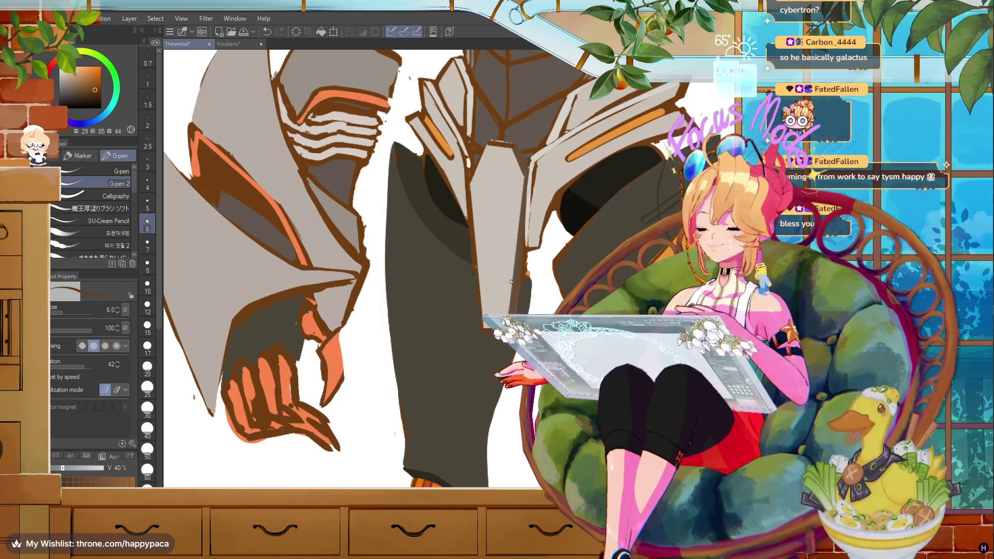
pyautogui.keyDown('alt'); pyautogui.click(475, 272); pyautogui.keyUp('alt')
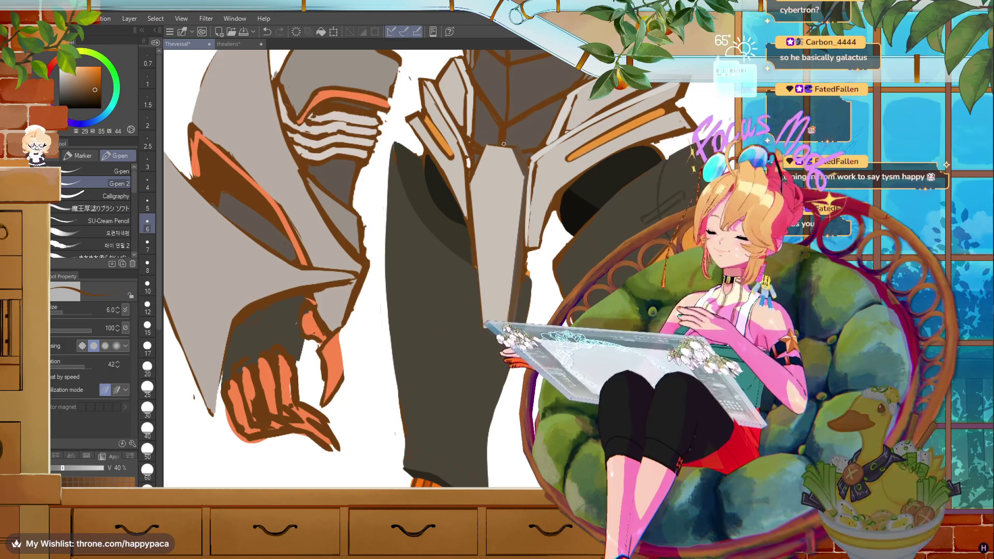
pyautogui.keyDown('alt'); pyautogui.click(511, 128); pyautogui.keyUp('alt')
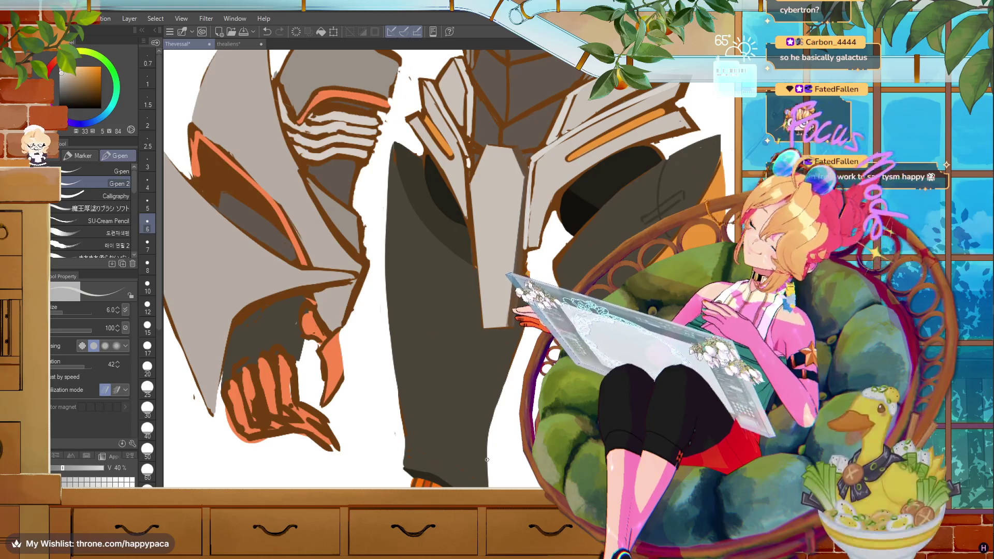
pyautogui.keyDown('alt'); pyautogui.click(477, 156); pyautogui.keyUp('alt')
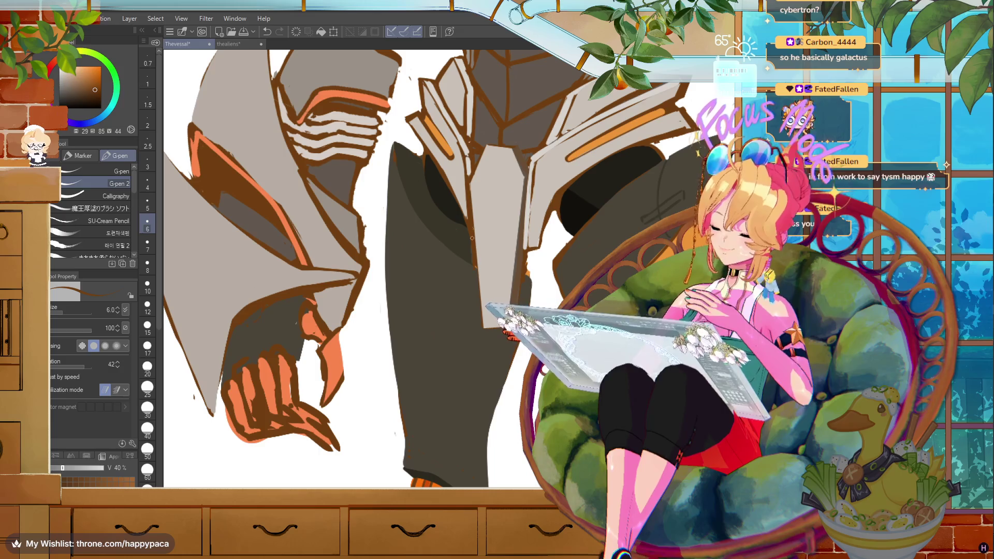
pyautogui.hotkey('ctrl', '0')
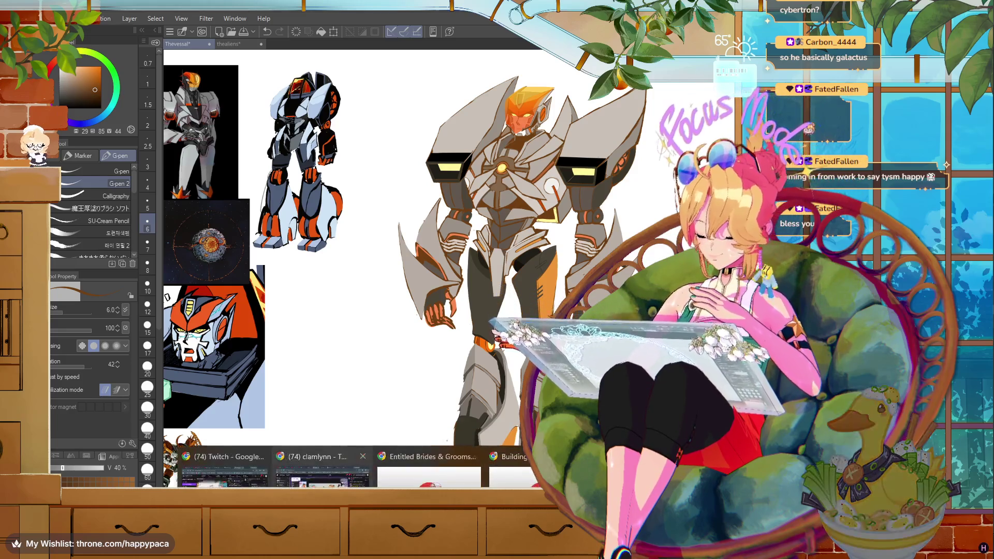
# - Minimize the painting window, then zoom back in on the robot's legs
pyautogui.press('super+d')
pyautogui.press('super+d')
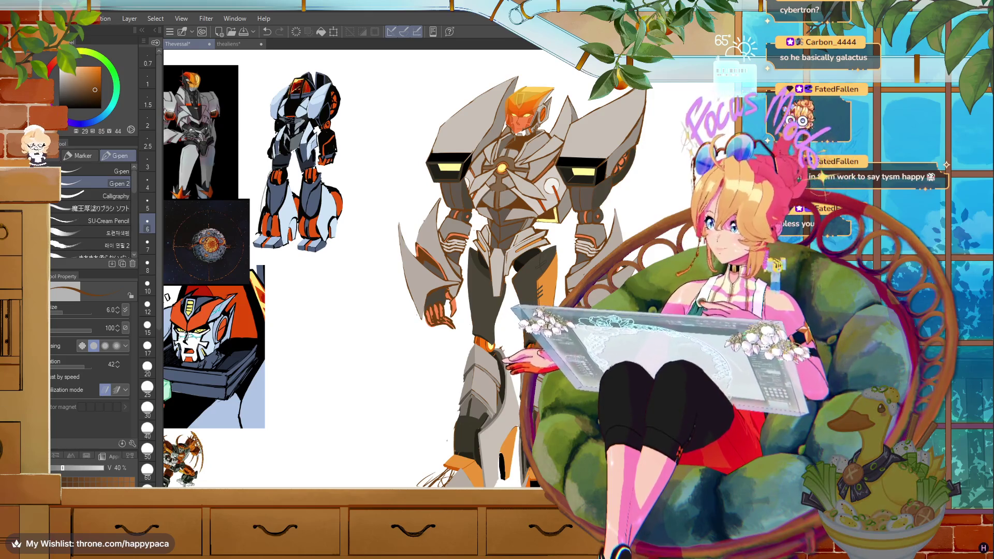
pyautogui.scroll(-1, 380, 391)
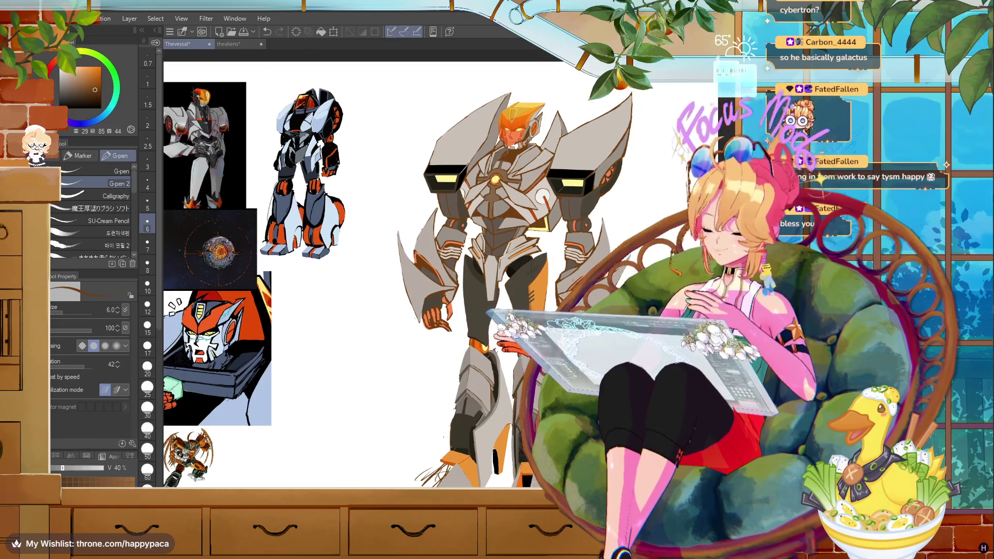
pyautogui.scroll(-2, 381, 392)
pyautogui.scroll(3, 414, 414)
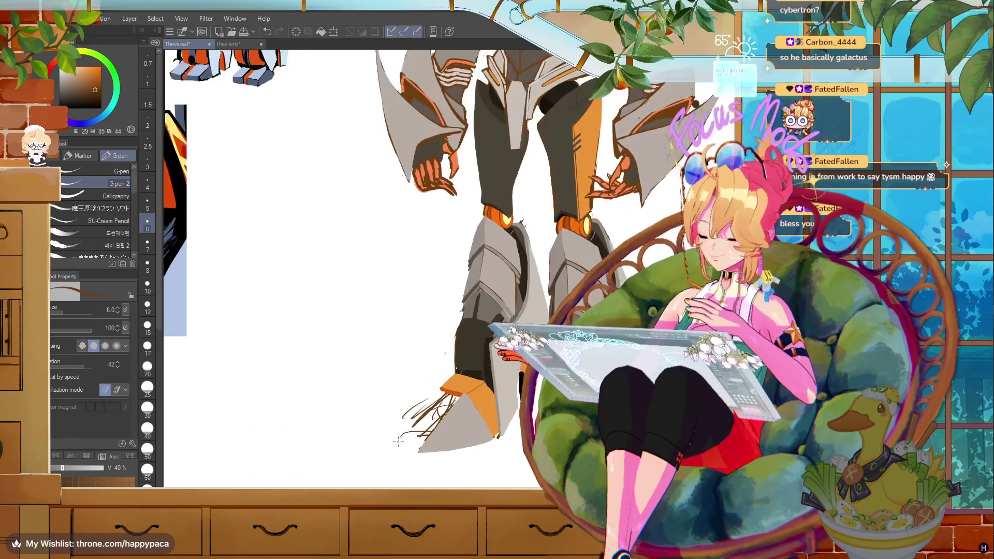
pyautogui.scroll(-2, 415, 414)
pyautogui.scroll(1, 455, 404)
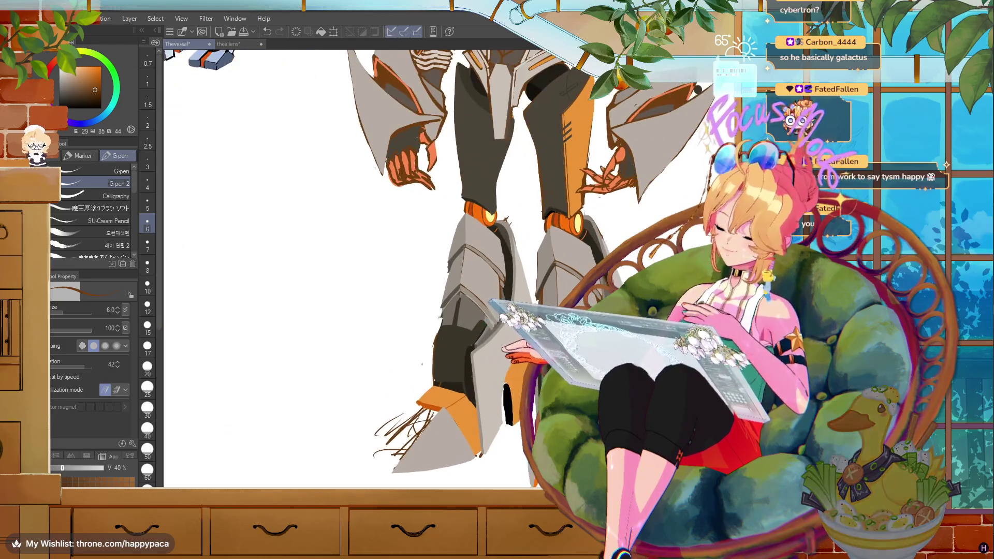
pyautogui.scroll(1, 454, 405)
pyautogui.scroll(1, 454, 404)
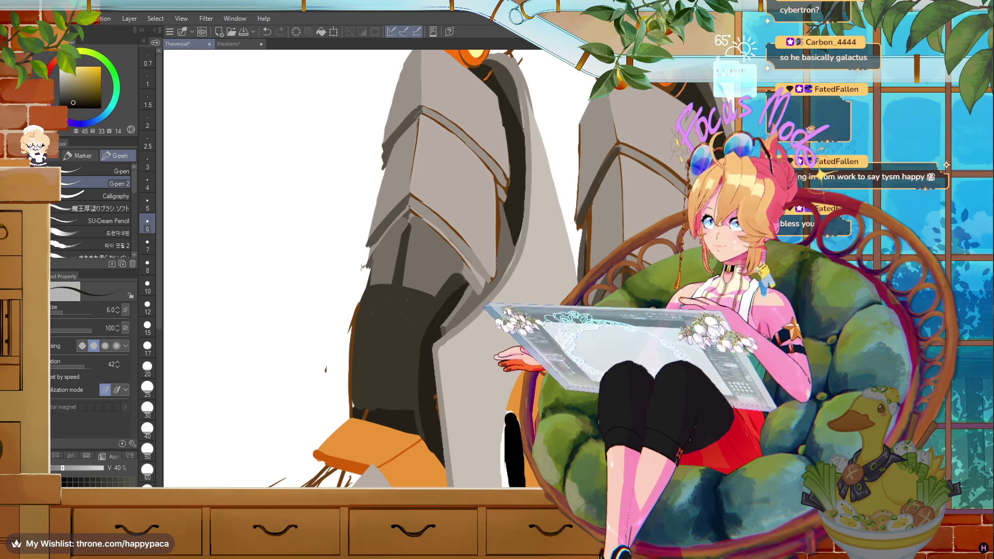
# - Choose a darker drawing colour, enlarge the brush to 15, and switch to VRoid Studio
pyautogui.click(75, 101)
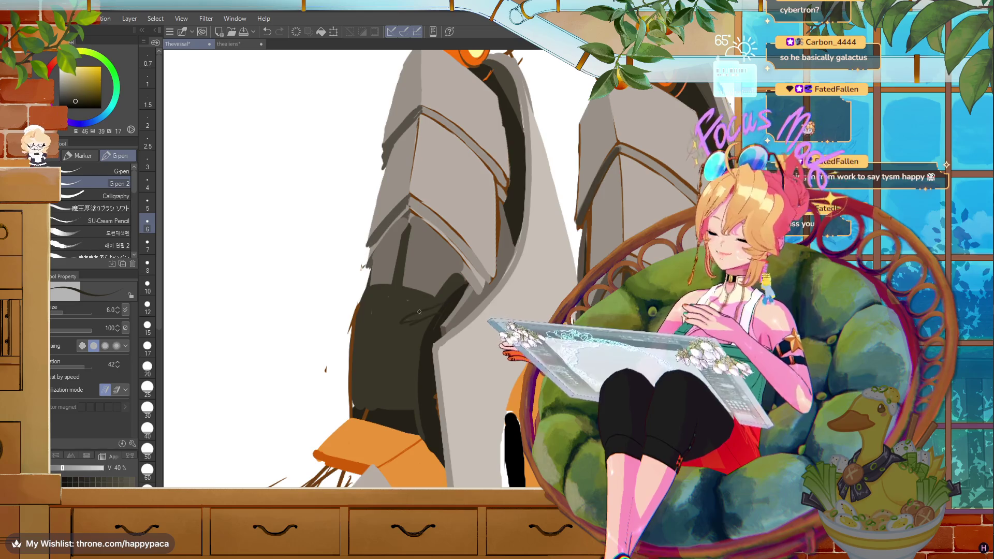
pyautogui.press(']')
pyautogui.press(']')
pyautogui.press(']')
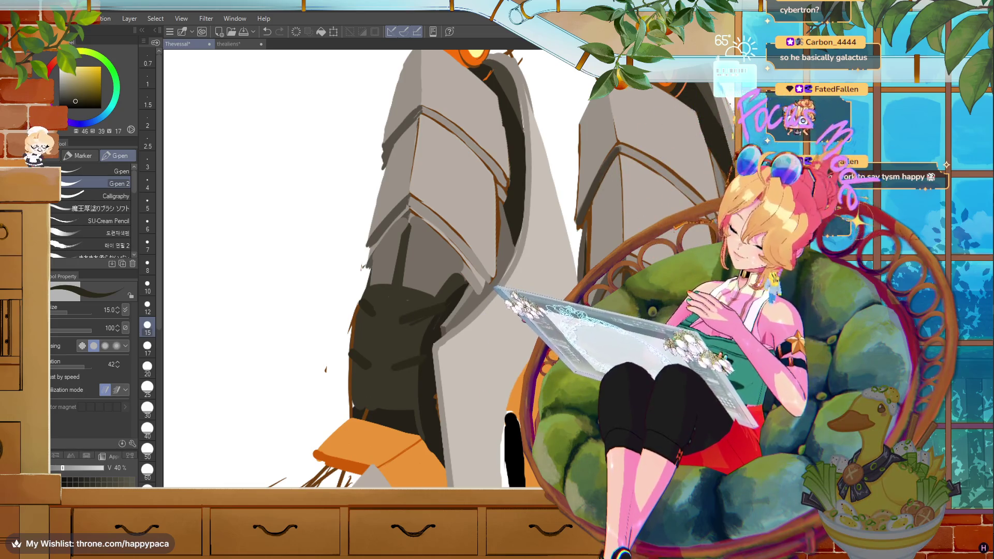
pyautogui.hotkey('alt', 'Tab')
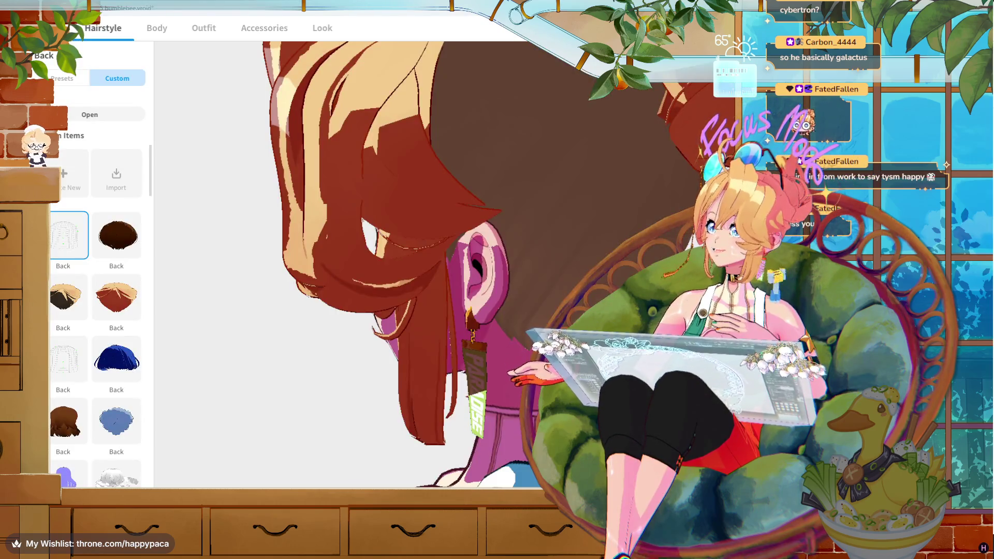
# - Leave the bumblebee model without saving and load the green-haired character from the model list
pyautogui.click(13, 28)
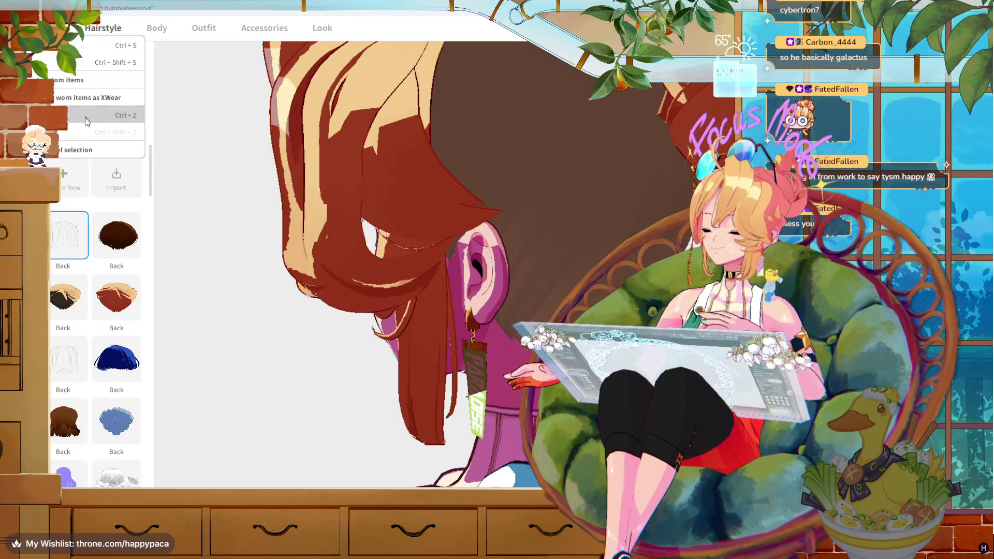
pyautogui.click(80, 164)
pyautogui.click(491, 300)
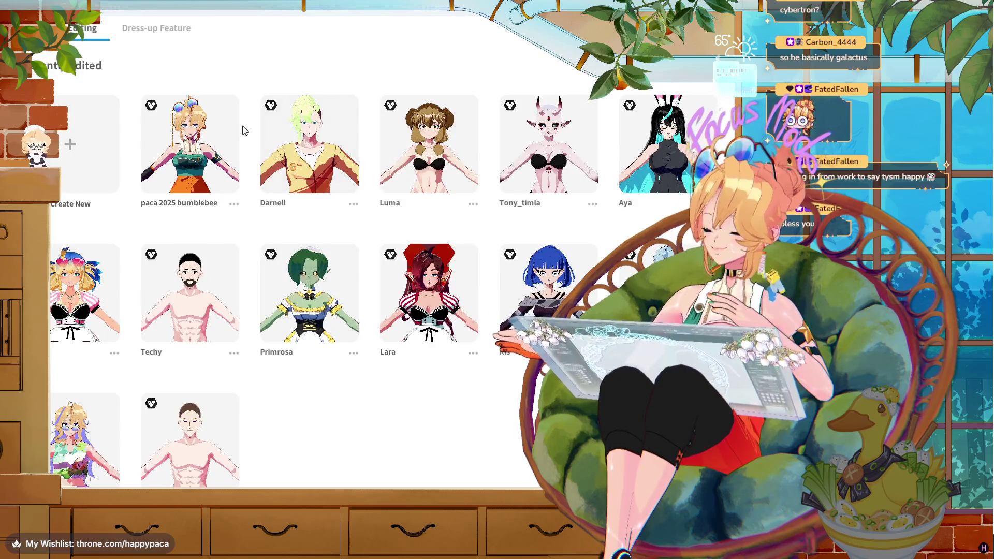
pyautogui.click(299, 139)
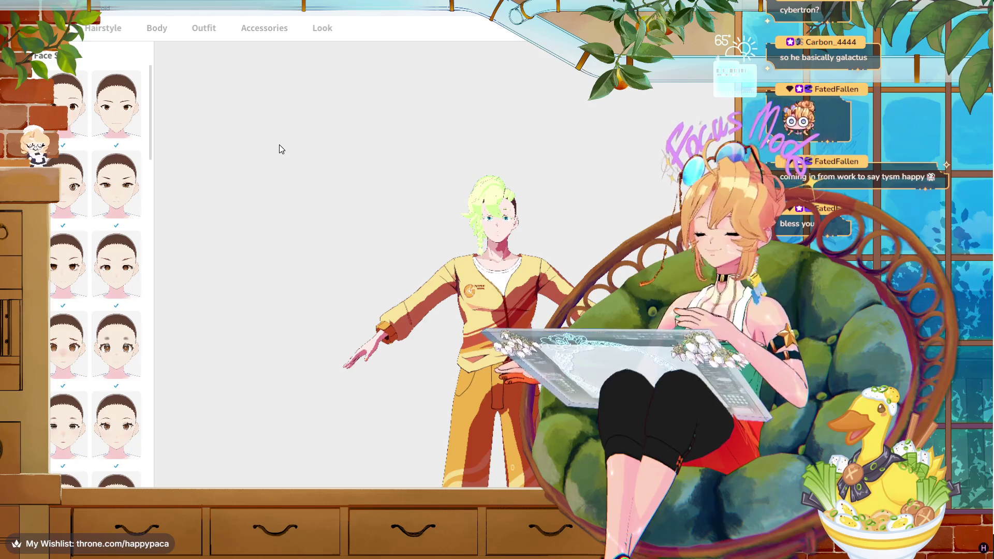
# - Open the Hairstyle options and rotate the green-haired model to view its side
pyautogui.scroll(2, 504, 205)
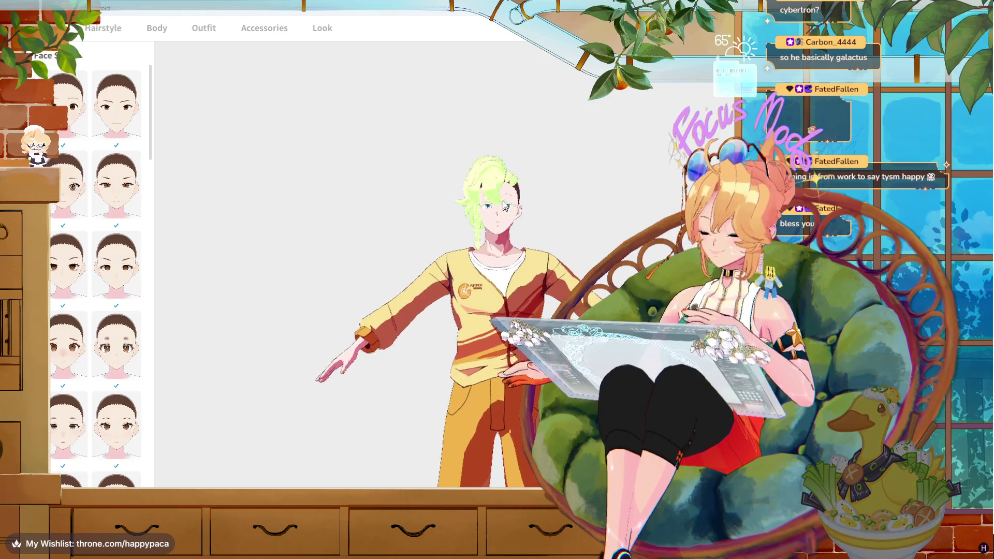
pyautogui.scroll(2, 504, 205)
pyautogui.scroll(3, 492, 244)
pyautogui.scroll(2, 492, 246)
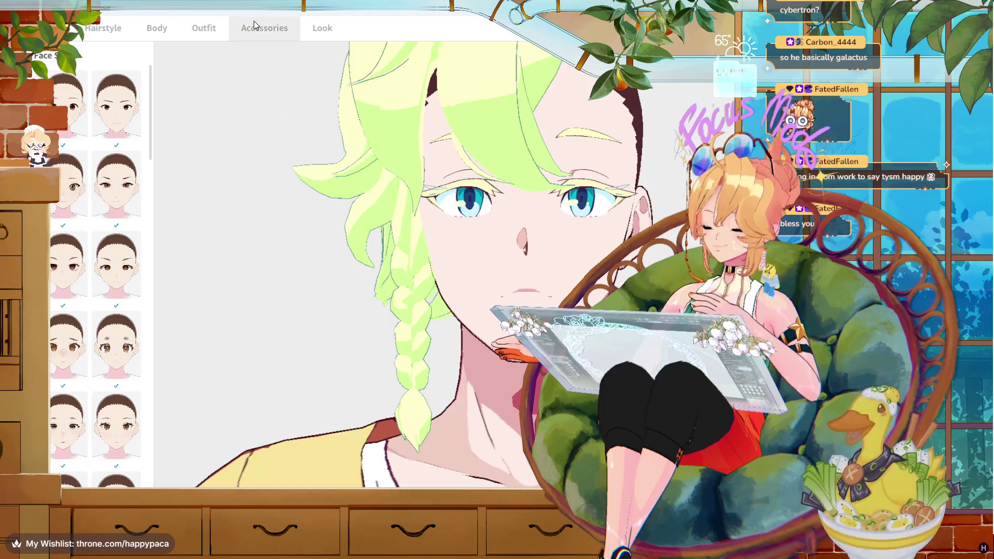
pyautogui.click(202, 31)
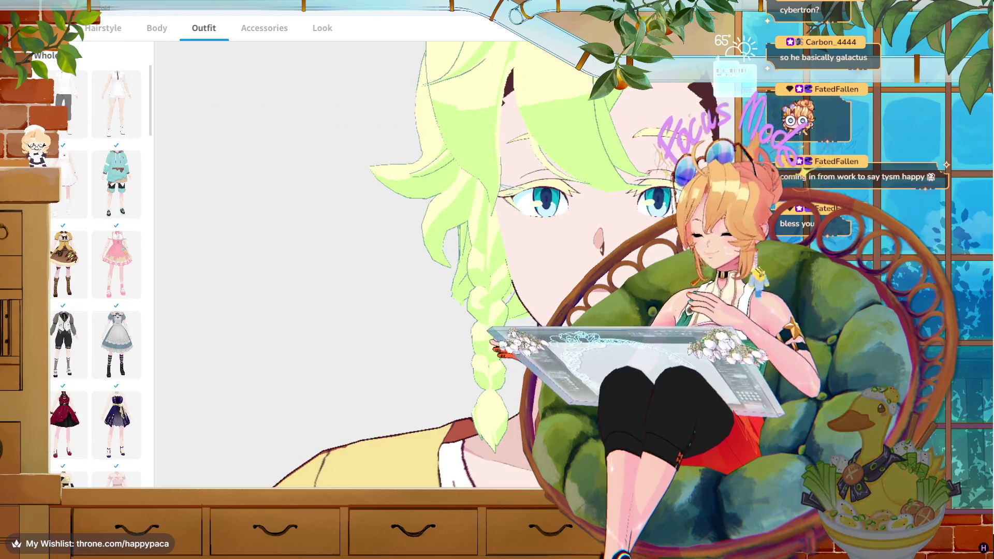
pyautogui.click(118, 31)
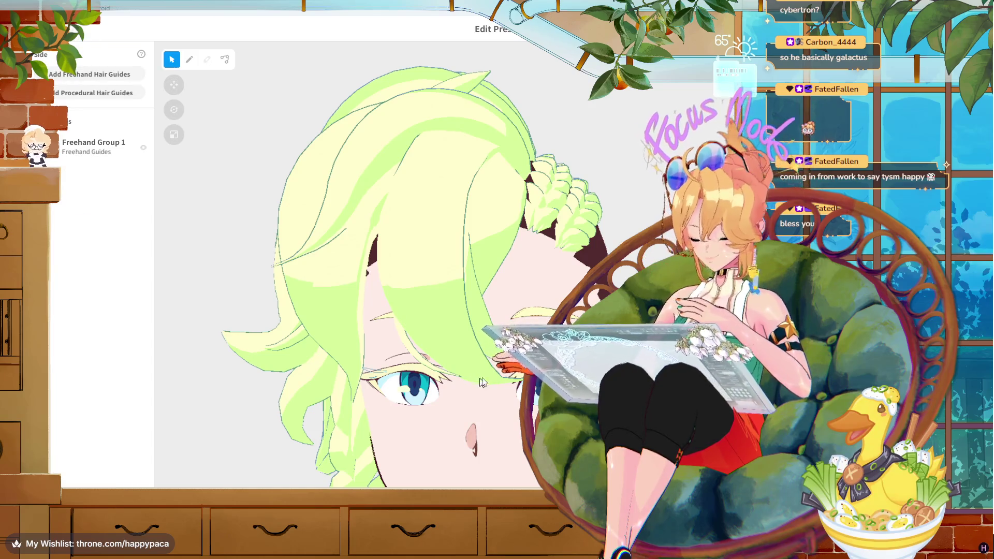
pyautogui.moveTo(479, 382); pyautogui.dragTo(512, 193)
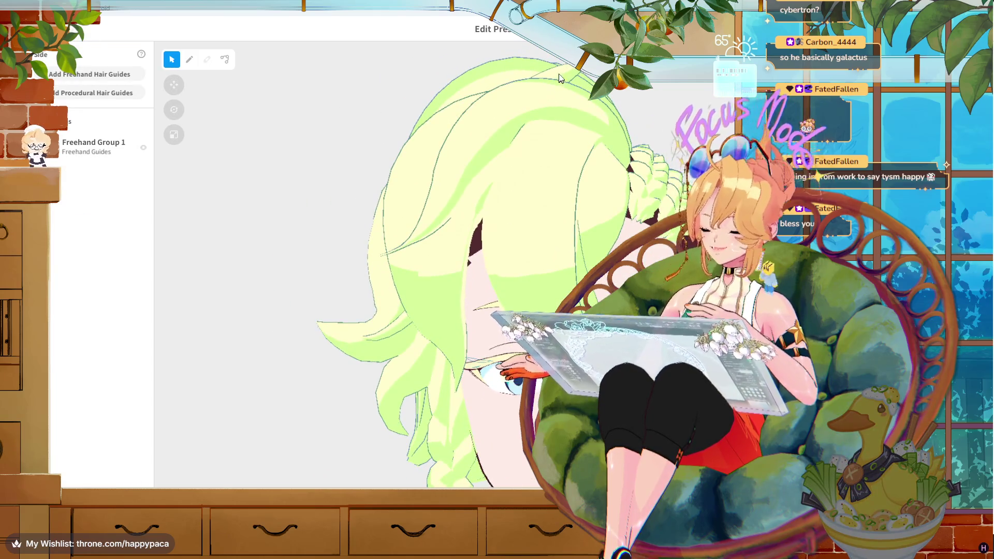
# - Drag Hair 1's guide curve down, raise its loop tip, then deselect it
pyautogui.click(225, 59)
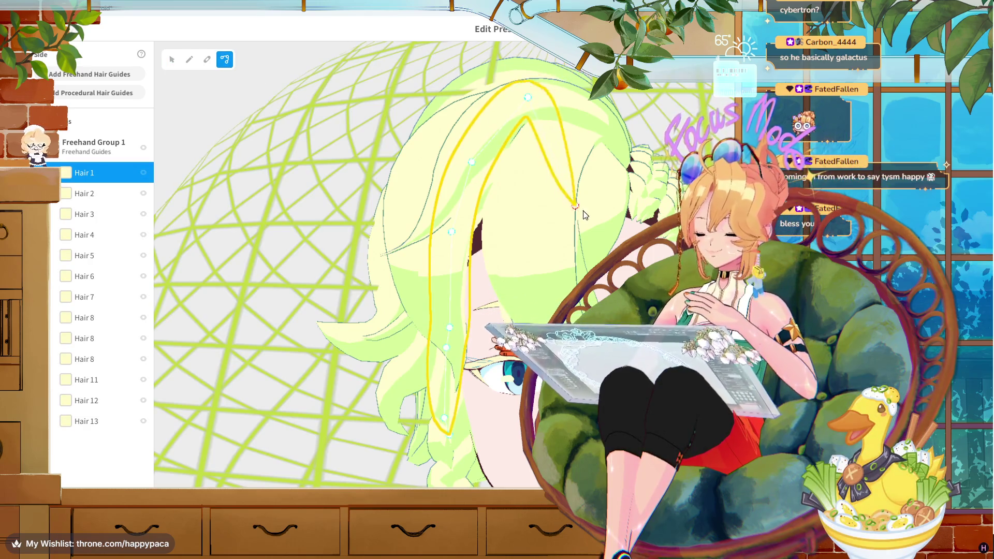
pyautogui.moveTo(528, 97)
pyautogui.mouseDown()
pyautogui.moveTo(525, 175)
pyautogui.moveTo(527, 156)
pyautogui.mouseUp()
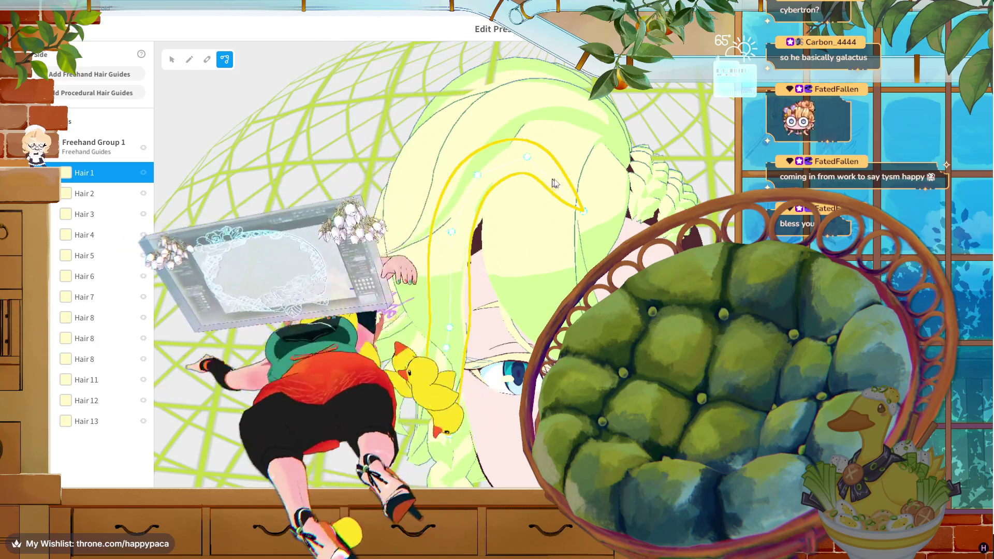
pyautogui.moveTo(550, 181); pyautogui.dragTo(528, 160)
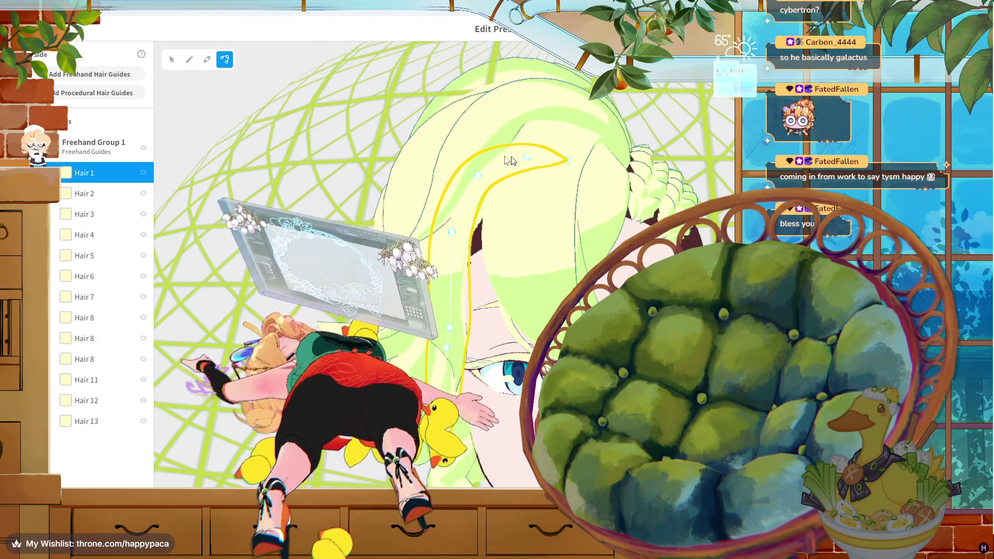
pyautogui.click(241, 97)
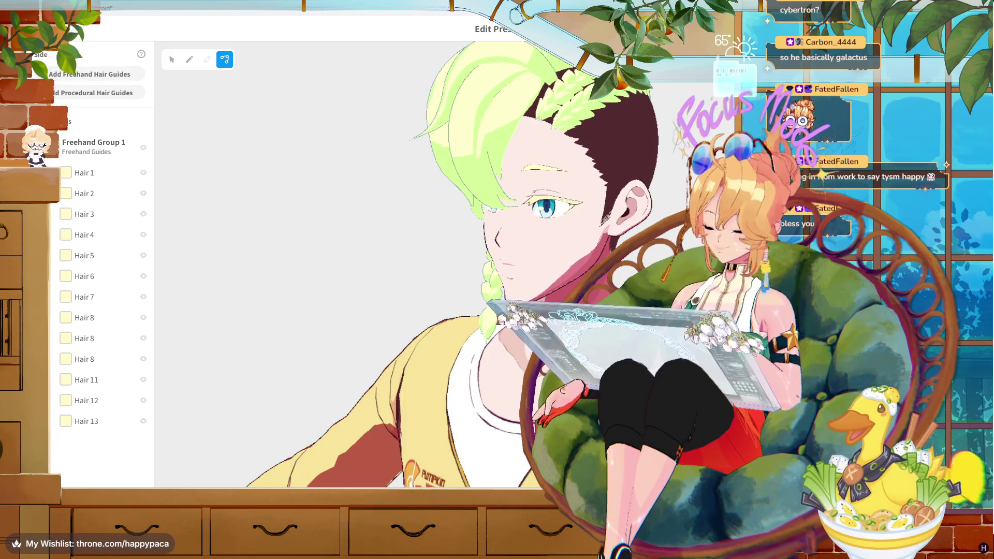
pyautogui.scroll(-3, 430, 269)
pyautogui.scroll(-3, 430, 269)
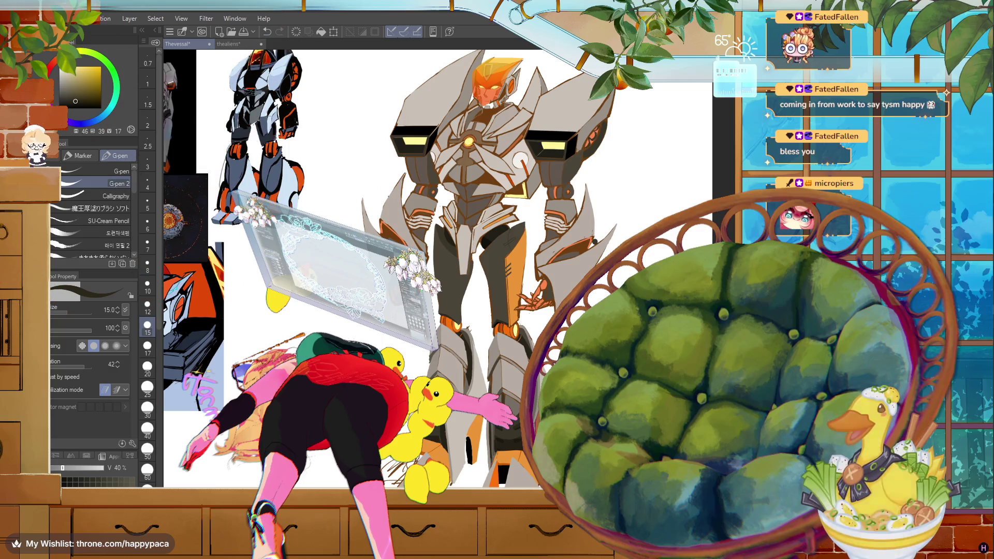
# - Bring up the Chrome window showing GameStop's post about PS3, Xbox 360 and Wii U retro consoles
pyautogui.moveTo(357, 498)
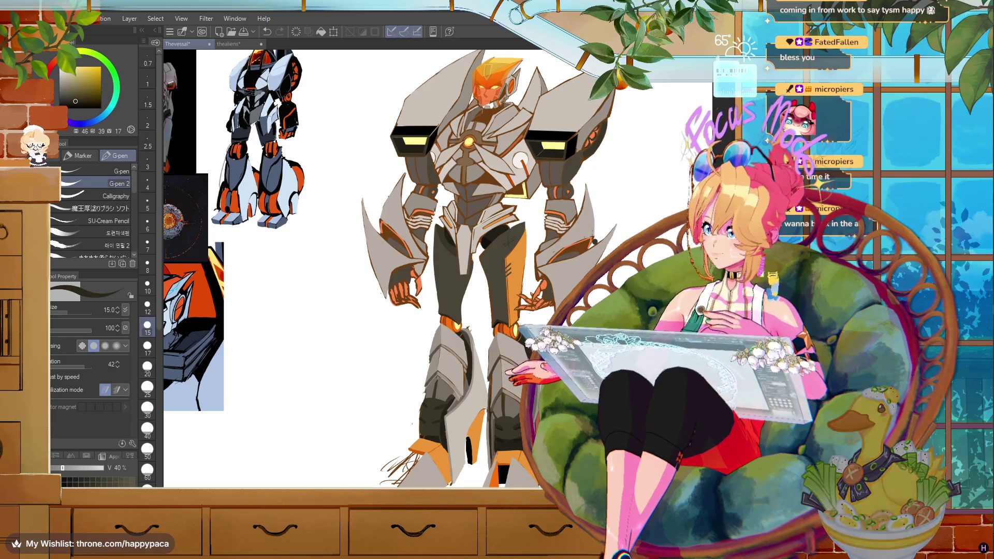
pyautogui.moveTo(384, 497)
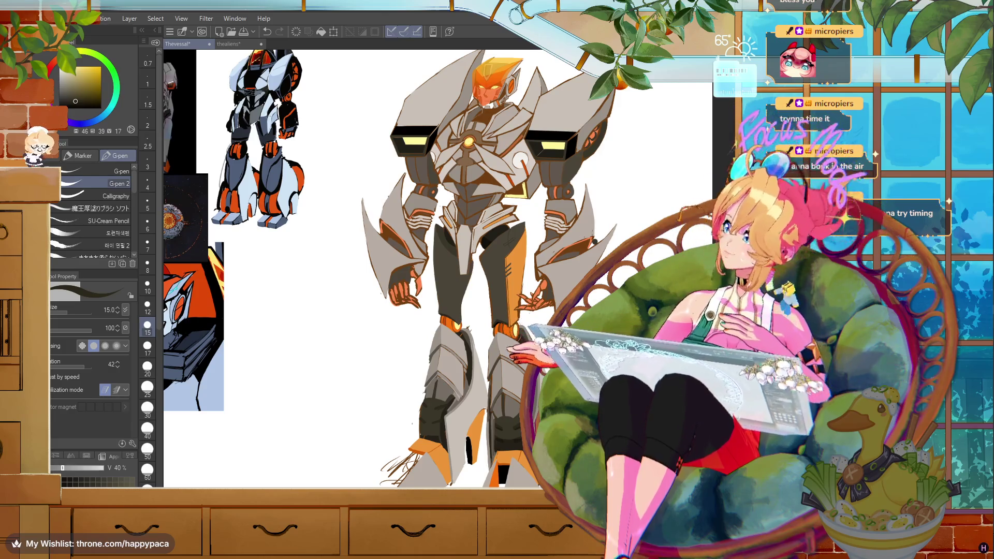
pyautogui.hotkey('alt', 'Tab')
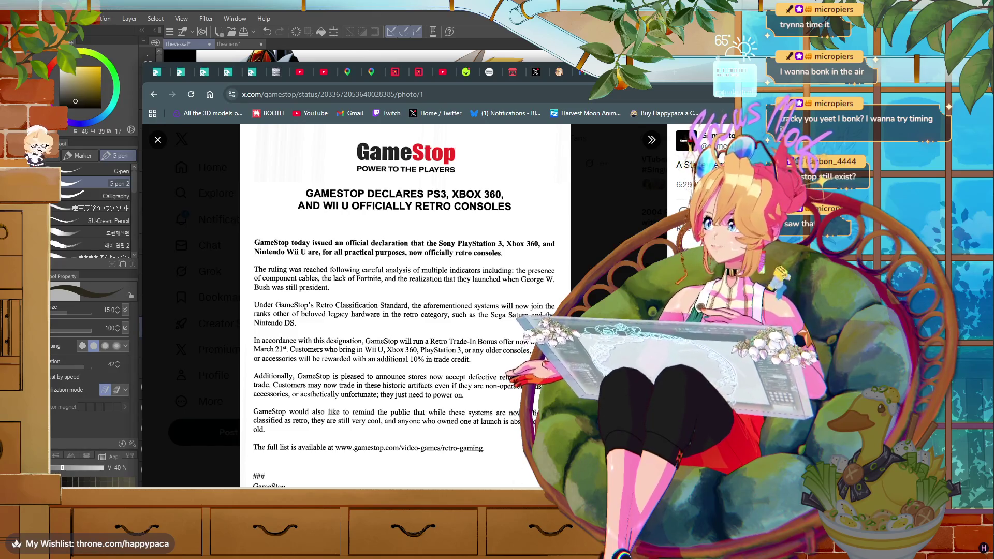
# - Close the X photo viewer and minimize Chrome to reveal the robot drawing
pyautogui.press('Escape')
pyautogui.press('super+Down')
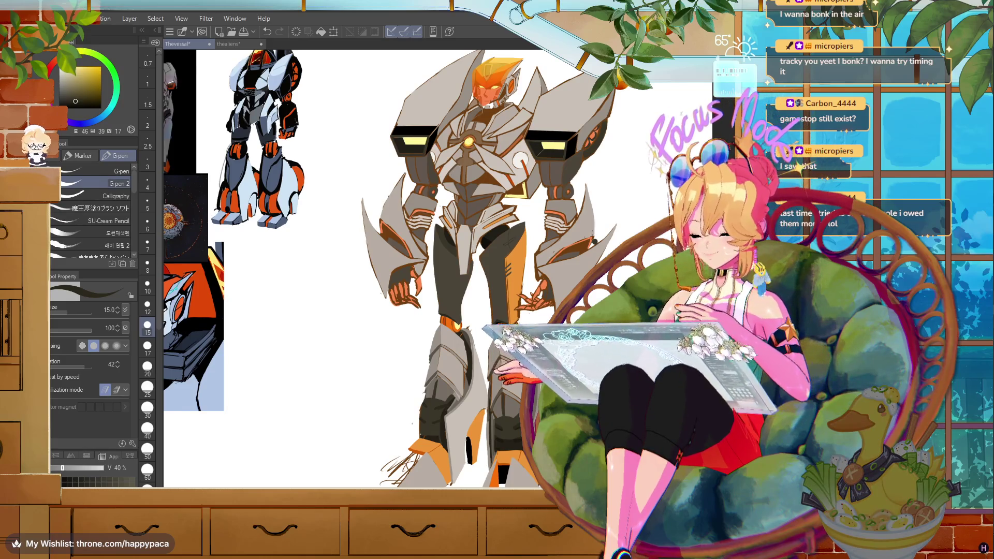
# - Pan and zoom in on the robot's lower leg and orange foot
pyautogui.moveTo(363, 259); pyautogui.dragTo(406, 200)
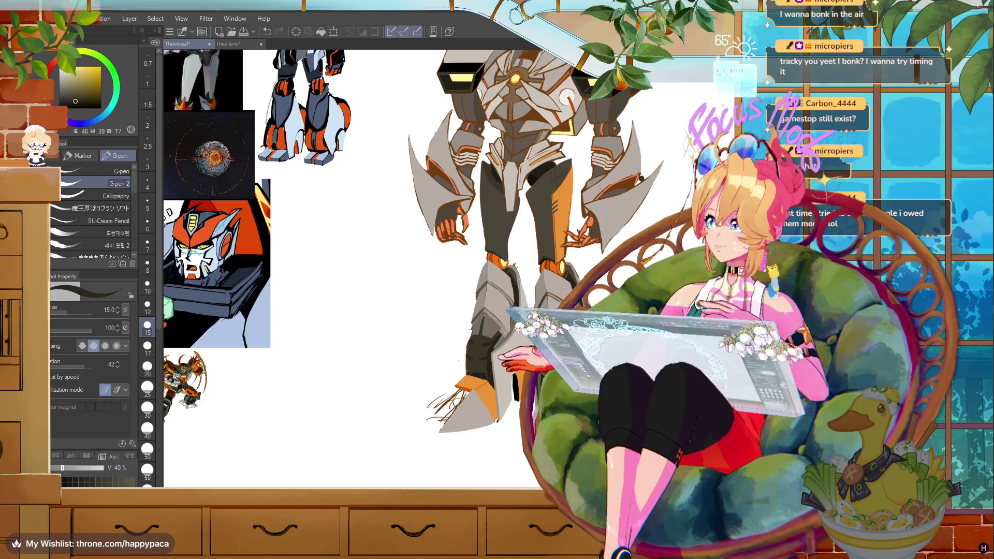
pyautogui.scroll(2, 320, 481)
pyautogui.scroll(1, 320, 481)
pyautogui.scroll(1, 320, 482)
pyautogui.scroll(2, 320, 481)
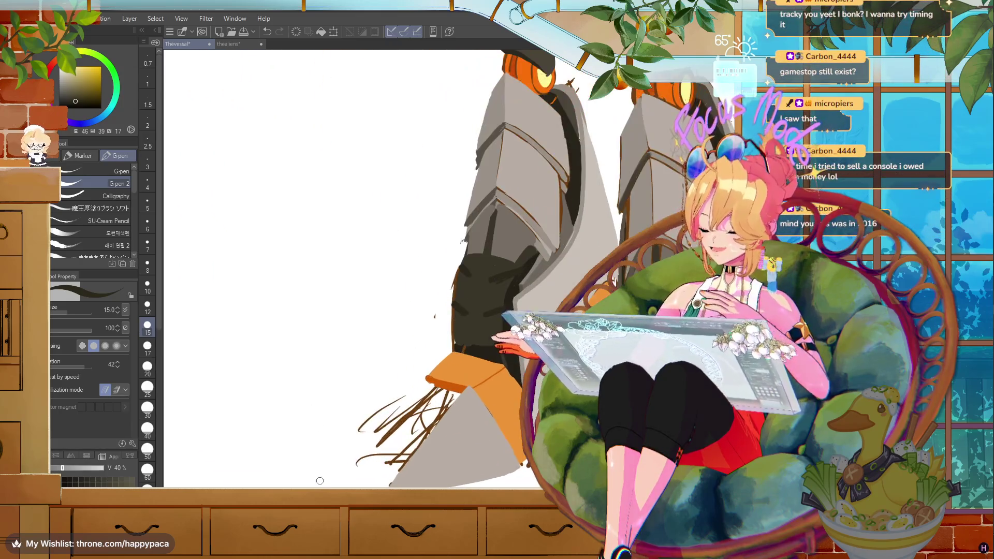
# - Sample the greyish orange-brown from the foot and return to the G-pen
pyautogui.press('m')
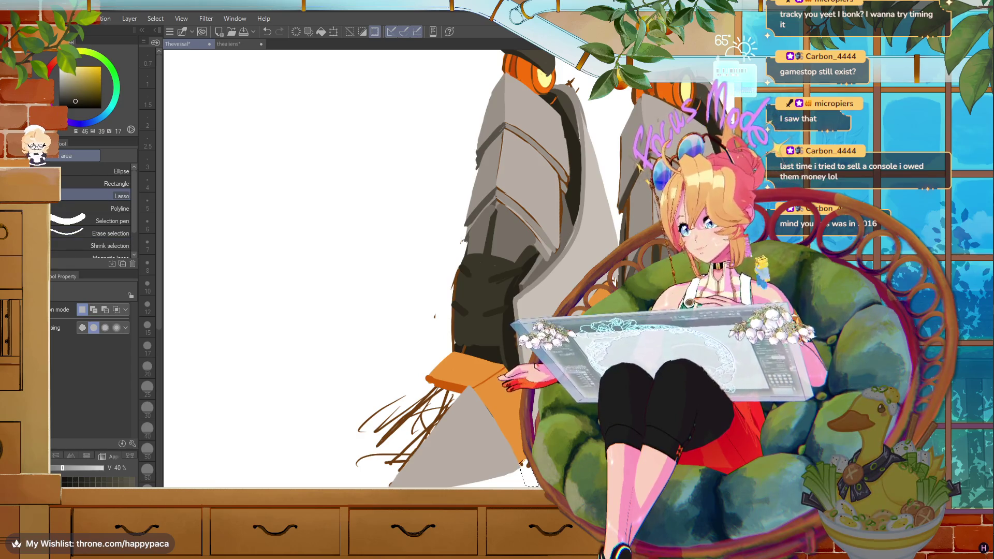
pyautogui.press('e')
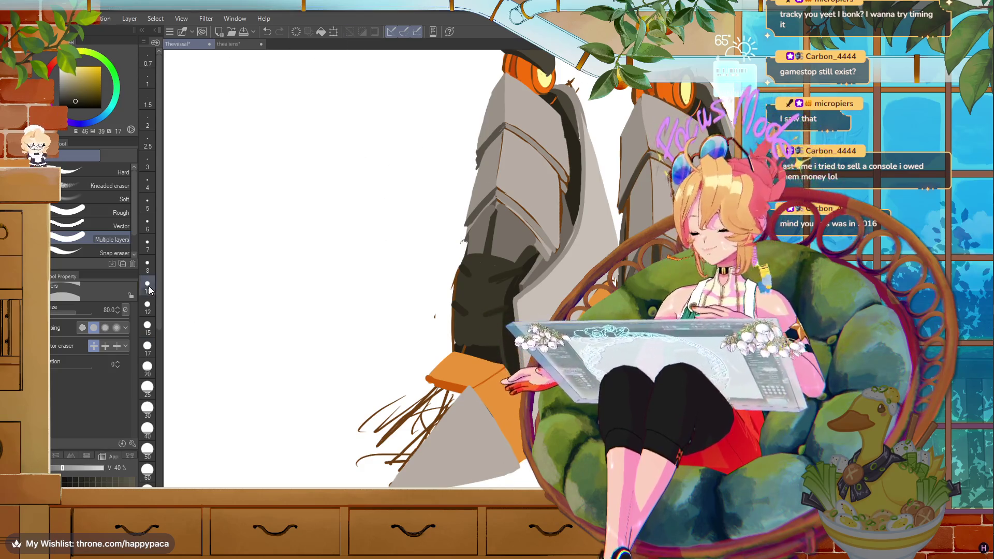
pyautogui.keyDown('alt'); pyautogui.click(573, 89); pyautogui.keyUp('alt')
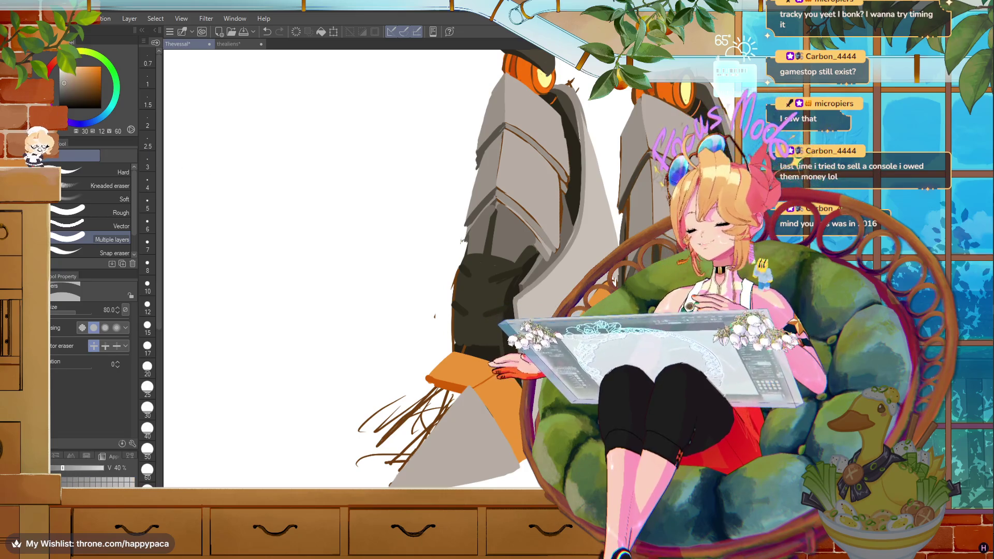
pyautogui.press('p')
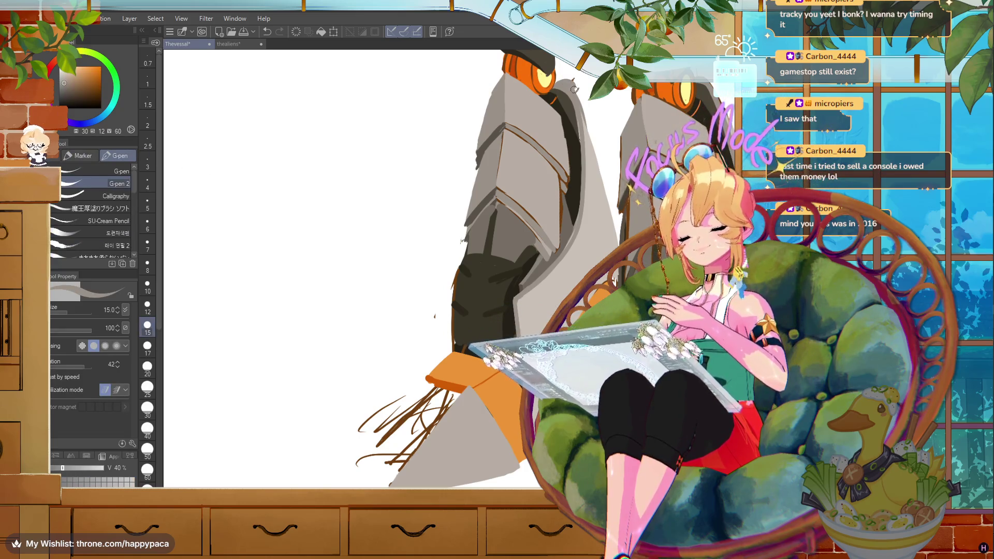
# - Shrink the multi-layer eraser from size 80 to size 12
pyautogui.scroll(5, 352, 270)
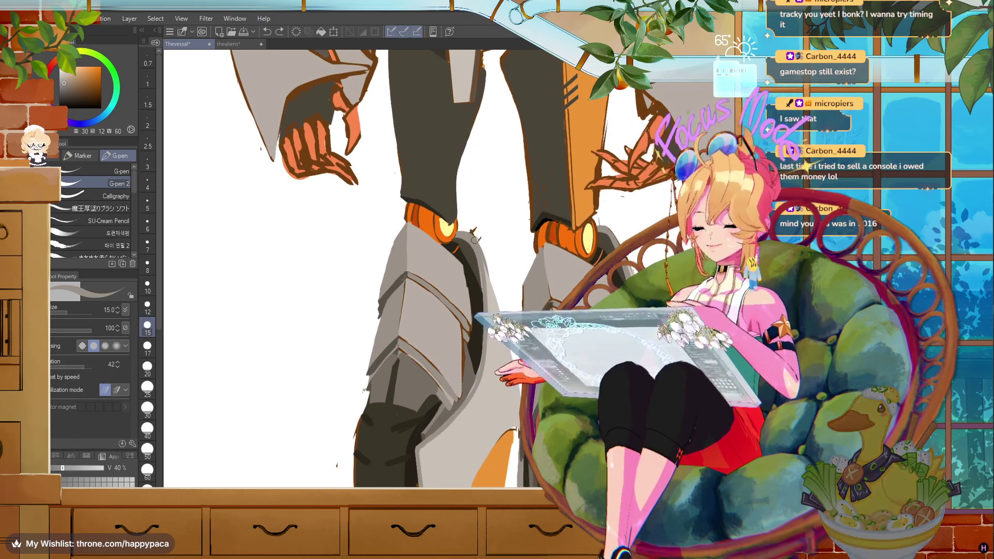
pyautogui.press('e')
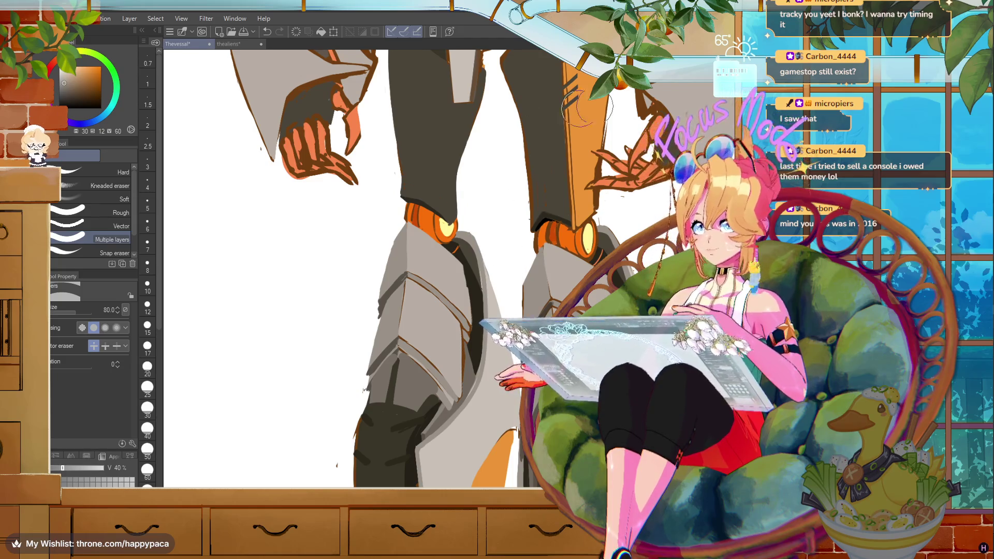
pyautogui.click(147, 306)
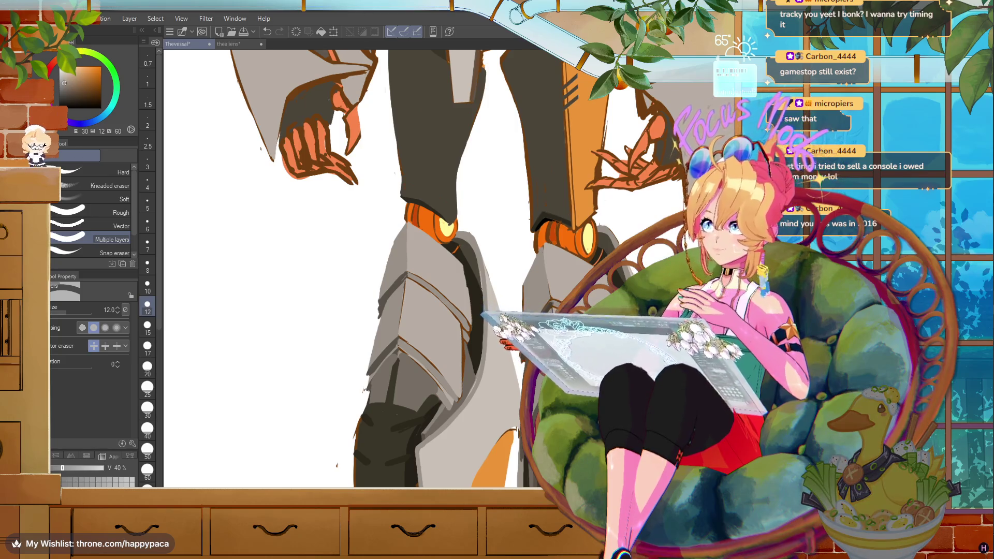
# - Return to the G-pen and take the yellow of the knee joint as the colour
pyautogui.press('p')
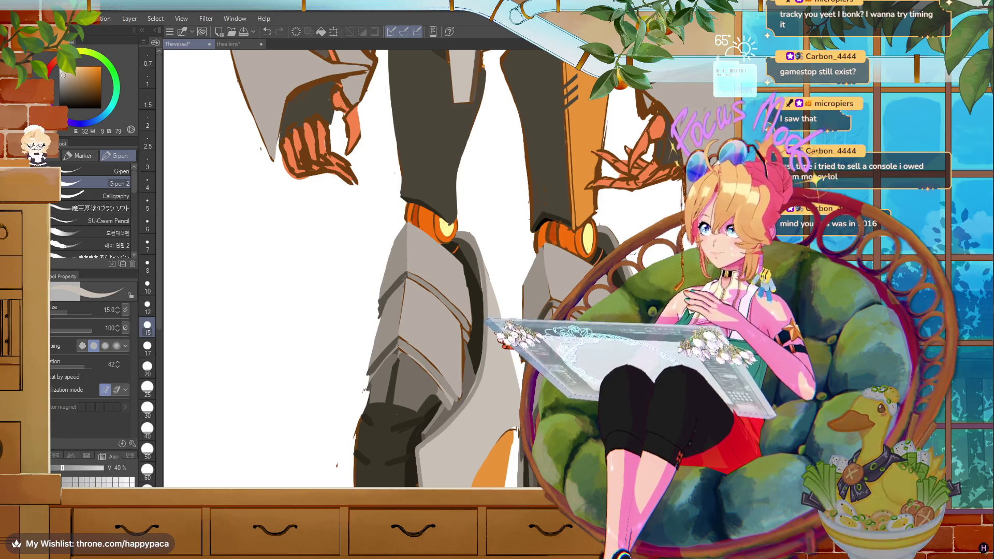
pyautogui.keyDown('alt'); pyautogui.click(611, 233); pyautogui.keyUp('alt')
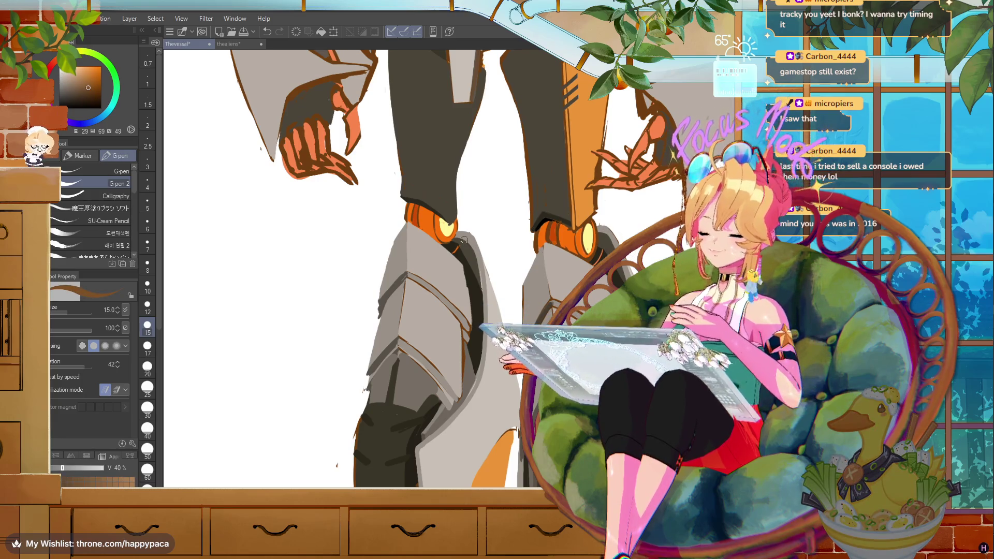
pyautogui.keyDown('alt'); pyautogui.click(449, 226); pyautogui.keyUp('alt')
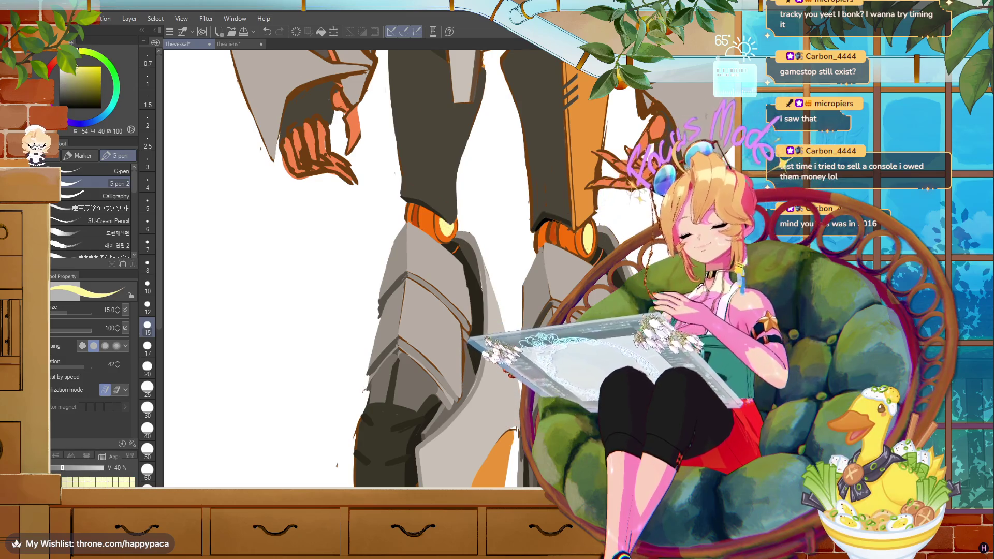
pyautogui.scroll(-5, 363, 259)
pyautogui.scroll(3, 363, 259)
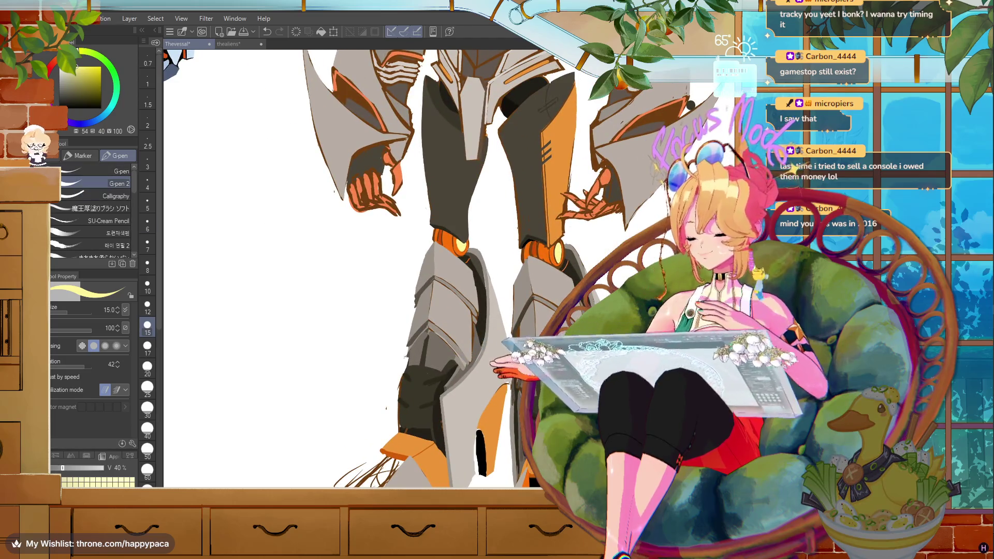
# - Zoom out with Ctrl+- to see the whole robot beside its references
pyautogui.press('m')
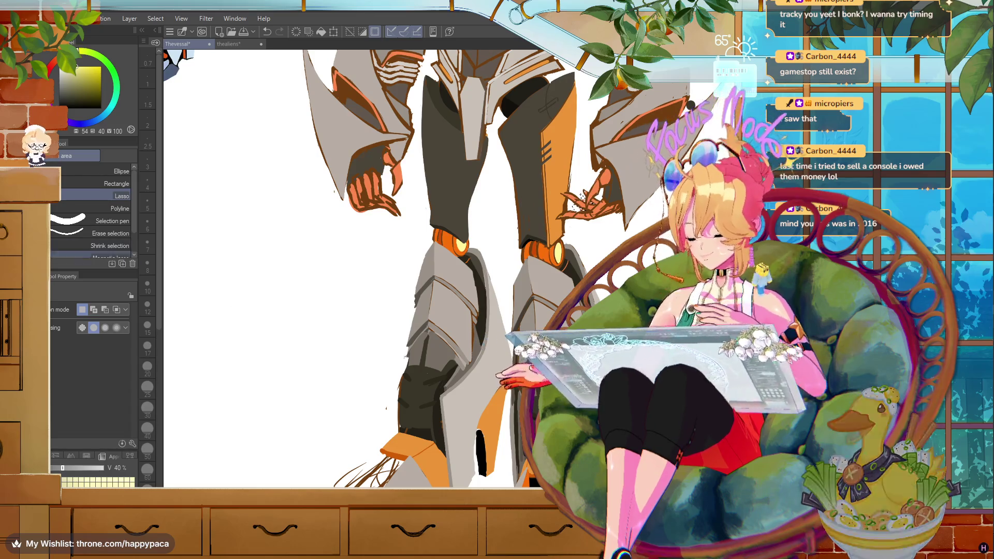
pyautogui.press('e')
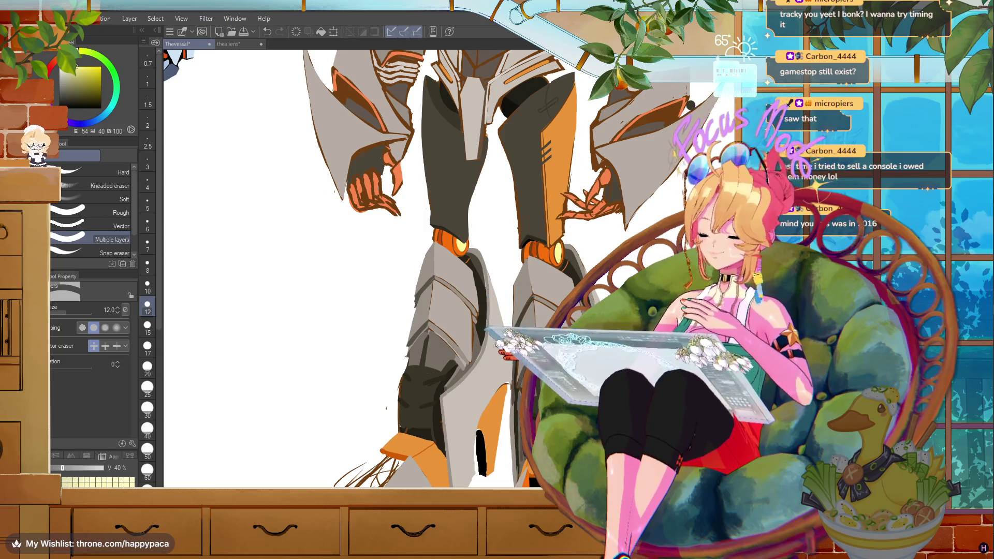
pyautogui.hotkey('ctrl', '-')
pyautogui.hotkey('ctrl', '-')
pyautogui.hotkey('ctrl', '-')
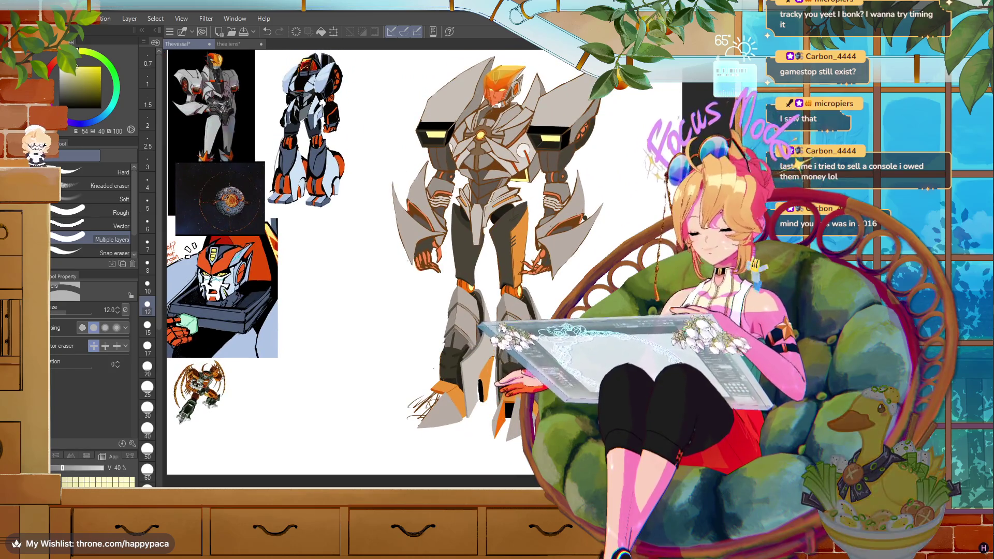
# - Zoom in twice with Ctrl++ on the robot's legs and orange-clawed feet
pyautogui.hotkey('ctrl', '+')
pyautogui.hotkey('ctrl', '+')
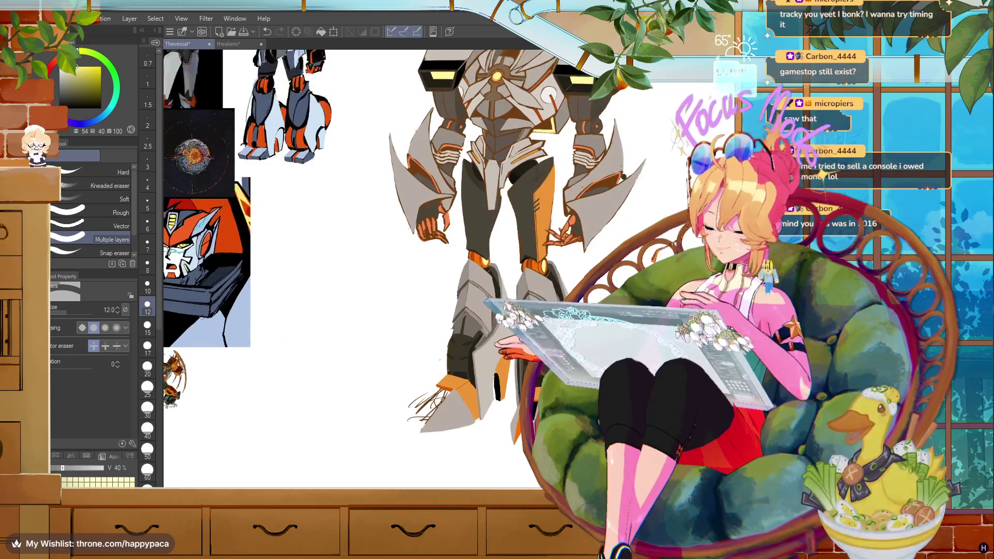
pyautogui.hotkey('ctrl', '+')
pyautogui.hotkey('ctrl', '+')
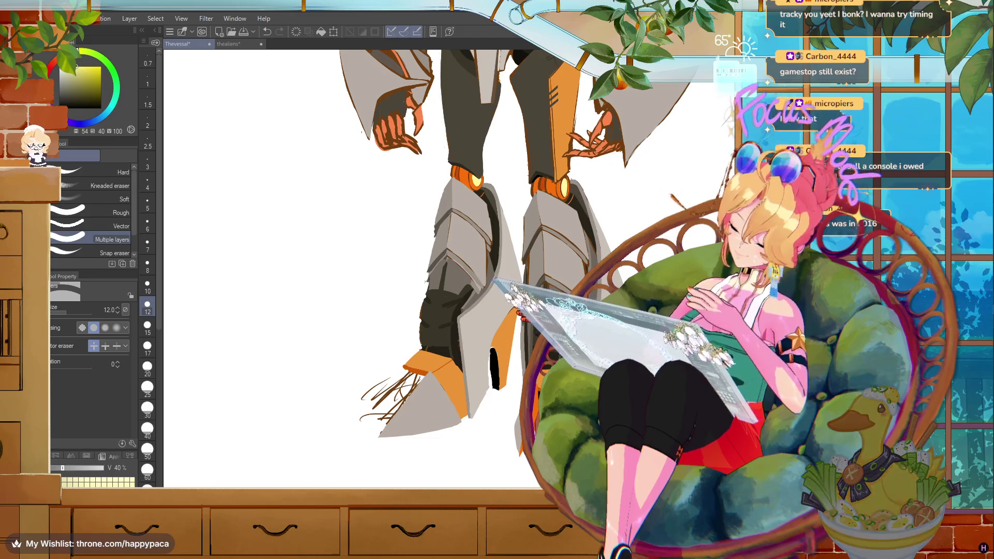
# - Restore the selection around the left leg and zoom in on the front foot
pyautogui.press('p')
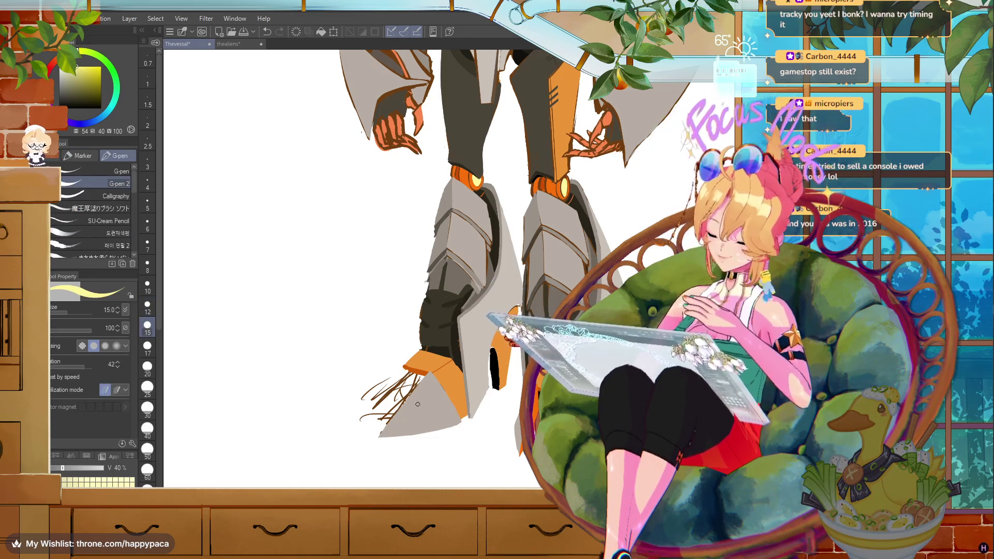
pyautogui.press('m')
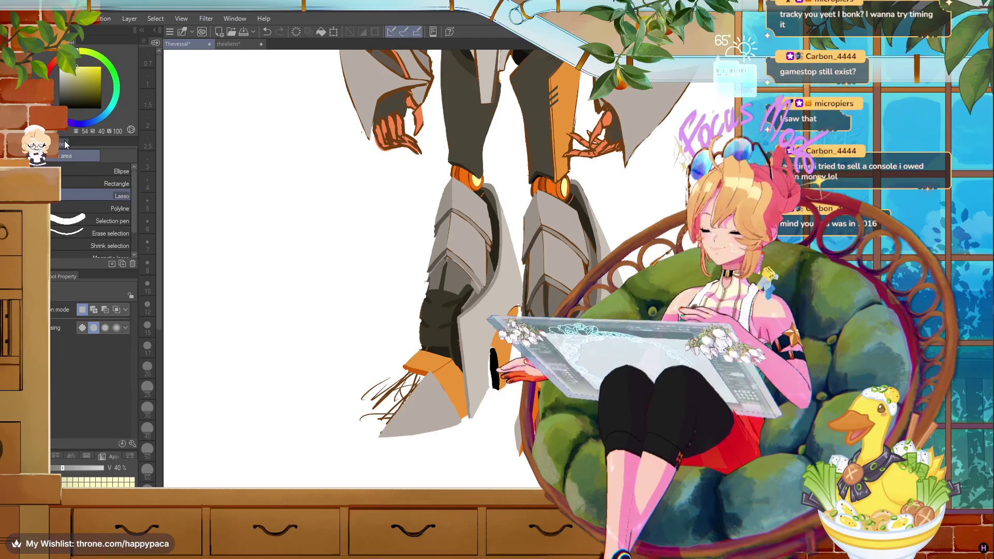
pyautogui.hotkey('ctrl', 'd')
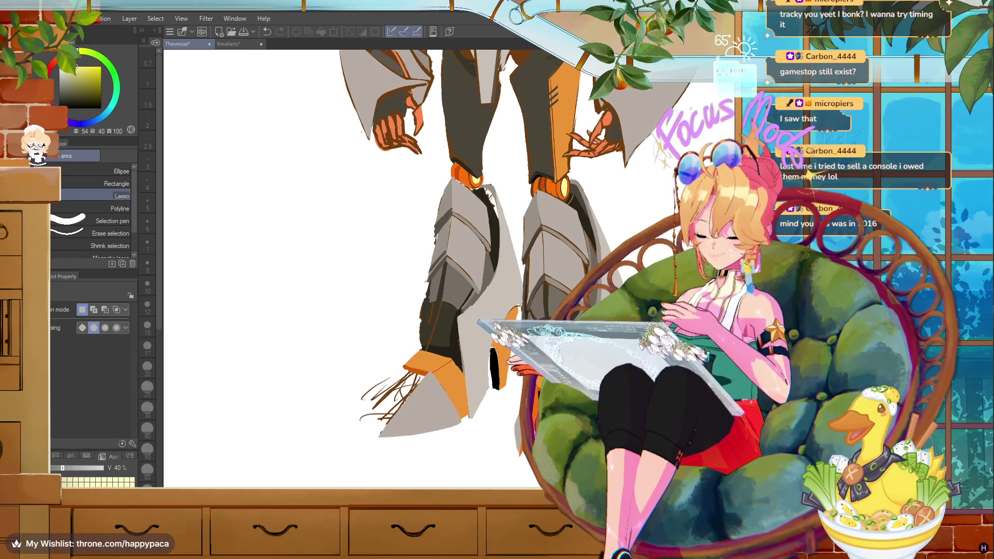
pyautogui.hotkey('ctrl', 'z')
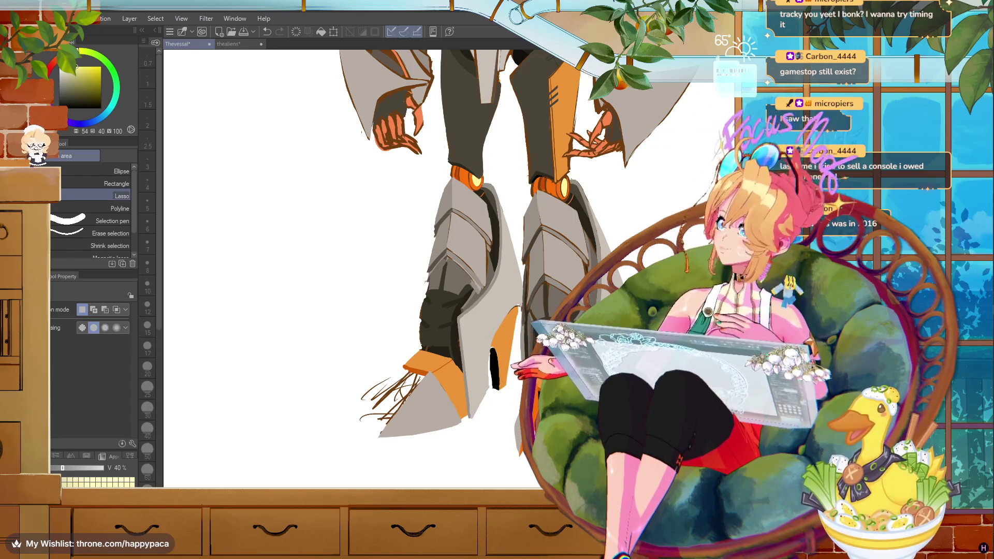
pyautogui.scroll(5, 389, 373)
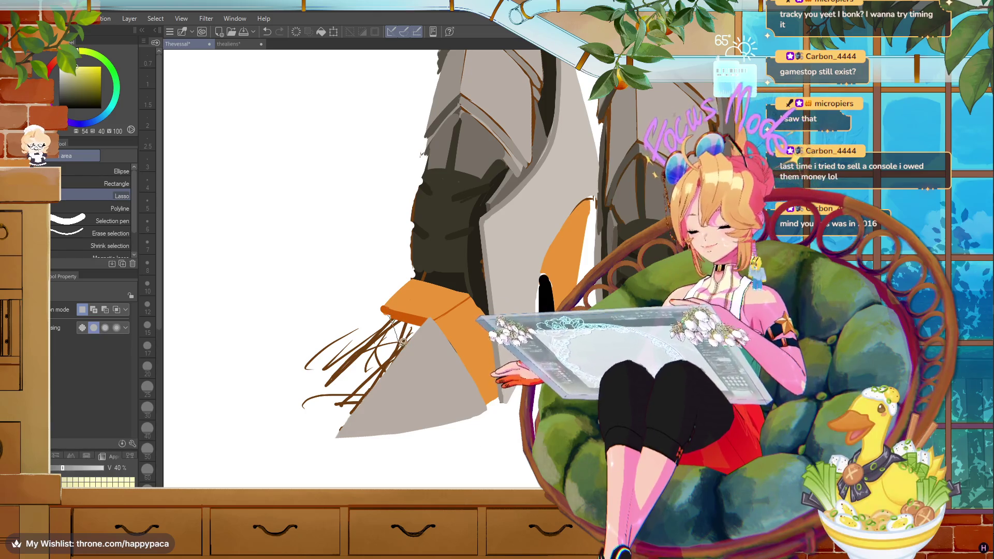
# - Try selecting the grey shape below the orange band, then undo and deselect it
pyautogui.moveTo(398, 312); pyautogui.dragTo(490, 402)
pyautogui.keyDown('alt'); pyautogui.click(445, 362); pyautogui.keyUp('alt')
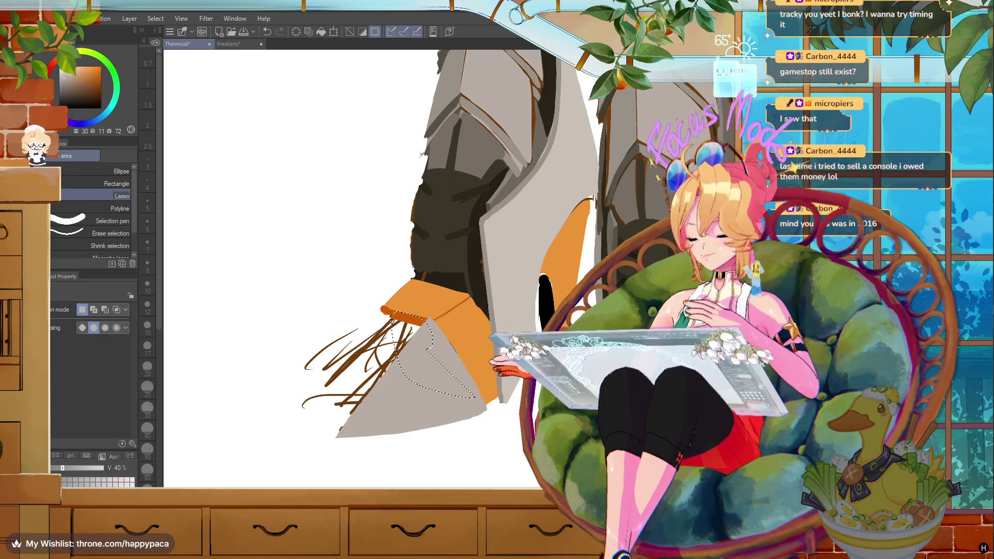
pyautogui.click(321, 33)
pyautogui.hotkey('ctrl', 'z')
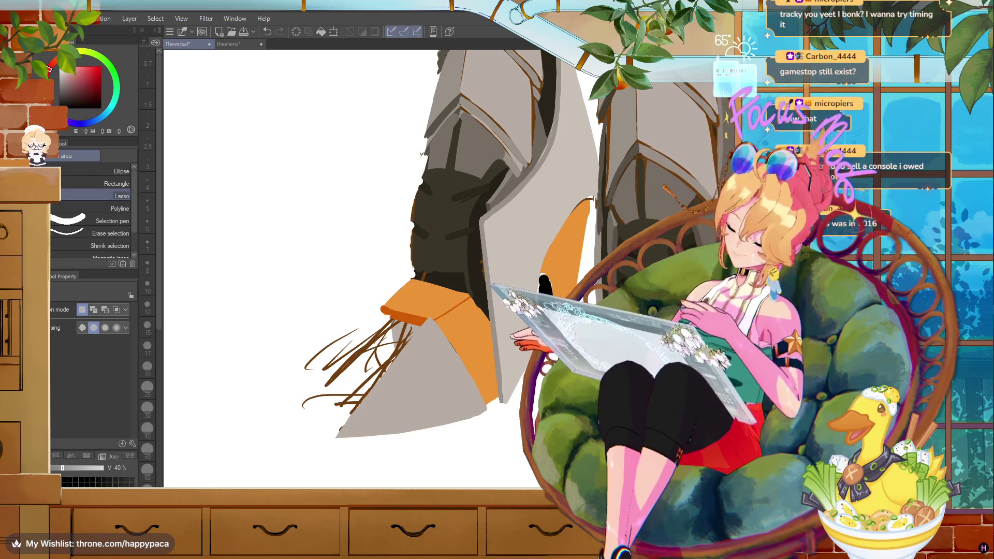
pyautogui.hotkey('ctrl', 'd')
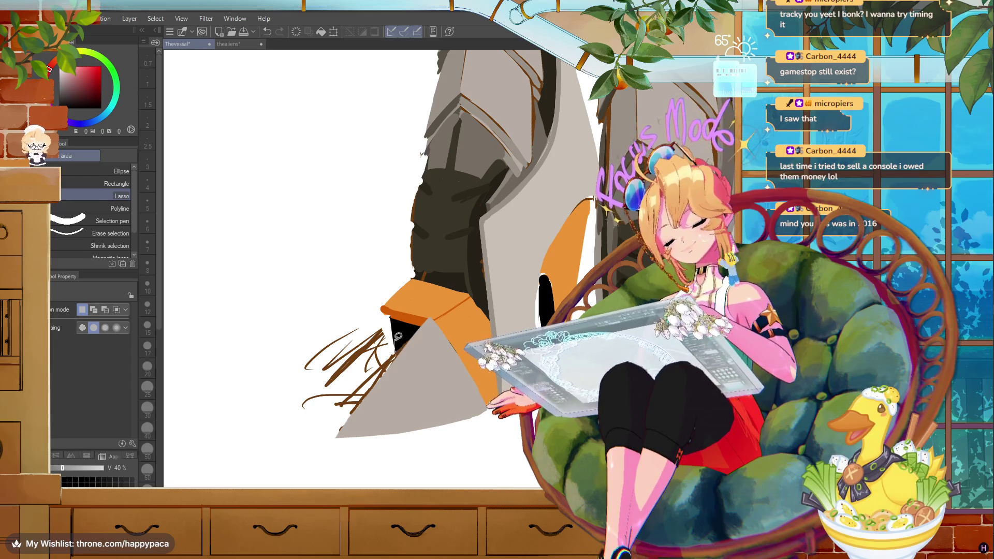
# - Lasso the claw area over the brown strokes and fill it with orange
pyautogui.moveTo(401, 346); pyautogui.dragTo(309, 414)
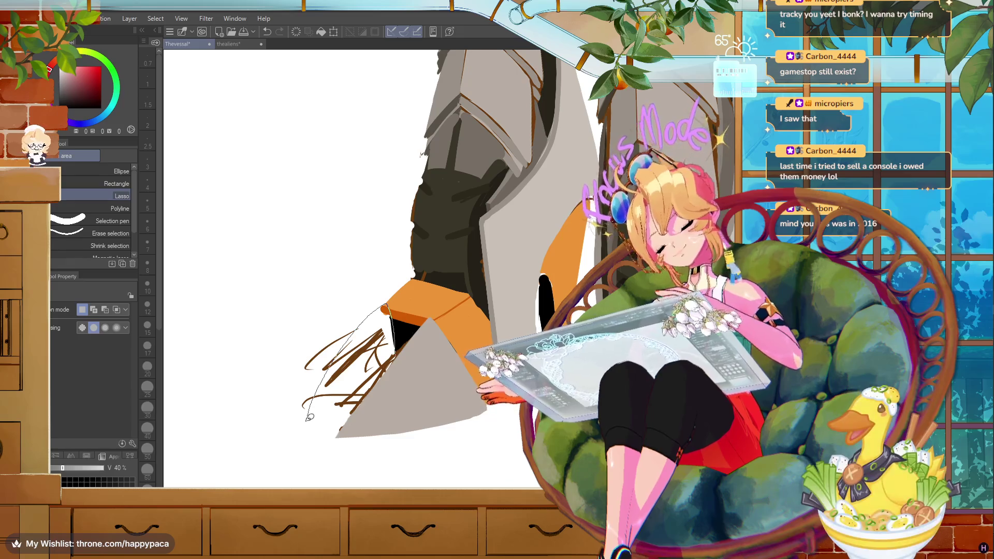
pyautogui.moveTo(310, 414); pyautogui.dragTo(369, 435)
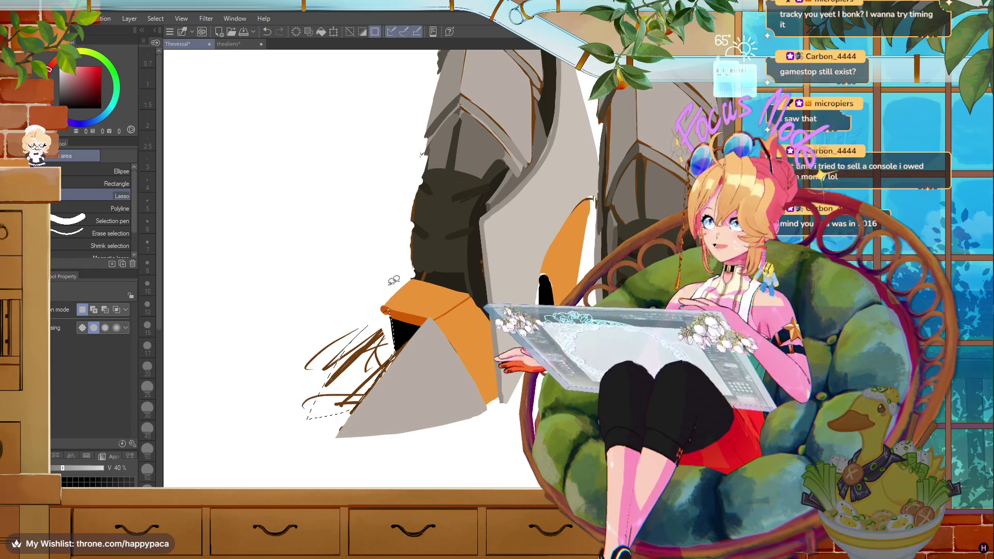
pyautogui.keyDown('alt'); pyautogui.click(456, 321); pyautogui.keyUp('alt')
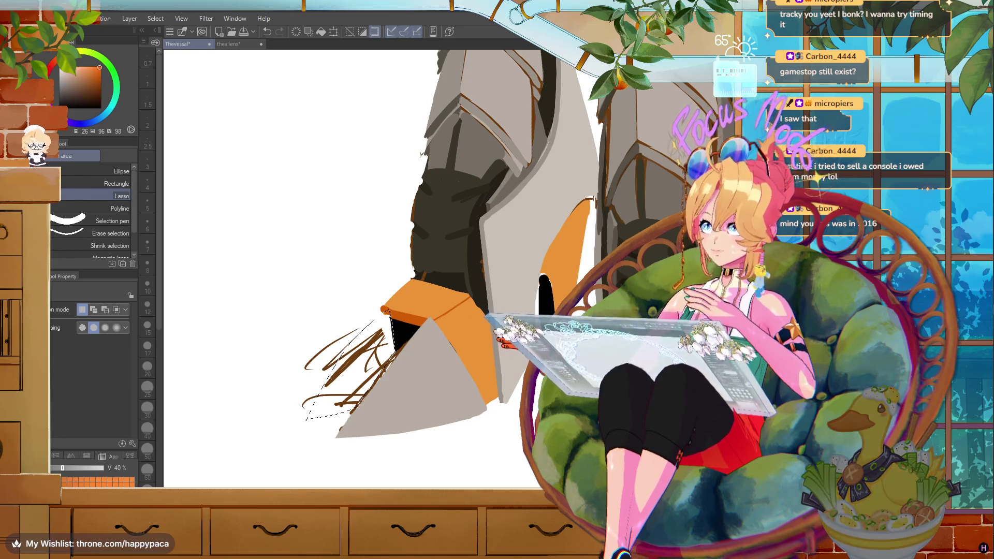
pyautogui.hotkey('ctrl', 'u')
pyautogui.hotkey('ctrl', 'd')
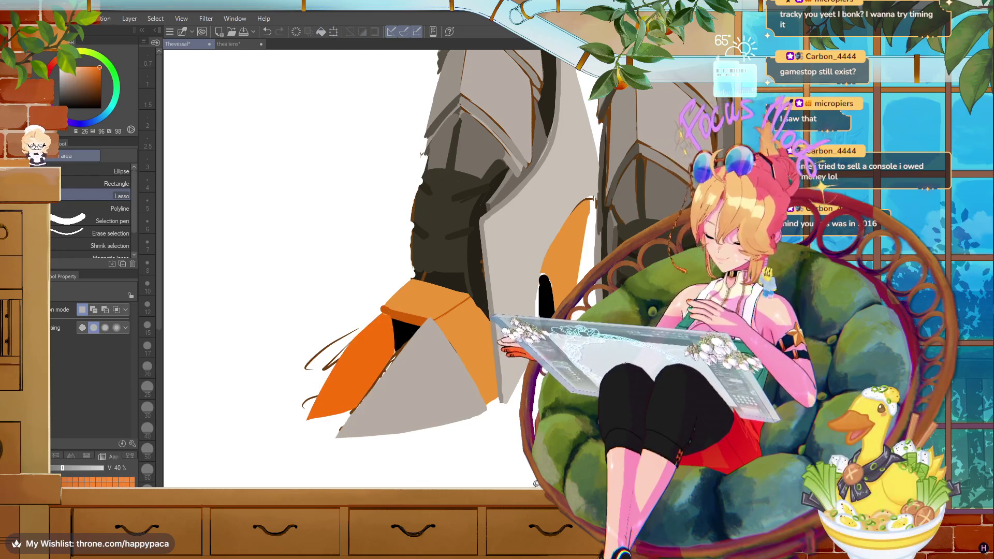
# - Draw a grey size-6 G-pen stroke down the orange claw's left edge
pyautogui.keyDown('alt'); pyautogui.click(440, 394); pyautogui.keyUp('alt')
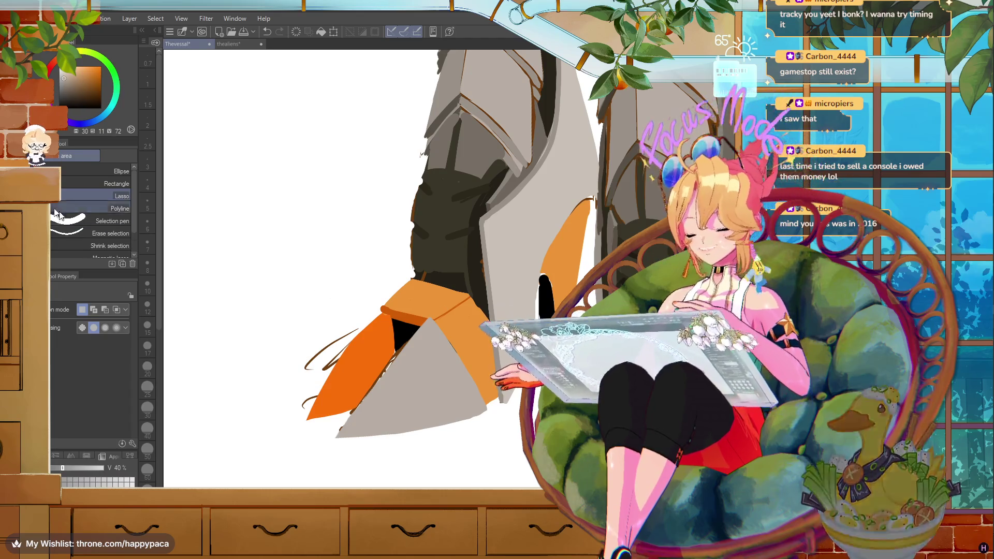
pyautogui.press('p')
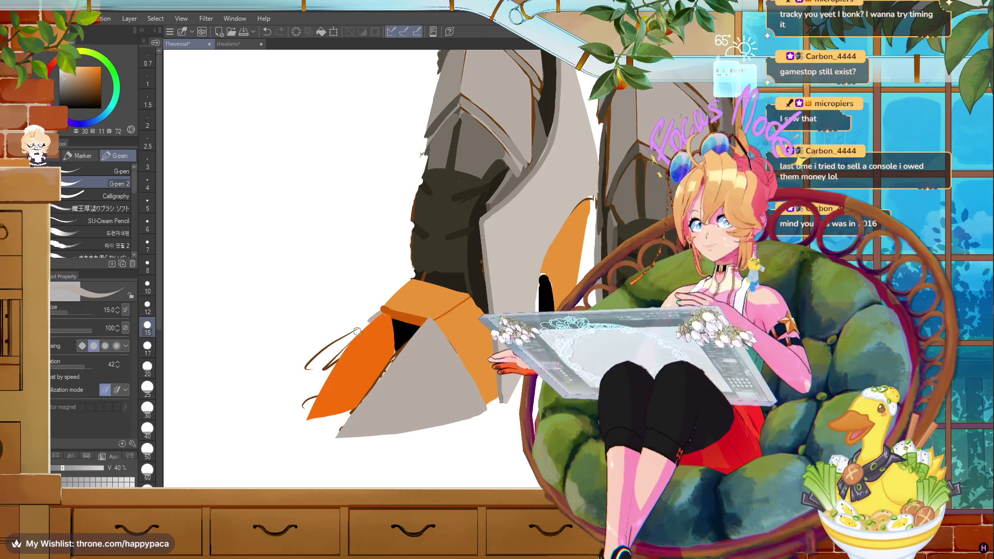
pyautogui.click(148, 225)
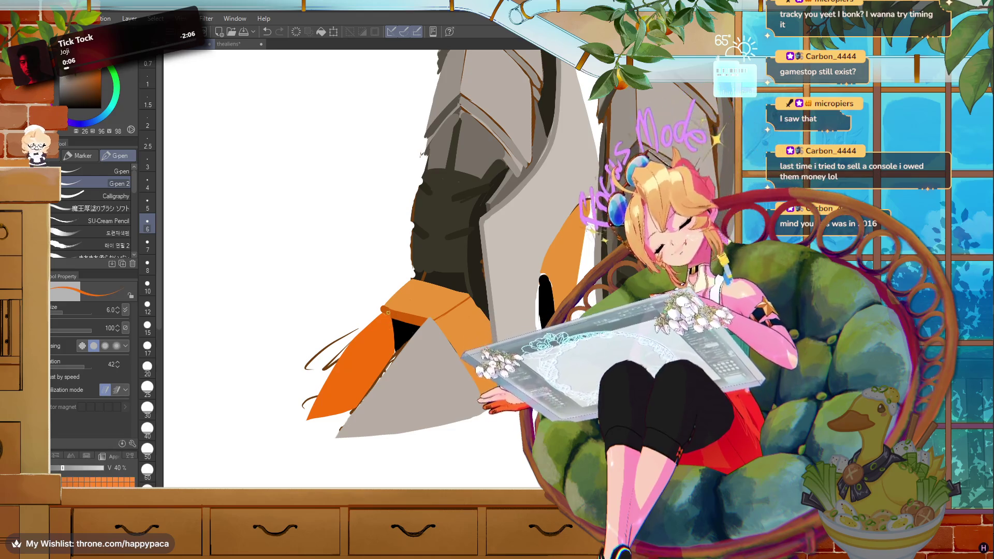
pyautogui.keyDown('alt'); pyautogui.click(428, 345); pyautogui.keyUp('alt')
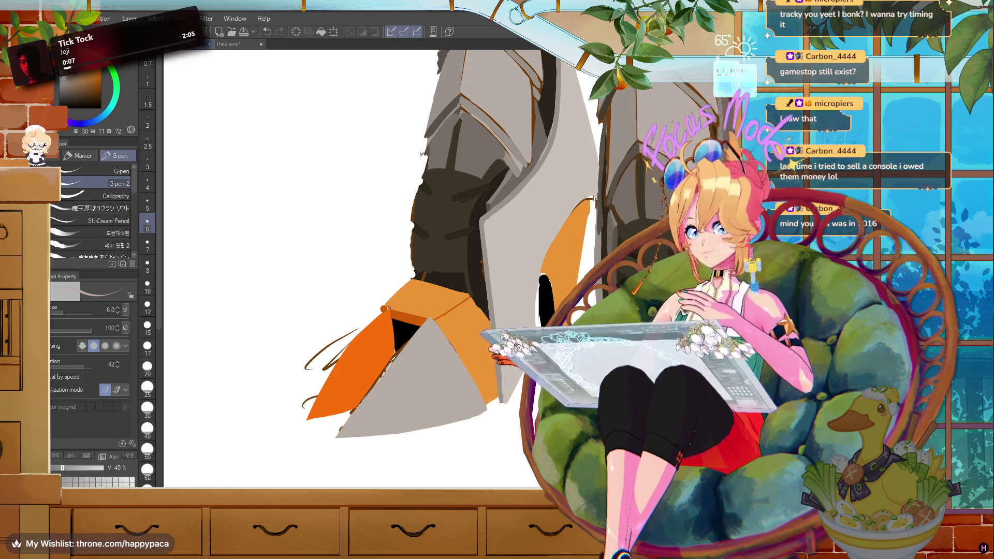
pyautogui.moveTo(379, 312); pyautogui.dragTo(308, 419)
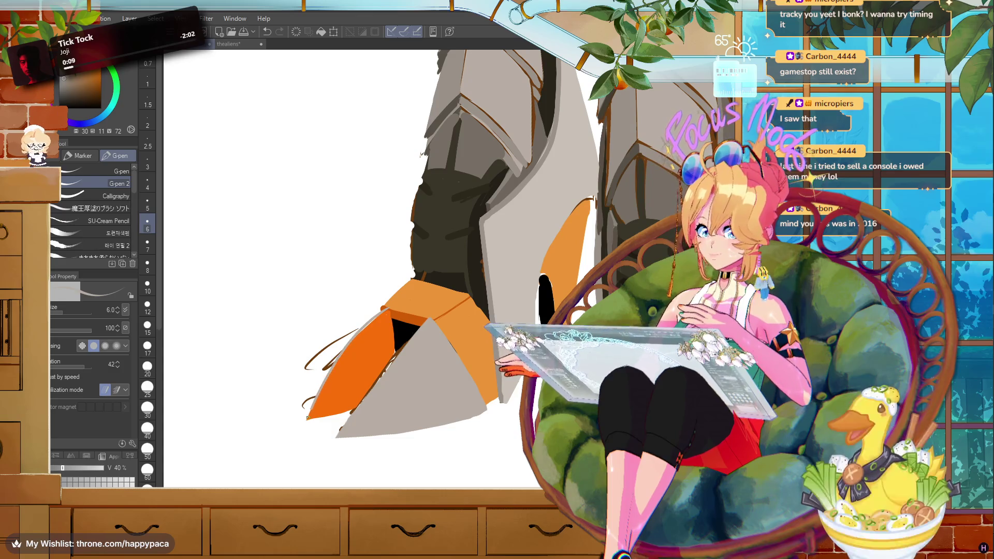
# - Sample the claw's orange and begin lassoing the area left of the claw
pyautogui.keyDown('alt'); pyautogui.click(401, 342); pyautogui.keyUp('alt')
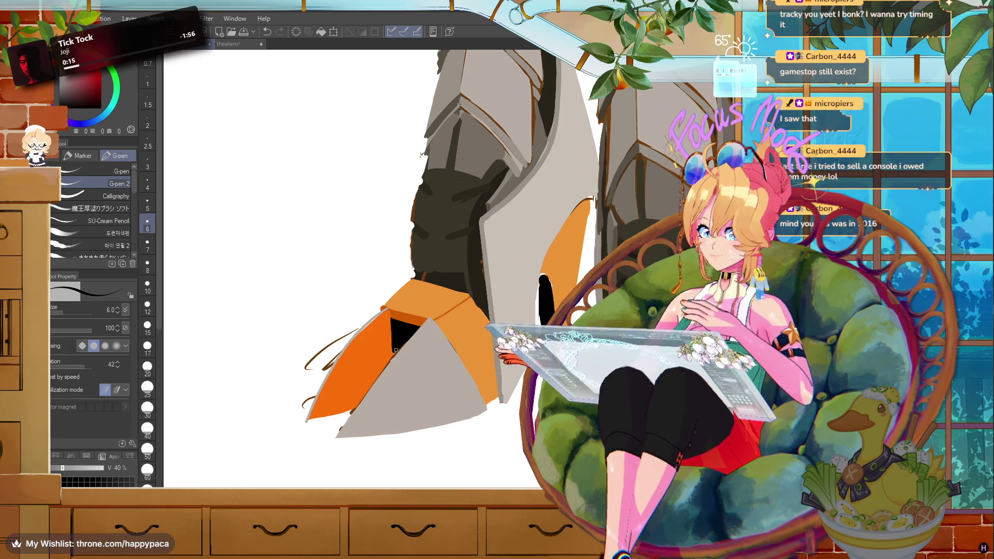
pyautogui.keyDown('alt'); pyautogui.click(384, 332); pyautogui.keyUp('alt')
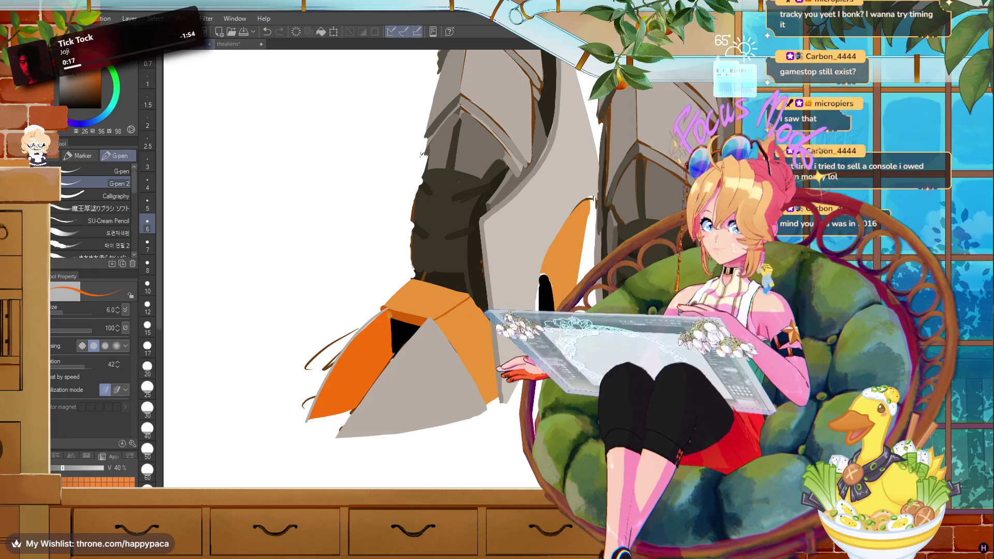
pyautogui.press('m')
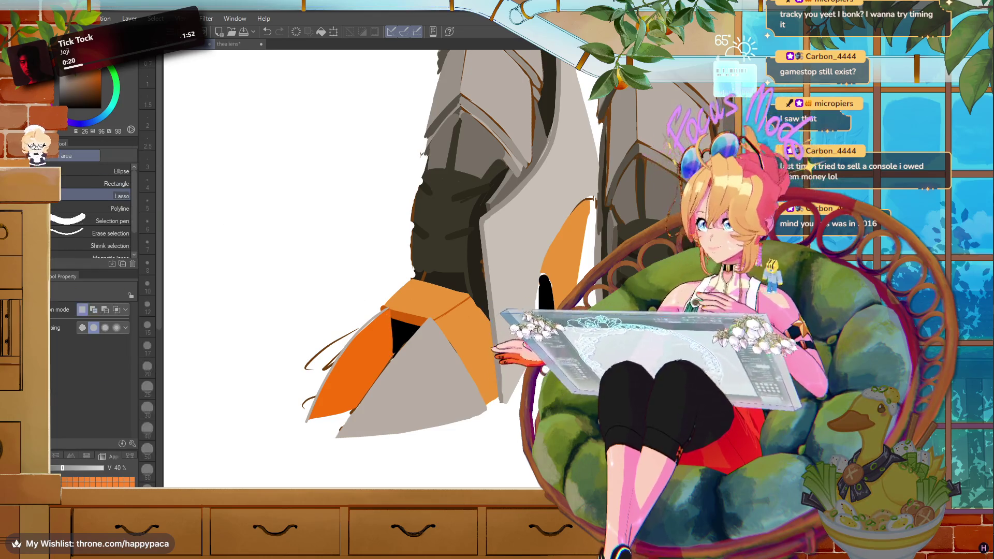
pyautogui.moveTo(384, 309); pyautogui.dragTo(409, 260)
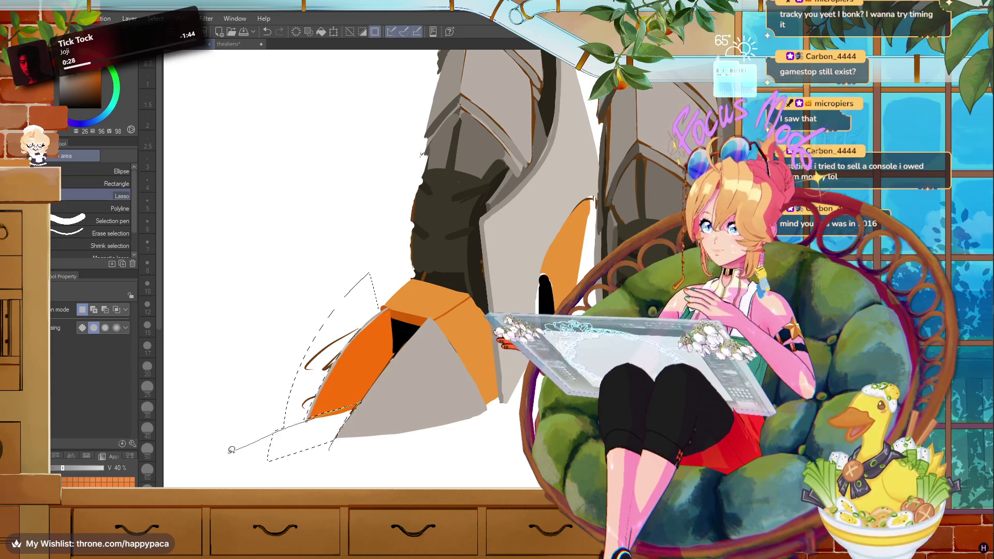
# - Finish the lasso below the claw, erase the brown sketch strokes inside it, then zoom out
pyautogui.moveTo(364, 400); pyautogui.dragTo(269, 459)
pyautogui.moveTo(356, 404); pyautogui.dragTo(349, 418)
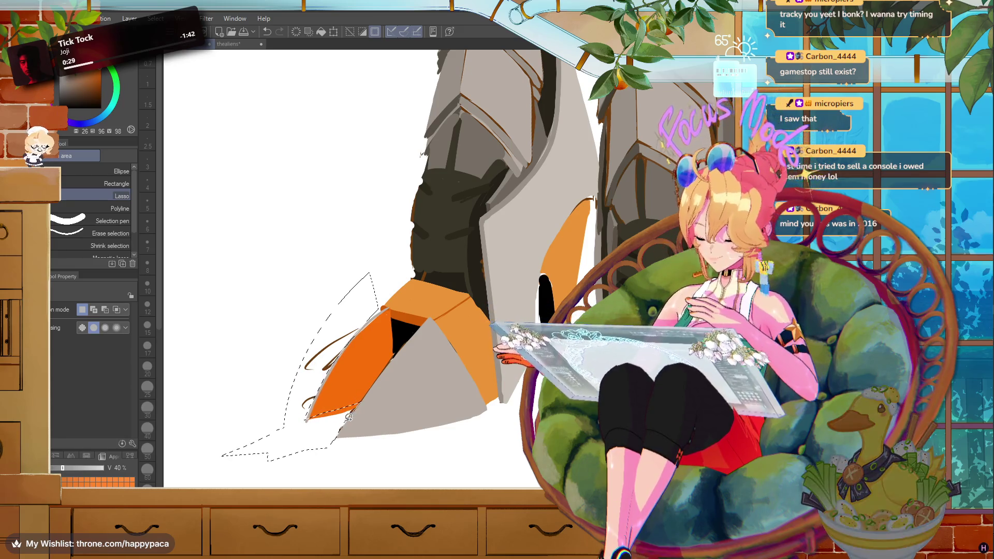
pyautogui.moveTo(373, 387); pyautogui.dragTo(345, 417)
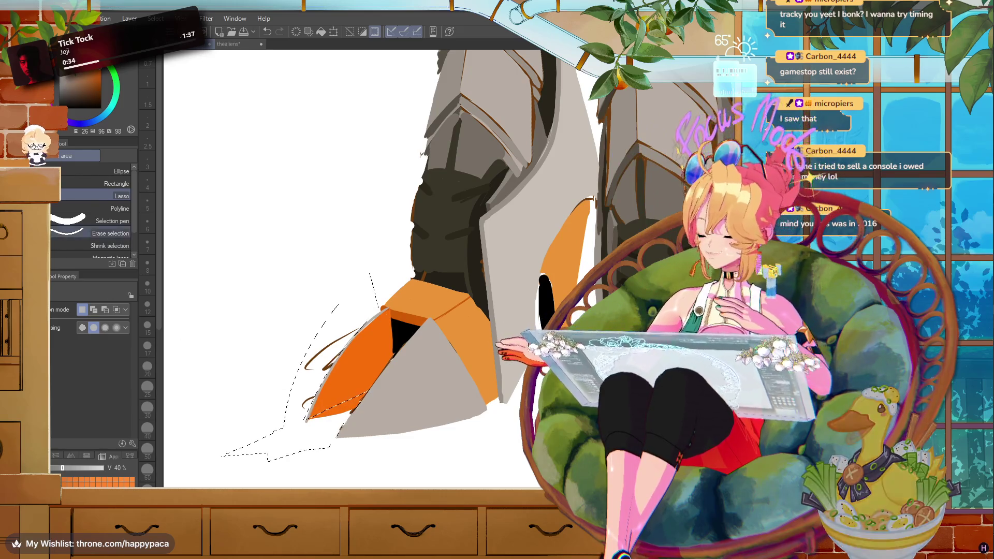
pyautogui.press('e')
pyautogui.moveTo(309, 407); pyautogui.dragTo(363, 331)
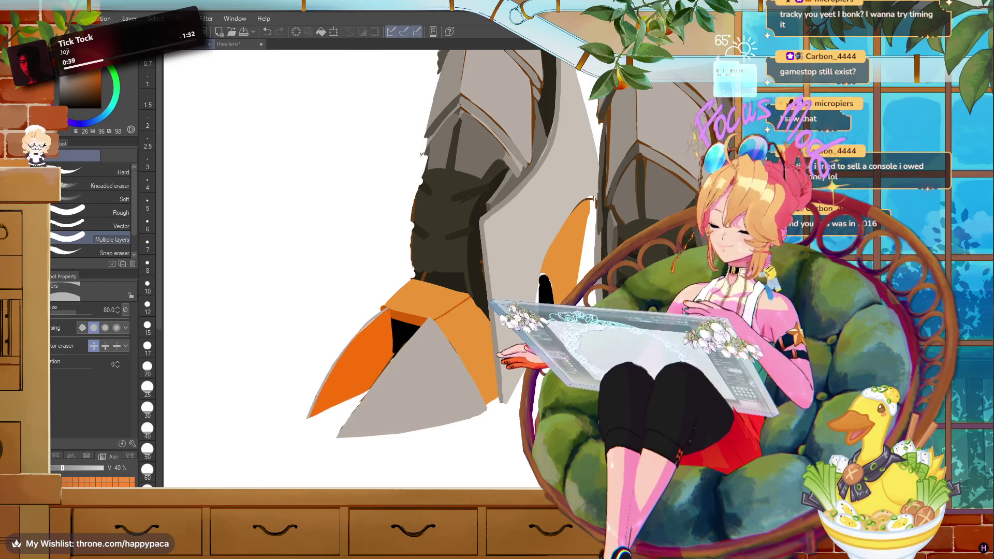
pyautogui.scroll(-2, 362, 259)
pyautogui.scroll(-2, 362, 259)
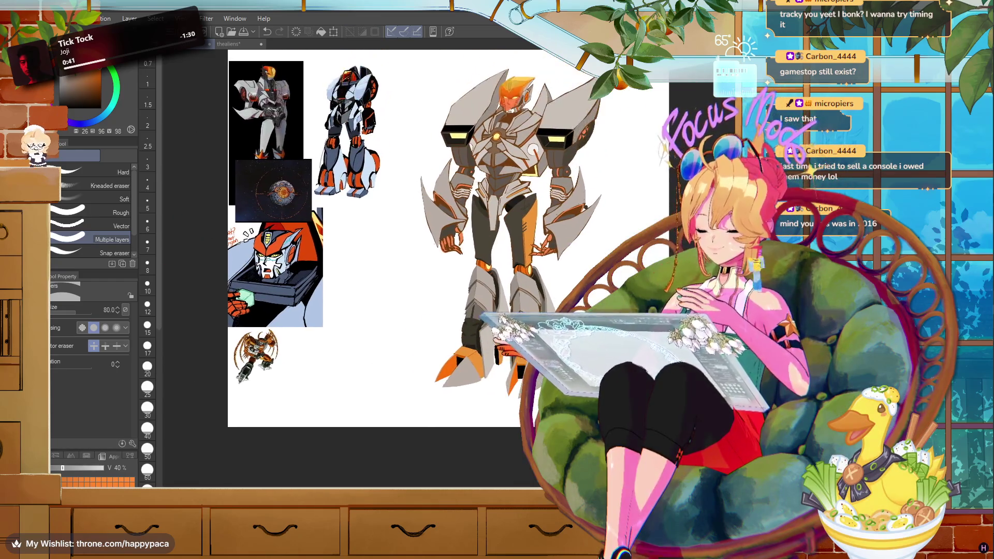
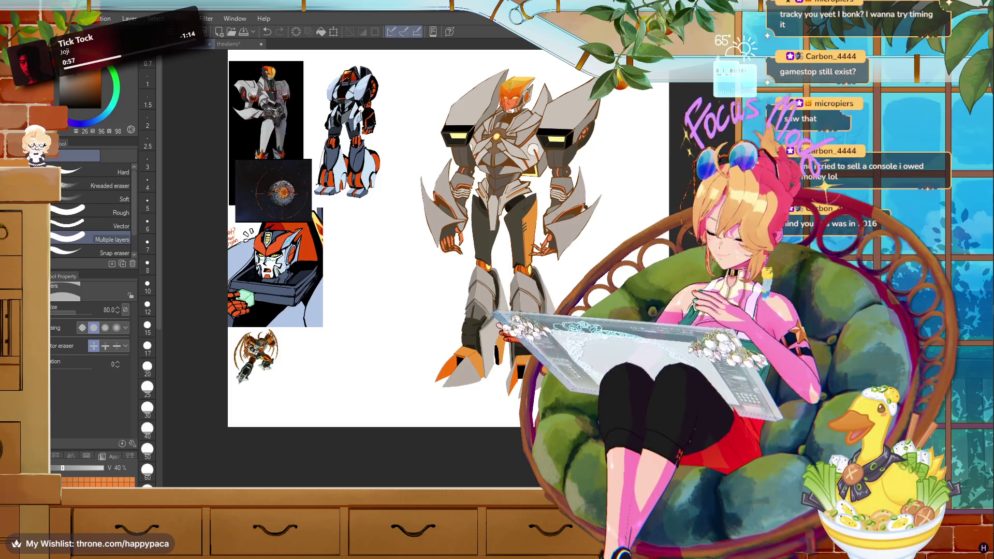
# - Zoom in and lasso a small area beside the mech's right arm
pyautogui.scroll(3, 604, 119)
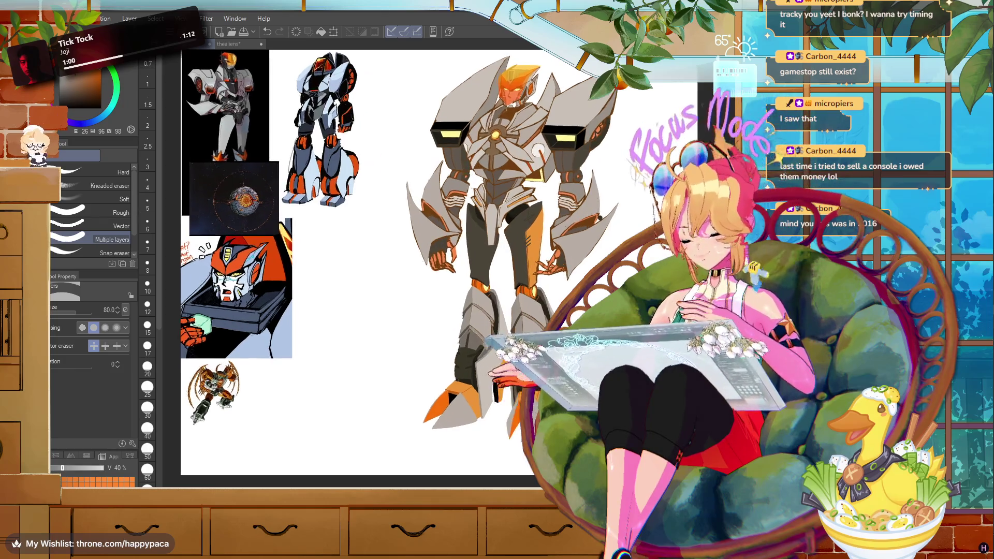
pyautogui.scroll(2, 620, 187)
pyautogui.scroll(2, 620, 187)
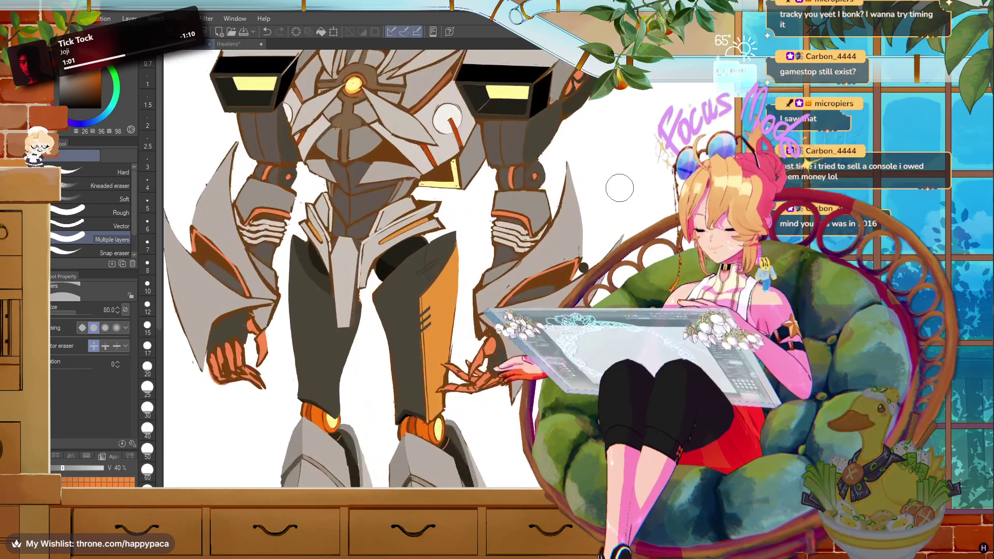
pyautogui.scroll(2, 620, 187)
pyautogui.press('m')
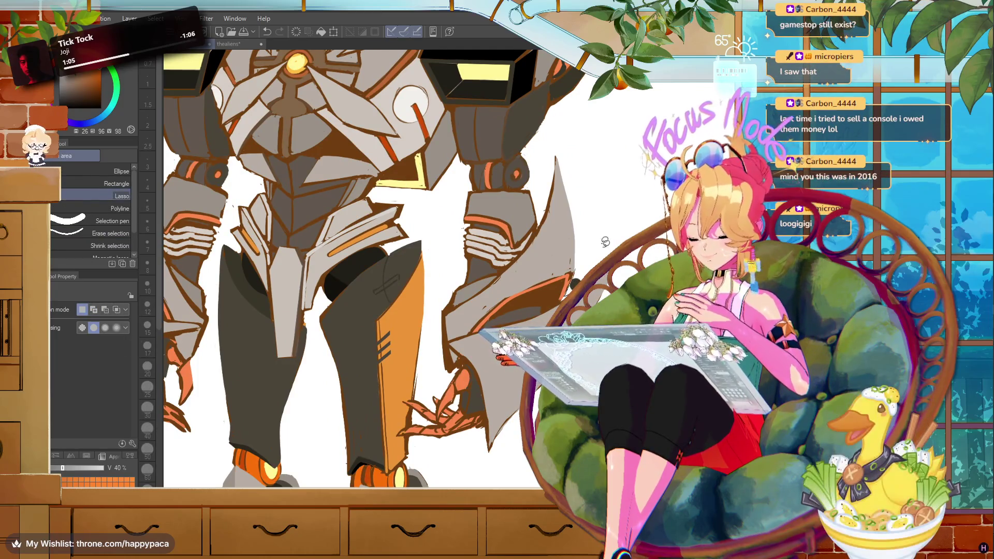
pyautogui.moveTo(570, 285); pyautogui.dragTo(604, 258)
# - Drop the selection, return to the G-pen, and zoom in on the mech's legs and feet
pyautogui.press('e')
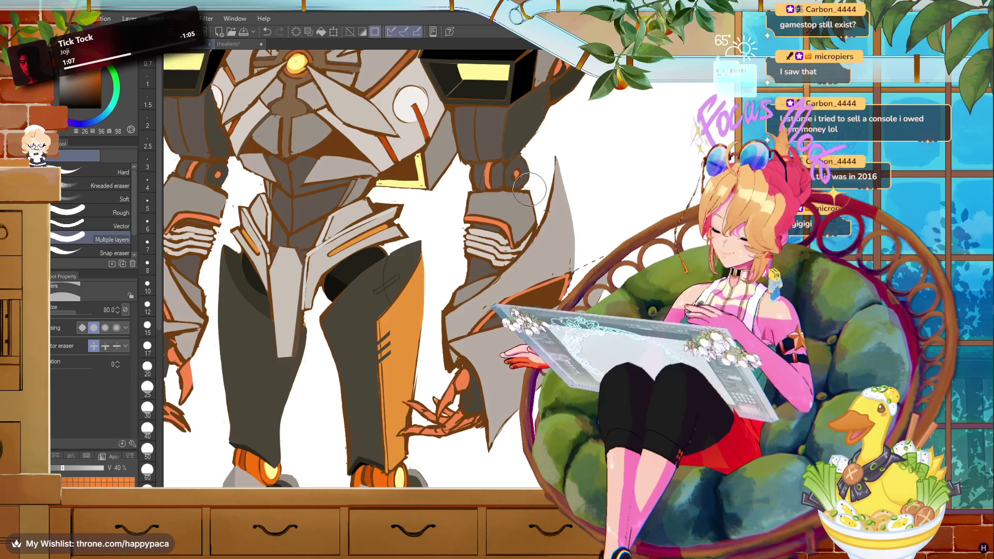
pyautogui.click(351, 32)
pyautogui.press('p')
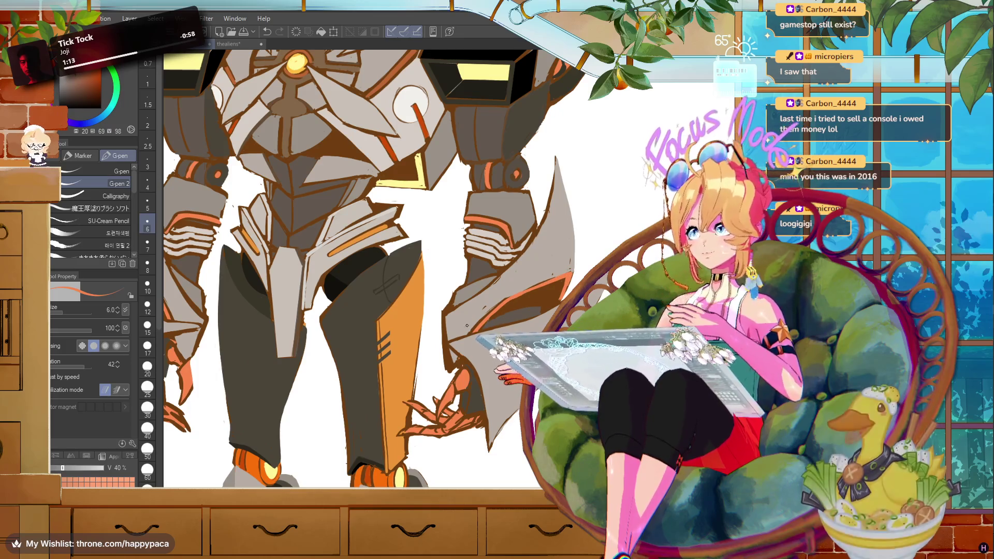
pyautogui.hotkey('ctrl', '-')
pyautogui.hotkey('ctrl', '-')
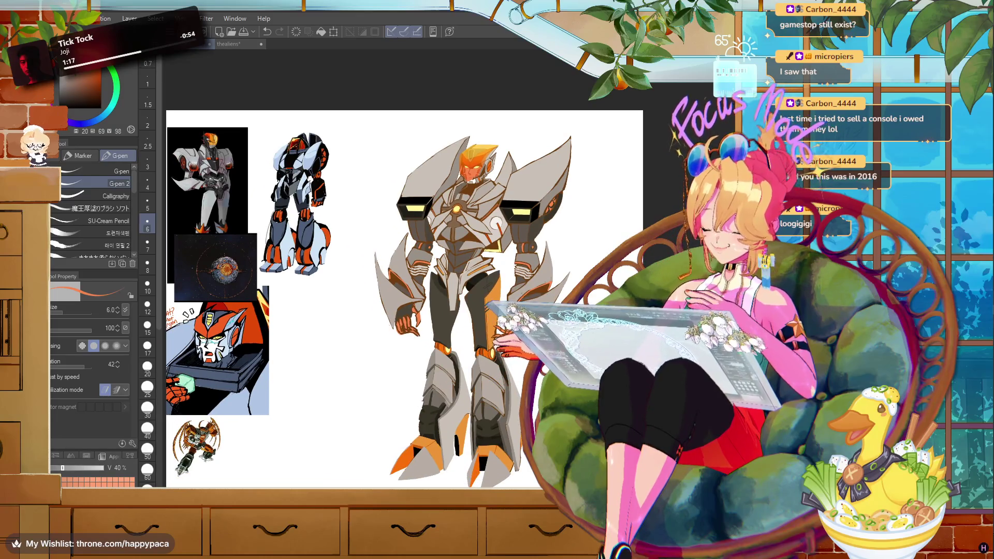
pyautogui.hotkey('ctrl', '+')
pyautogui.hotkey('ctrl', '+')
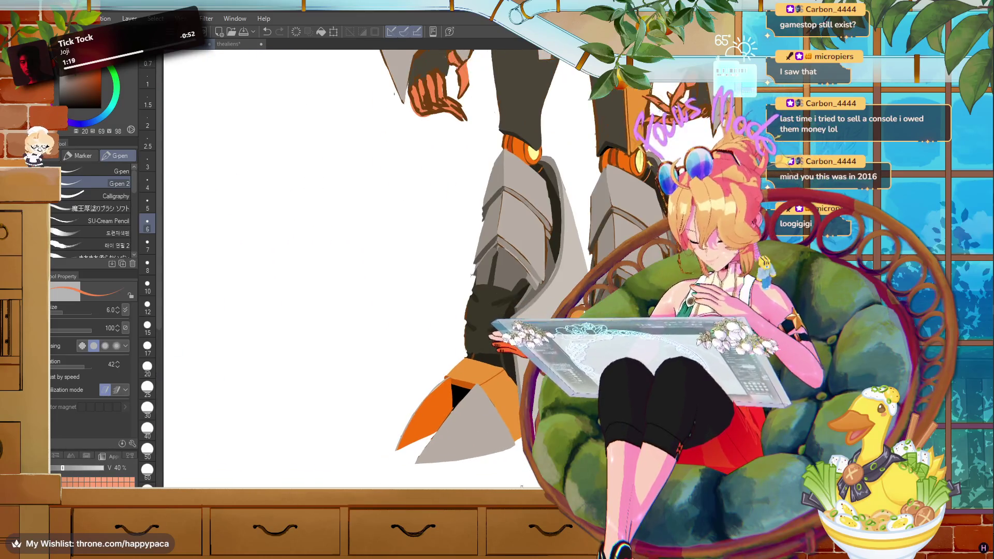
# - Eyedrop browns and greys from the legs, reset the drawing colour to black, and zoom out to the full canvas
pyautogui.scroll(2, 551, 456)
pyautogui.click(75, 103)
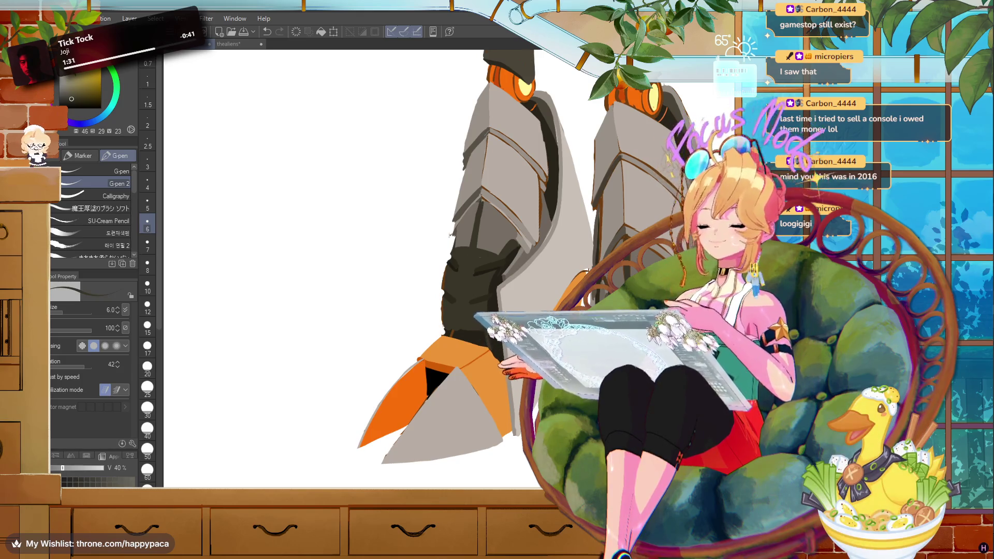
pyautogui.keyDown('alt'); pyautogui.click(482, 198); pyautogui.keyUp('alt')
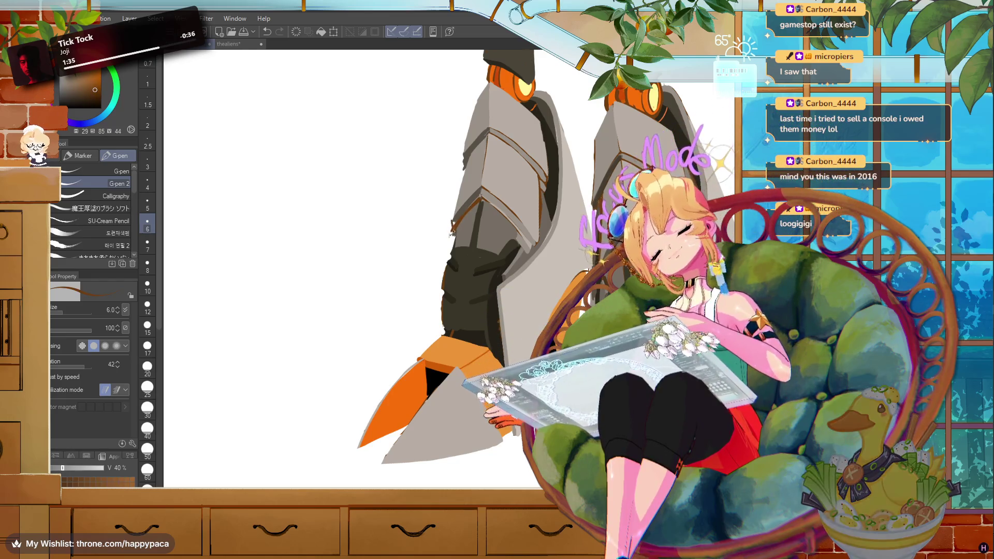
pyautogui.keyDown('alt'); pyautogui.click(453, 223); pyautogui.keyUp('alt')
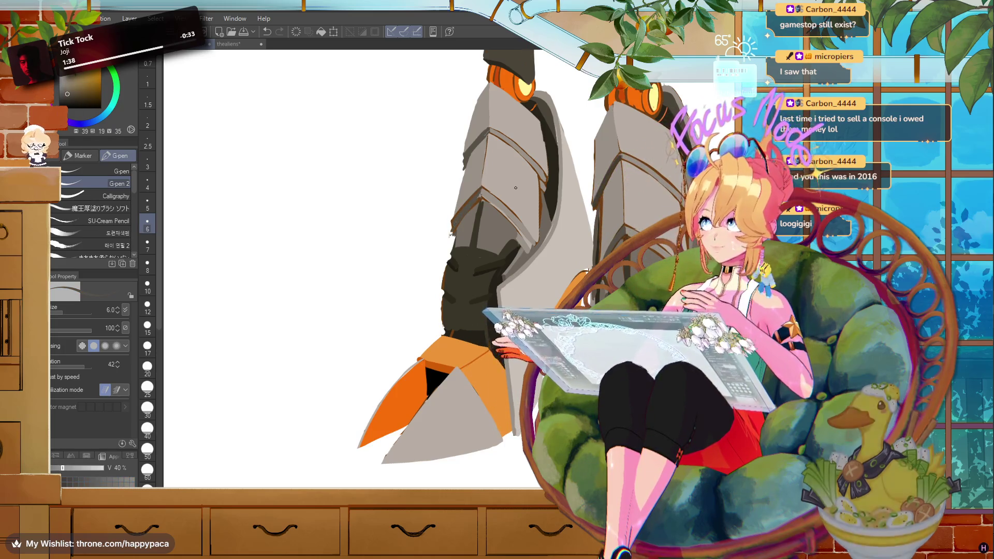
pyautogui.keyDown('alt'); pyautogui.click(501, 201); pyautogui.keyUp('alt')
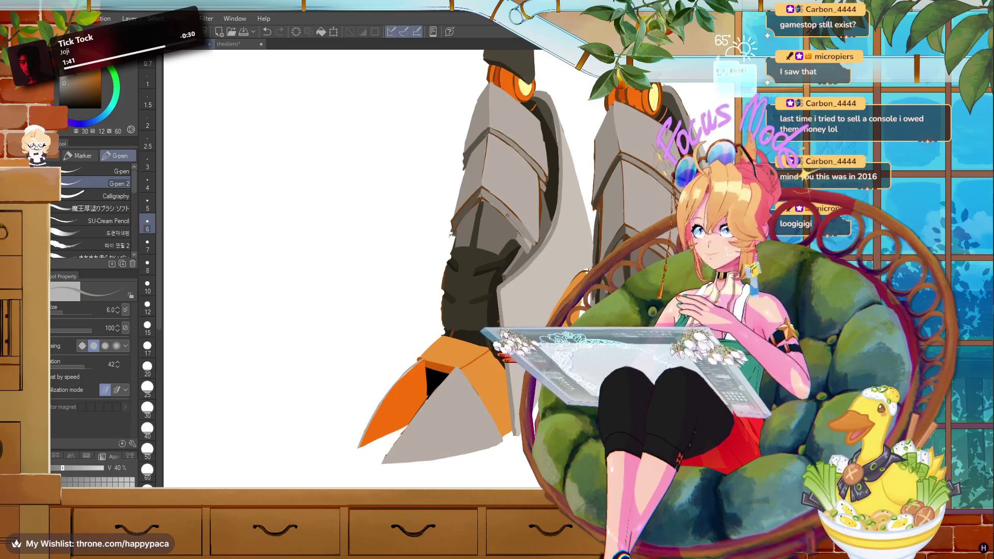
pyautogui.keyDown('alt'); pyautogui.click(529, 257); pyautogui.keyUp('alt')
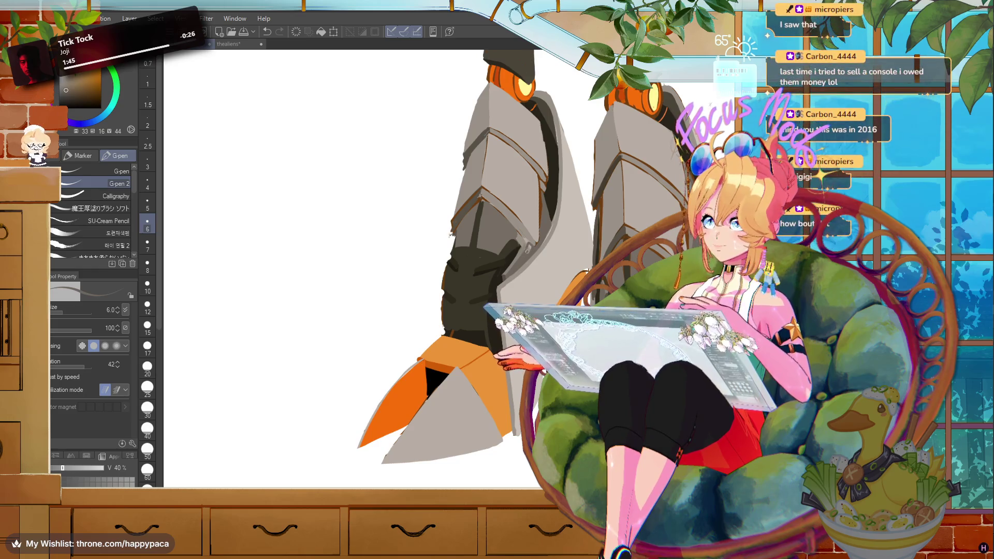
pyautogui.keyDown('alt'); pyautogui.click(520, 237); pyautogui.keyUp('alt')
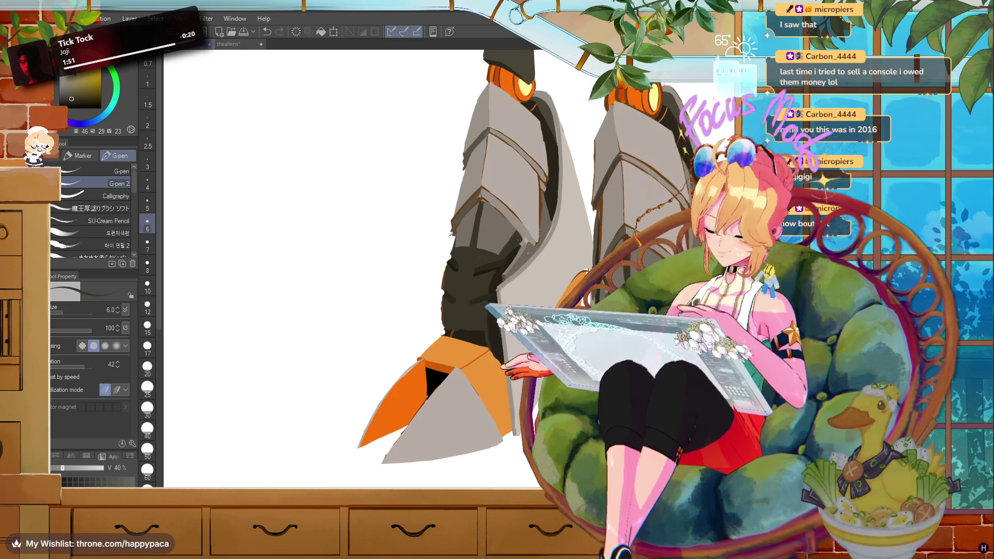
pyautogui.press('x')
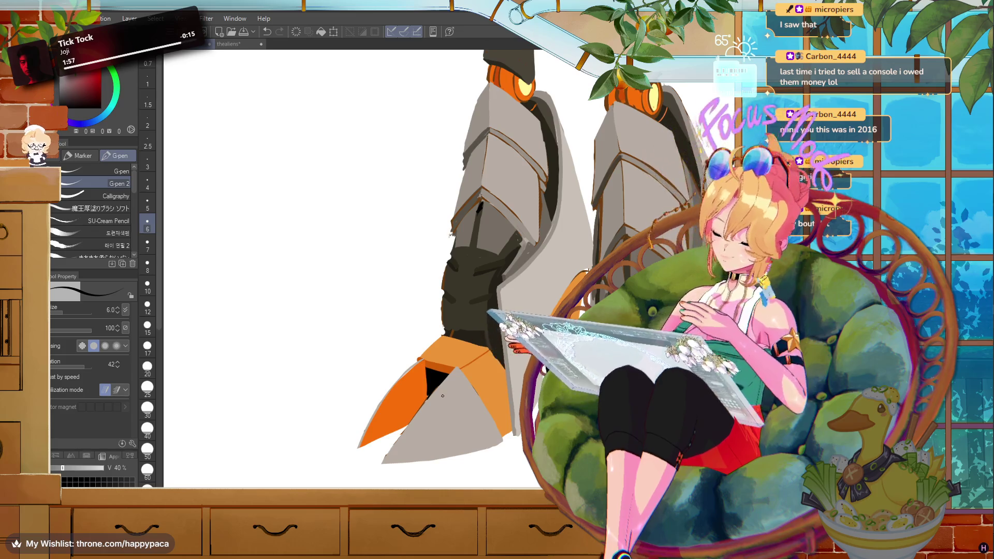
pyautogui.hotkey('ctrl', '-')
pyautogui.hotkey('ctrl', '-')
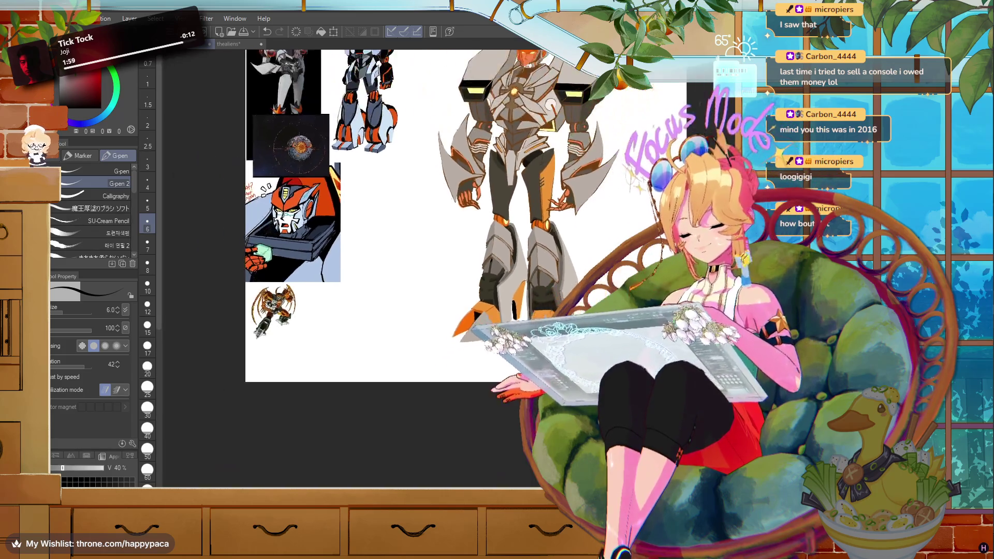
# - Pan the canvas and zoom about 2x onto the robot's waist and upper legs
pyautogui.scroll(3, 394, 269)
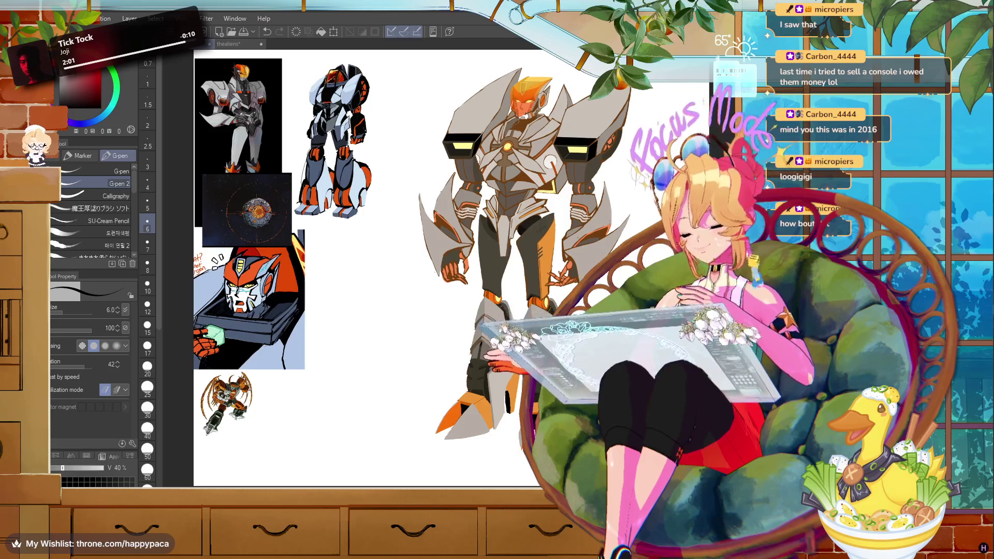
pyautogui.scroll(-2, 363, 269)
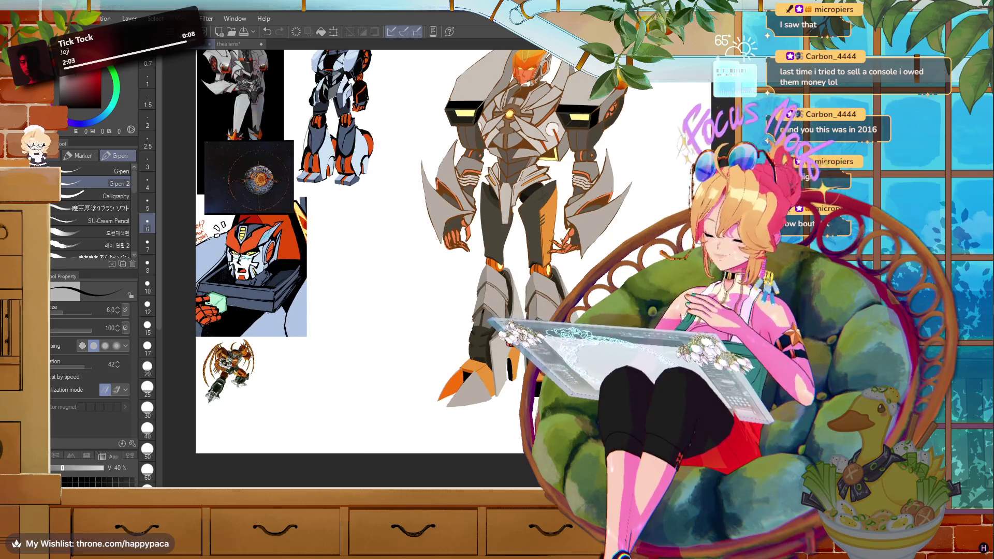
pyautogui.scroll(2, 362, 270)
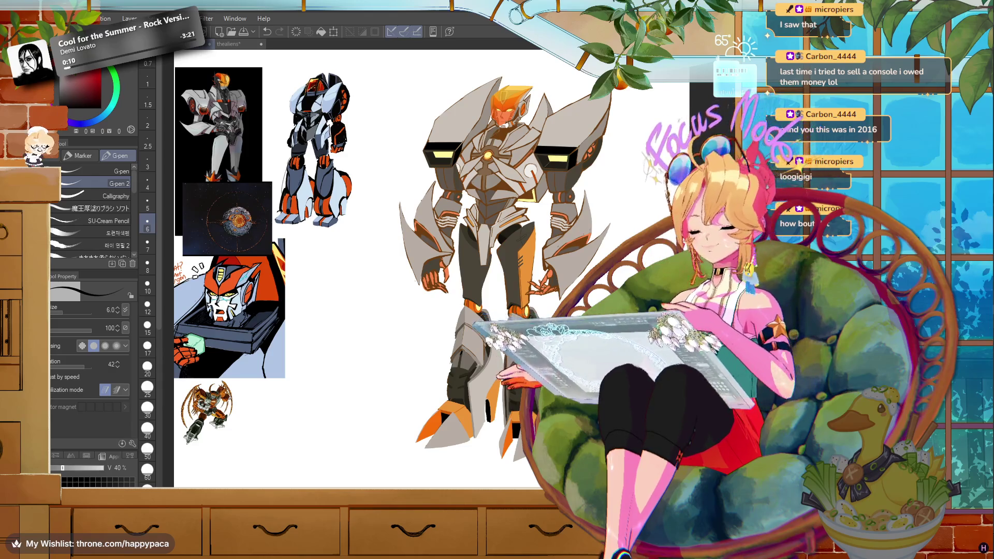
pyautogui.scroll(4, 508, 270)
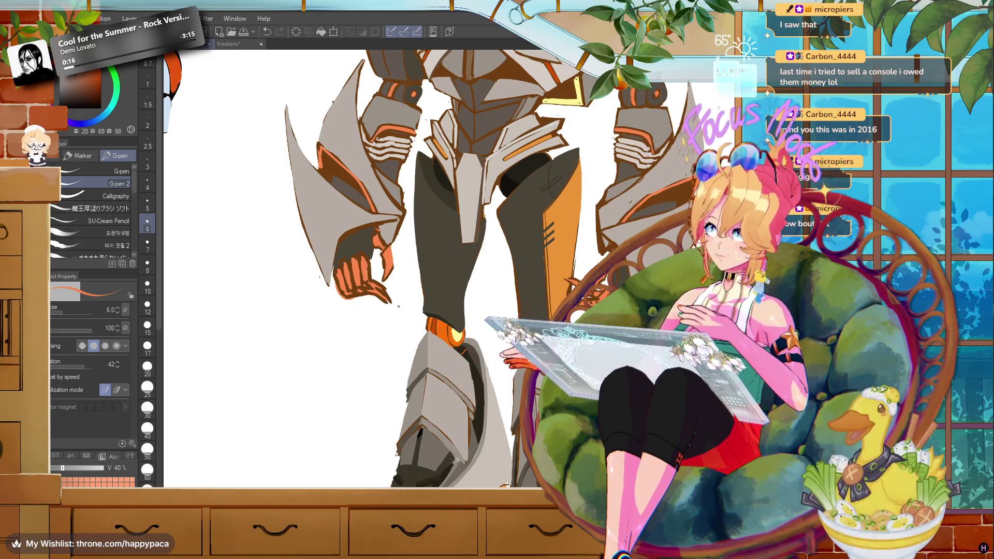
pyautogui.keyDown('alt'); pyautogui.click(395, 242); pyautogui.keyUp('alt')
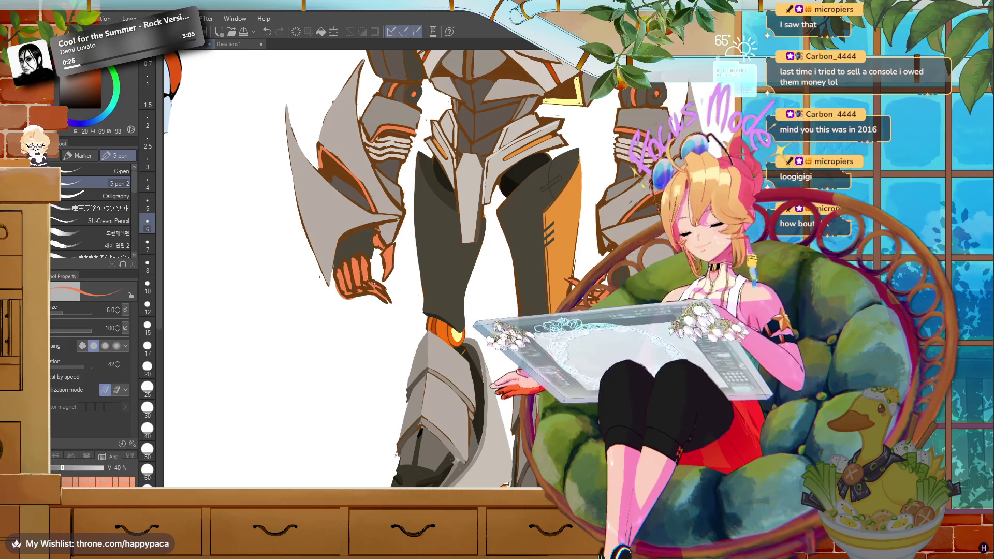
pyautogui.keyDown('alt'); pyautogui.click(364, 286); pyautogui.keyUp('alt')
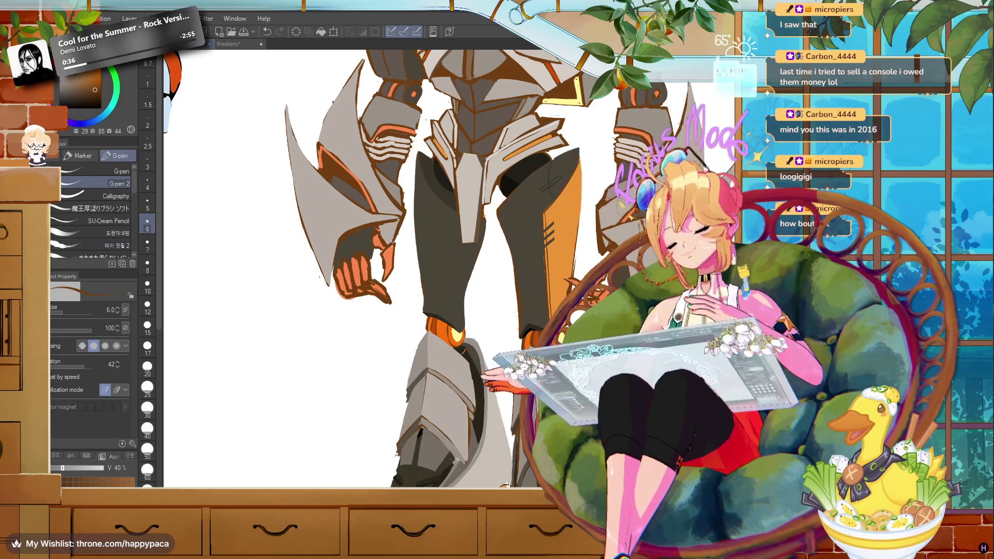
pyautogui.press('e')
pyautogui.click(147, 244)
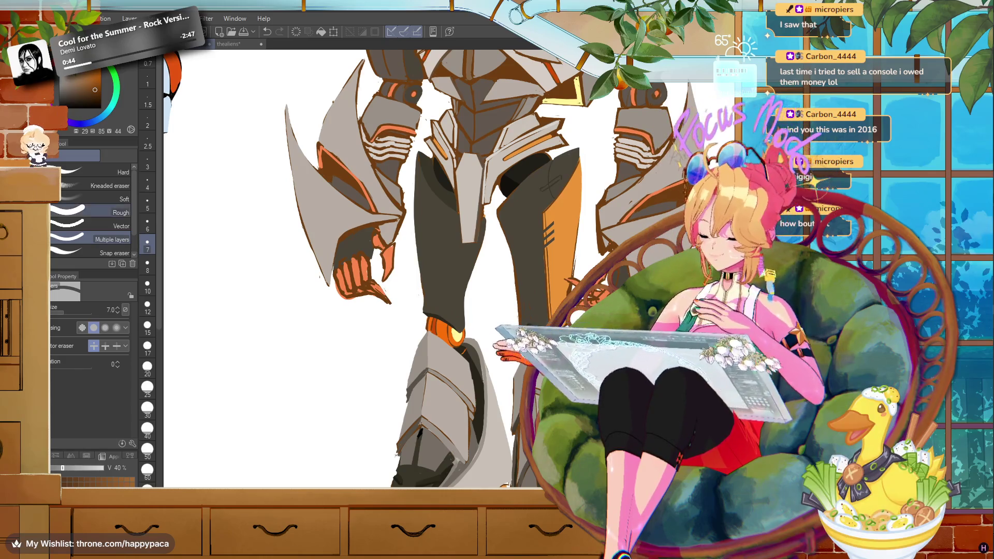
pyautogui.press('g')
pyautogui.press('p')
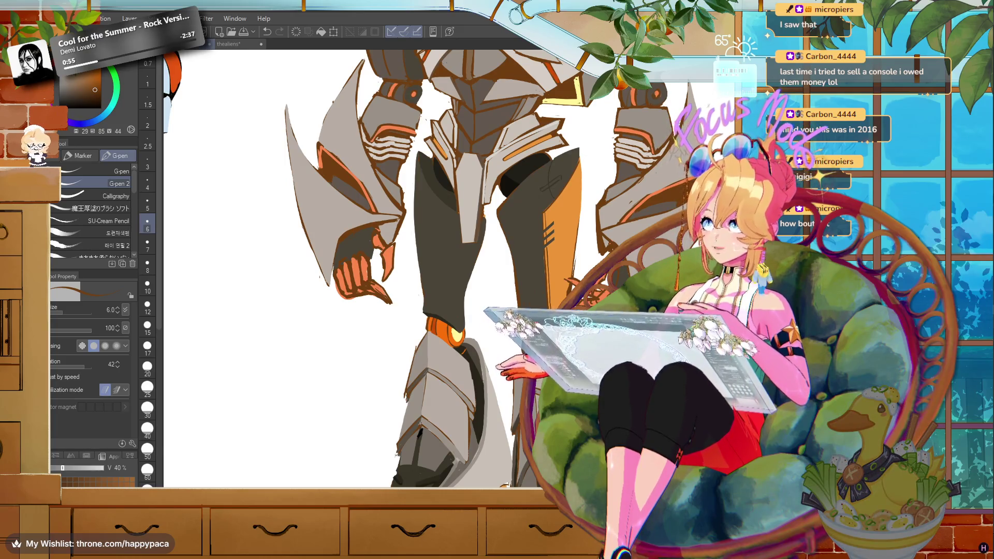
pyautogui.scroll(-3, 352, 269)
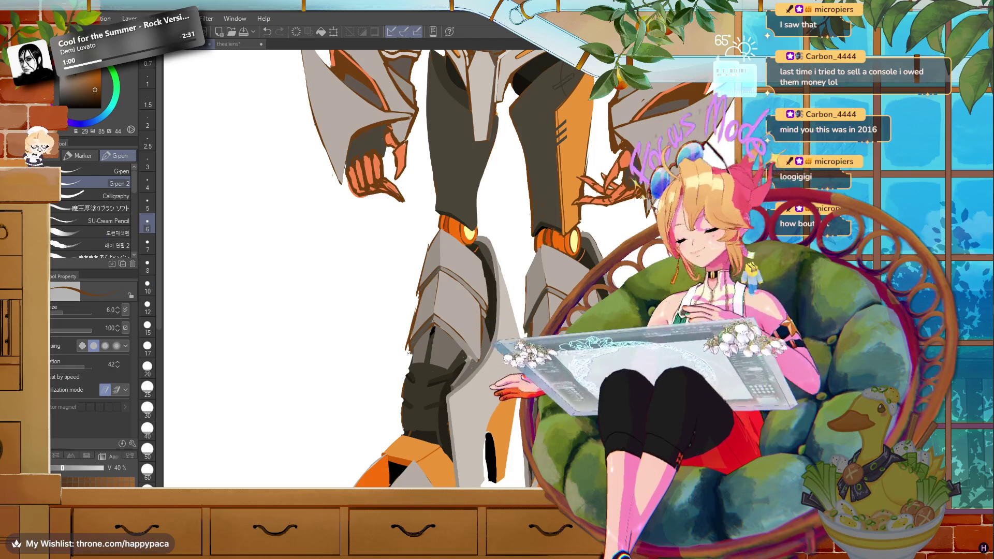
pyautogui.press('e')
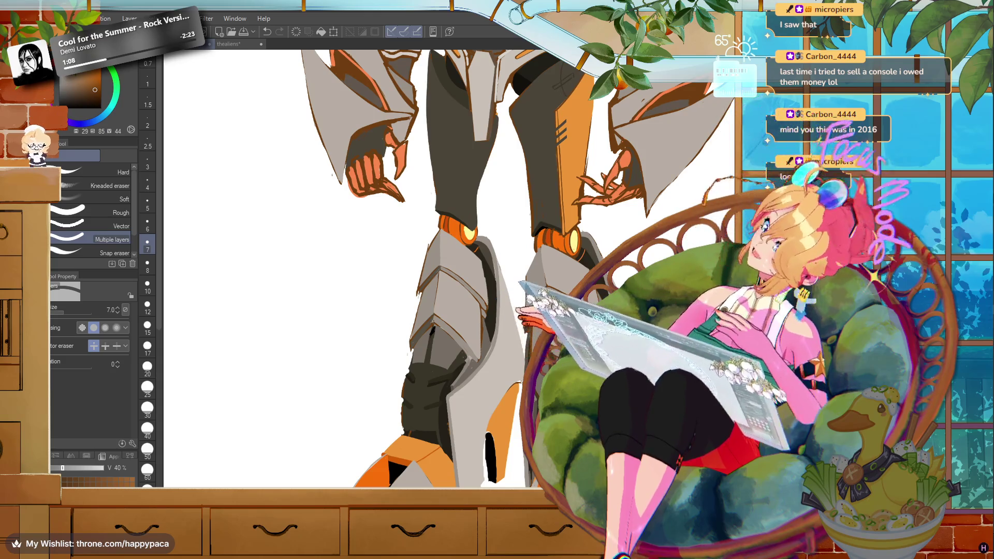
pyautogui.press('p')
pyautogui.keyDown('alt'); pyautogui.click(431, 292); pyautogui.keyUp('alt')
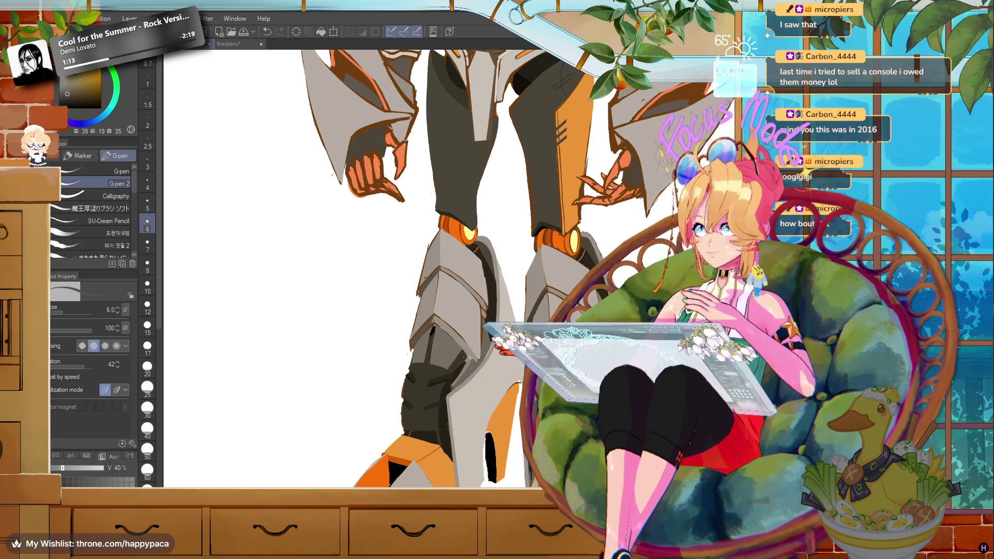
pyautogui.click(64, 83)
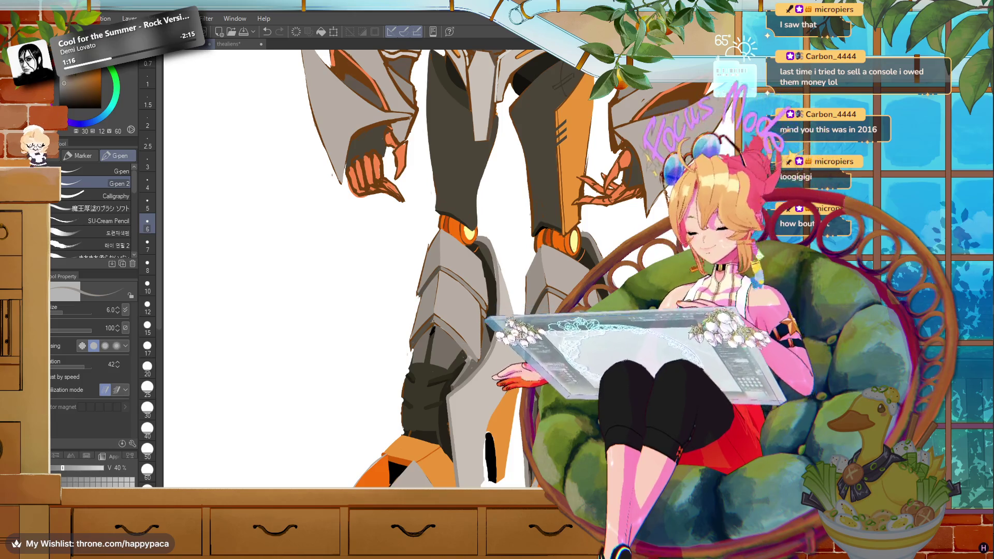
pyautogui.keyDown('alt'); pyautogui.click(485, 327); pyautogui.keyUp('alt')
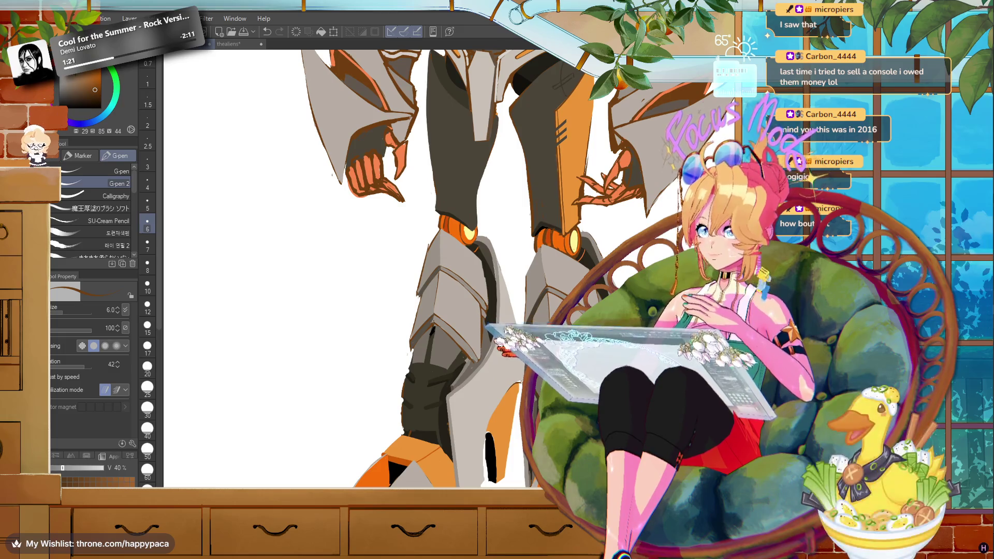
pyautogui.scroll(-5, 510, 370)
pyautogui.scroll(5, 511, 369)
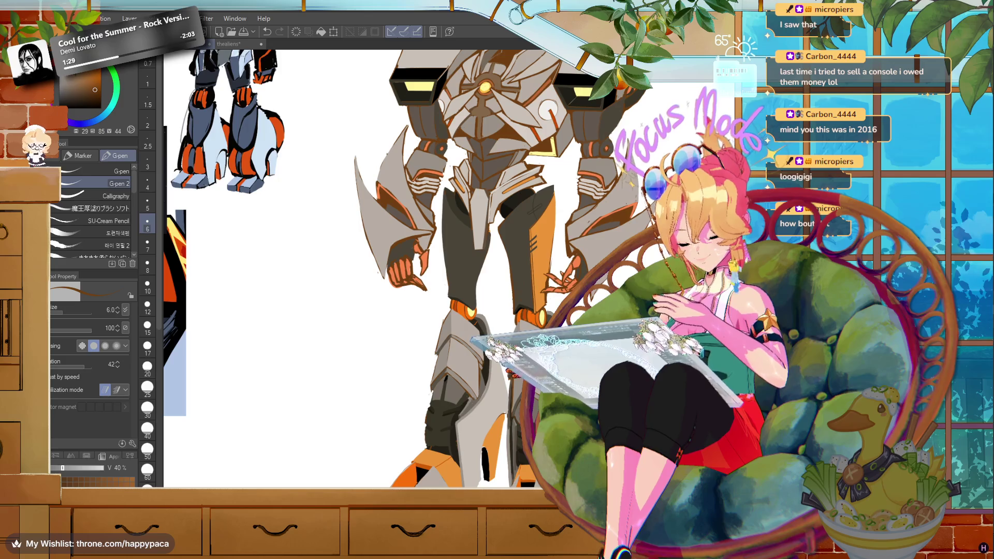
pyautogui.scroll(2, 404, 269)
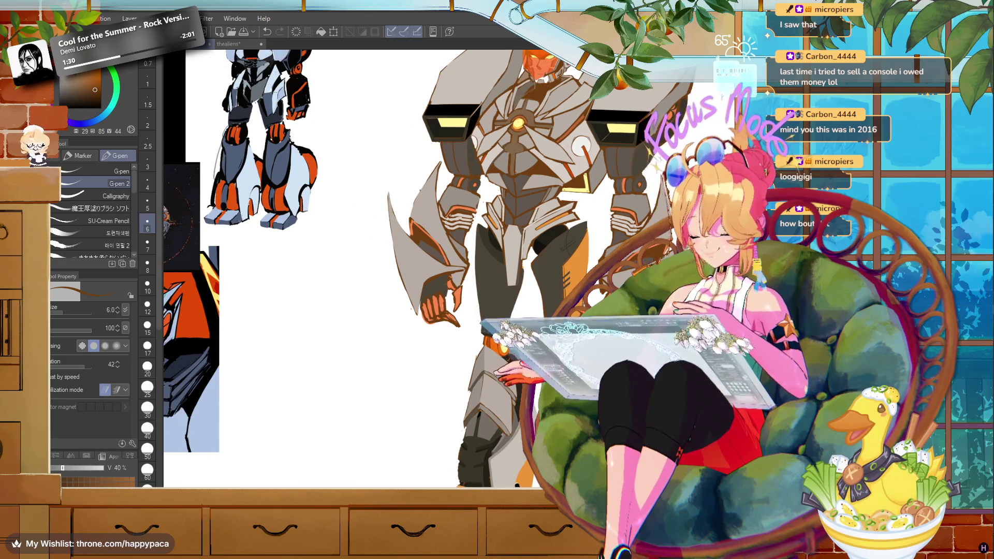
pyautogui.scroll(-2, 352, 269)
pyautogui.scroll(-3, 352, 270)
pyautogui.scroll(3, 352, 269)
pyautogui.scroll(1, 352, 269)
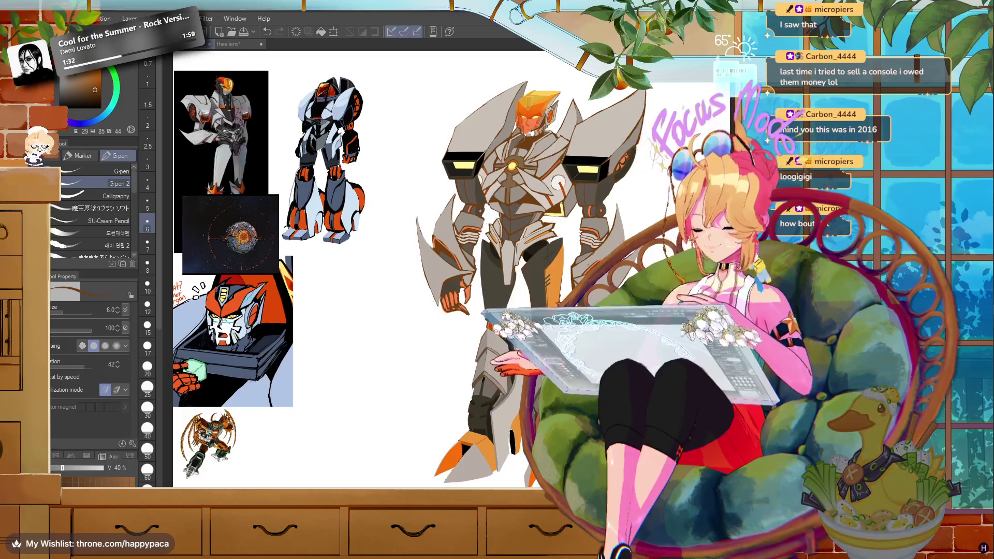
pyautogui.moveTo(363, 269); pyautogui.dragTo(354, 275)
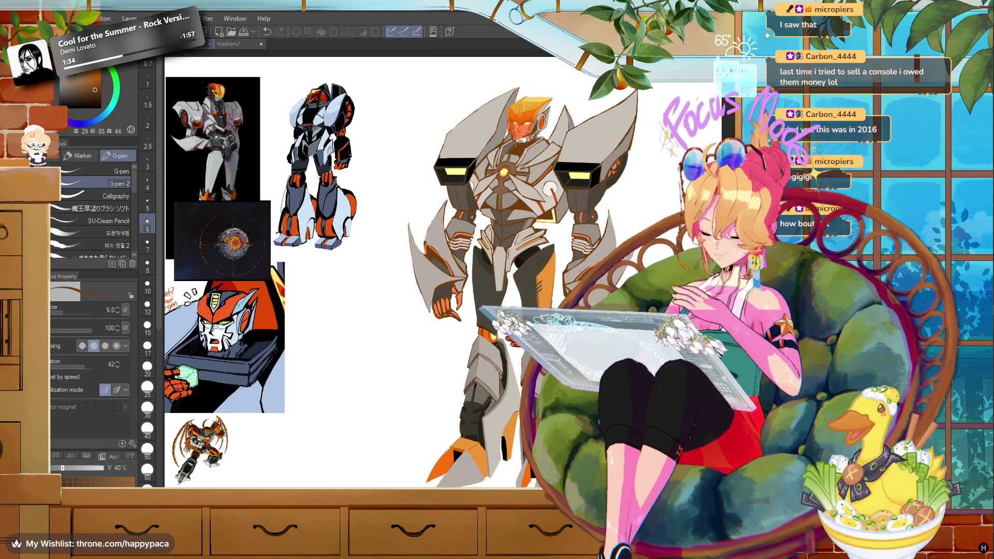
pyautogui.hotkey('ctrl', 'v')
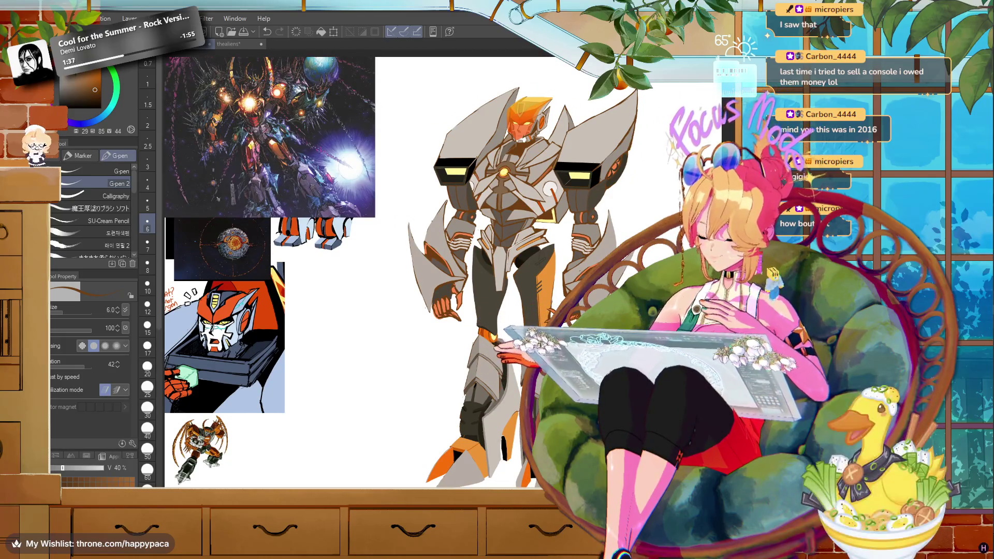
pyautogui.hotkey('ctrl', 'z')
pyautogui.moveTo(362, 269); pyautogui.dragTo(408, 242)
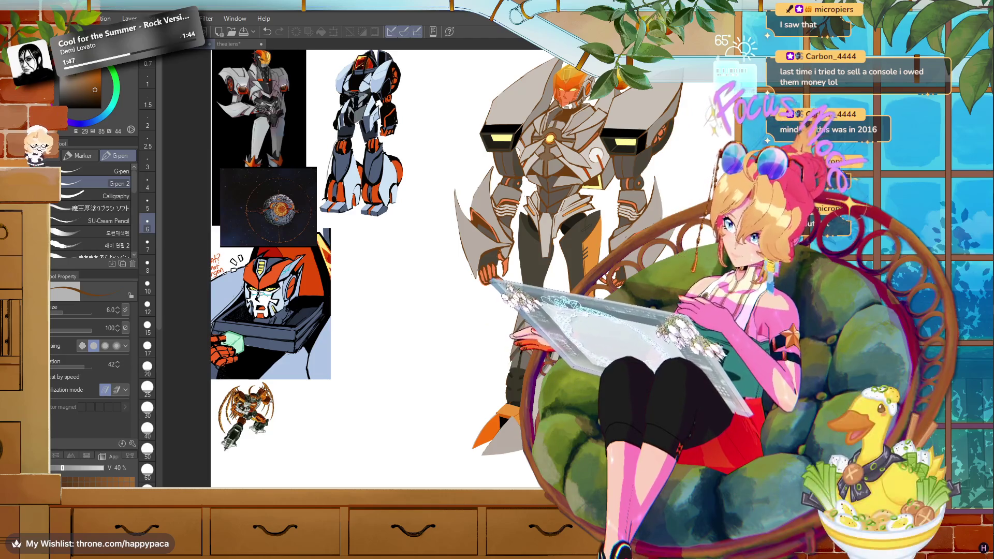
pyautogui.scroll(5, 512, 454)
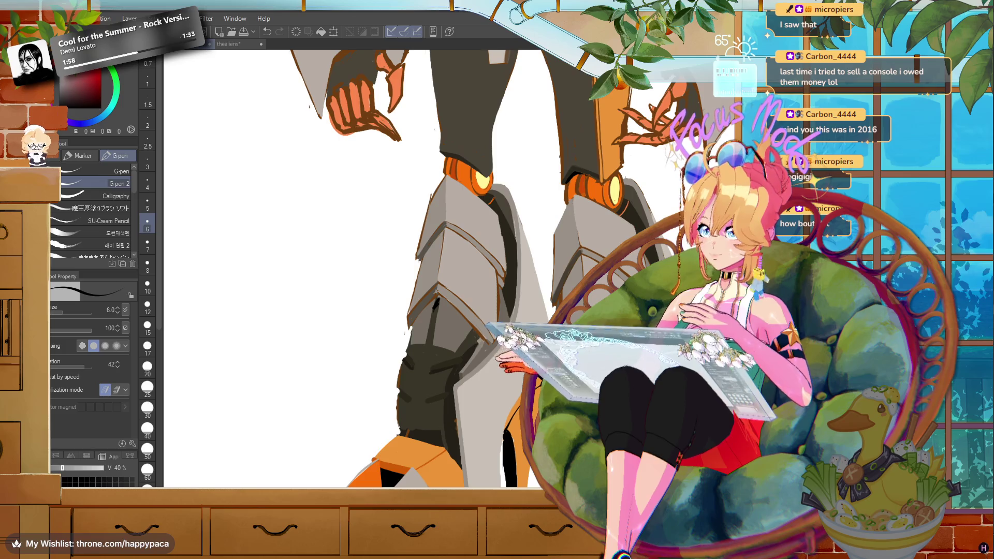
# - Make and clear a lasso selection on the robot's legs, then return to the G-pen
pyautogui.press('m')
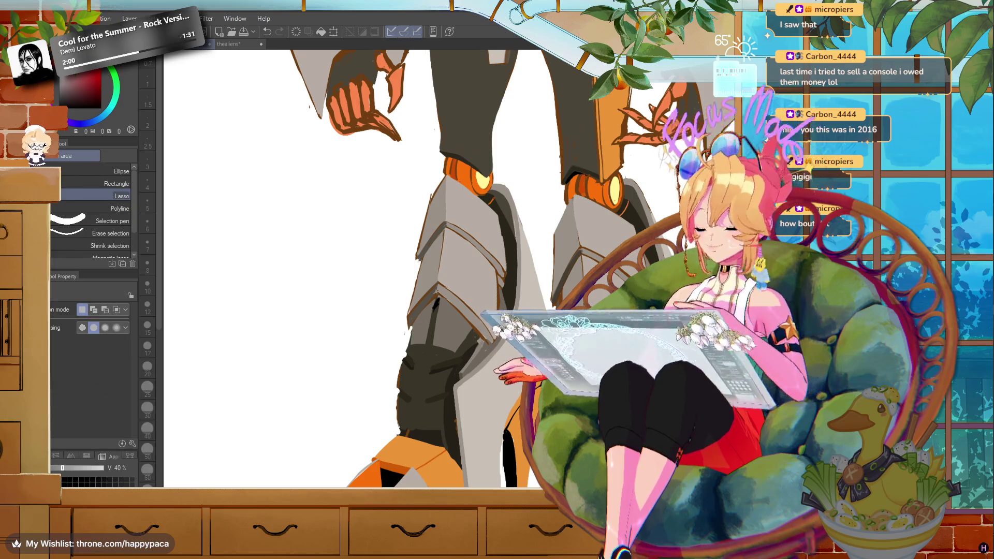
pyautogui.moveTo(581, 362); pyautogui.dragTo(540, 379)
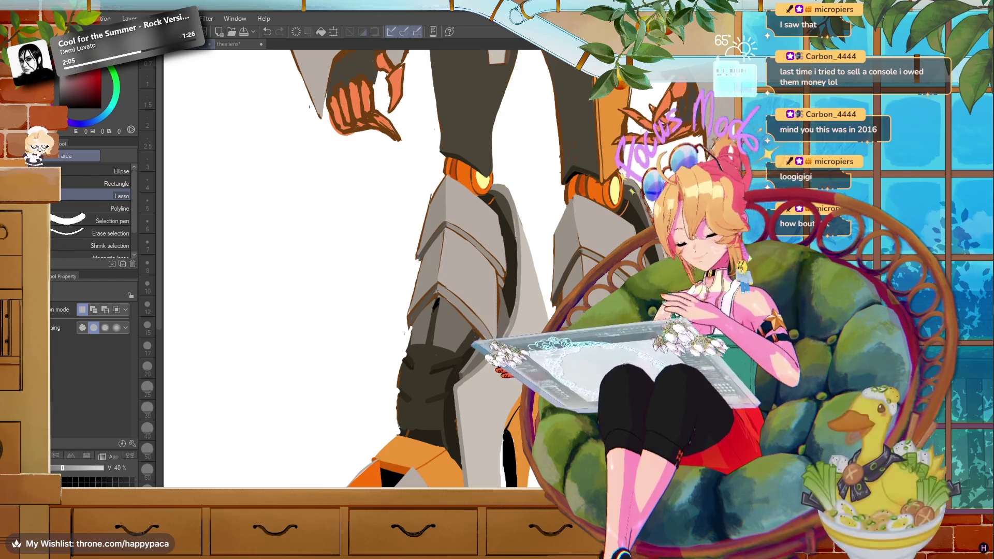
pyautogui.hotkey('ctrl', 'd')
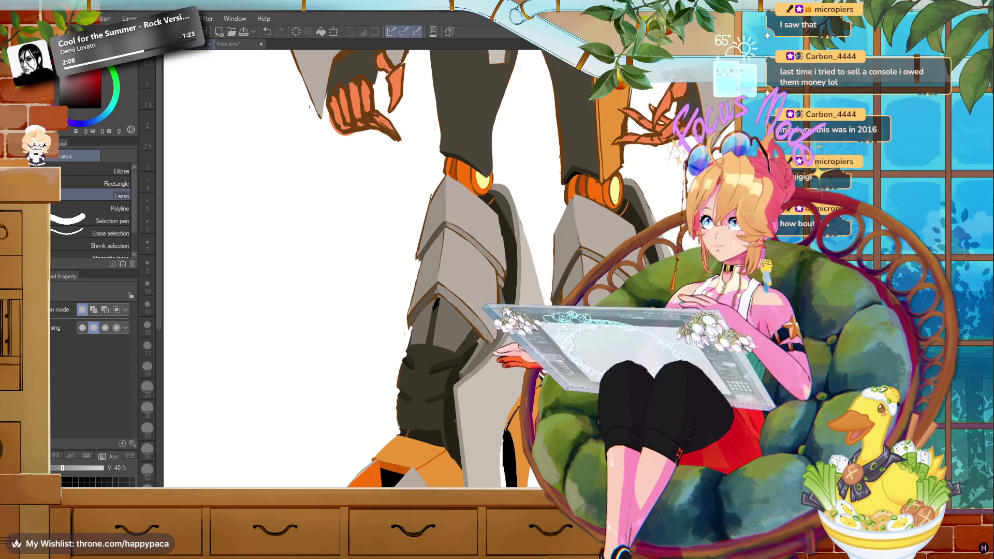
pyautogui.keyDown('alt'); pyautogui.click(452, 353); pyautogui.keyUp('alt')
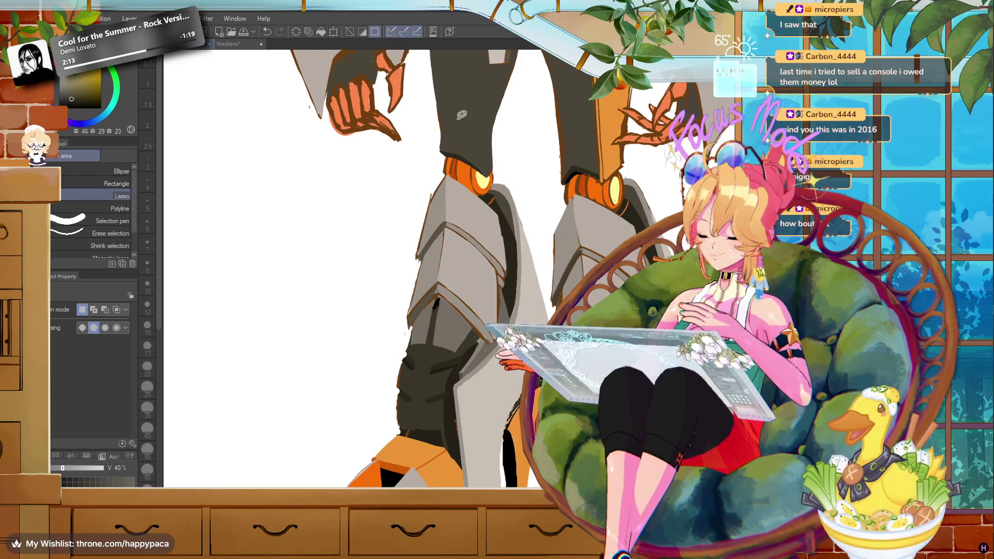
pyautogui.click(350, 31)
pyautogui.press('p')
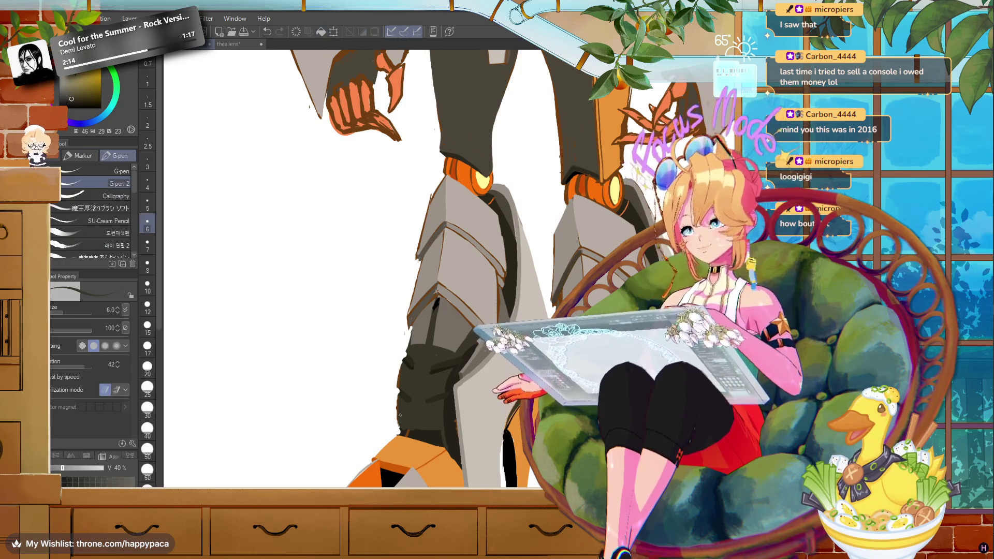
# - Eyedrop several leg colours, ending on the dark brown of the line art
pyautogui.keyDown('alt'); pyautogui.click(434, 332); pyautogui.keyUp('alt')
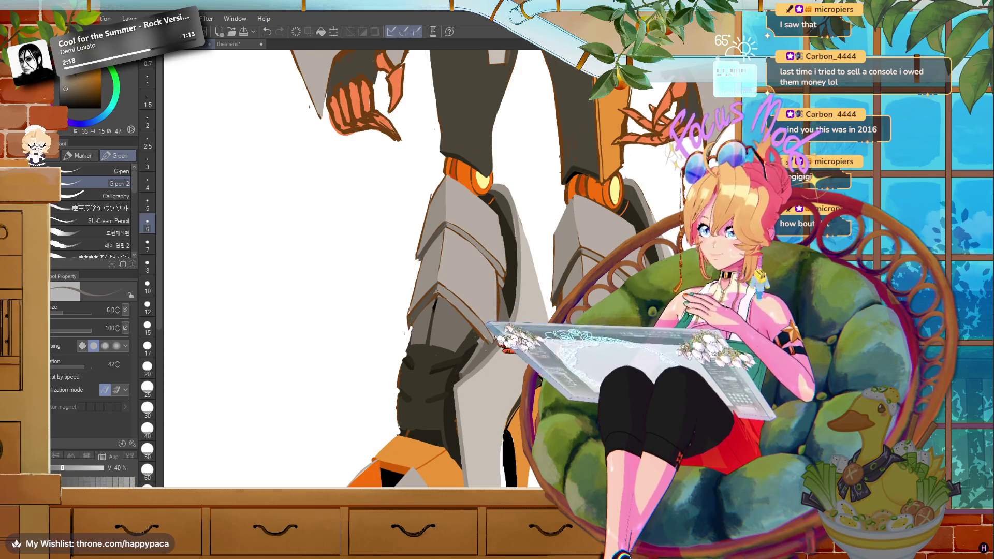
pyautogui.keyDown('alt'); pyautogui.click(646, 227); pyautogui.keyUp('alt')
pyautogui.keyDown('alt'); pyautogui.click(576, 172); pyautogui.keyUp('alt')
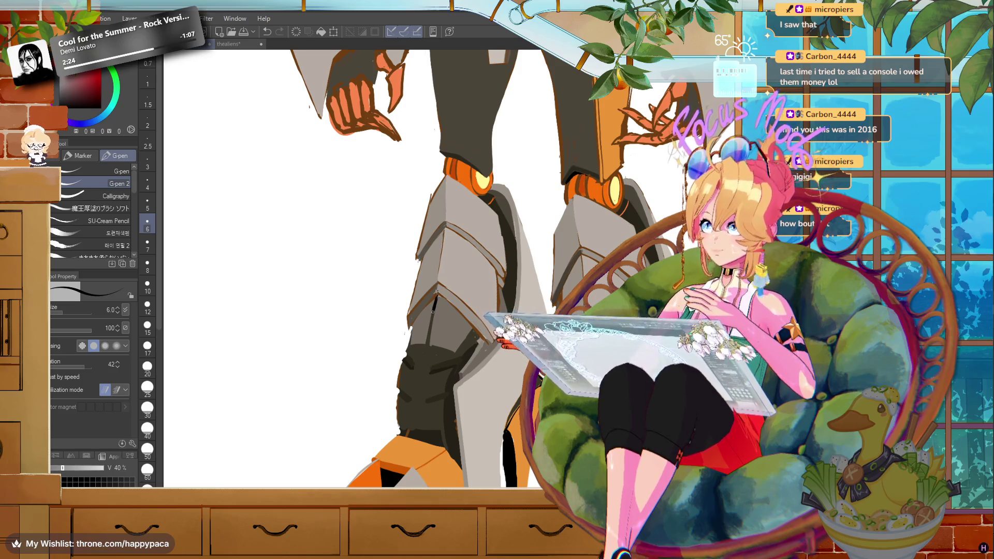
pyautogui.keyDown('alt'); pyautogui.click(472, 350); pyautogui.keyUp('alt')
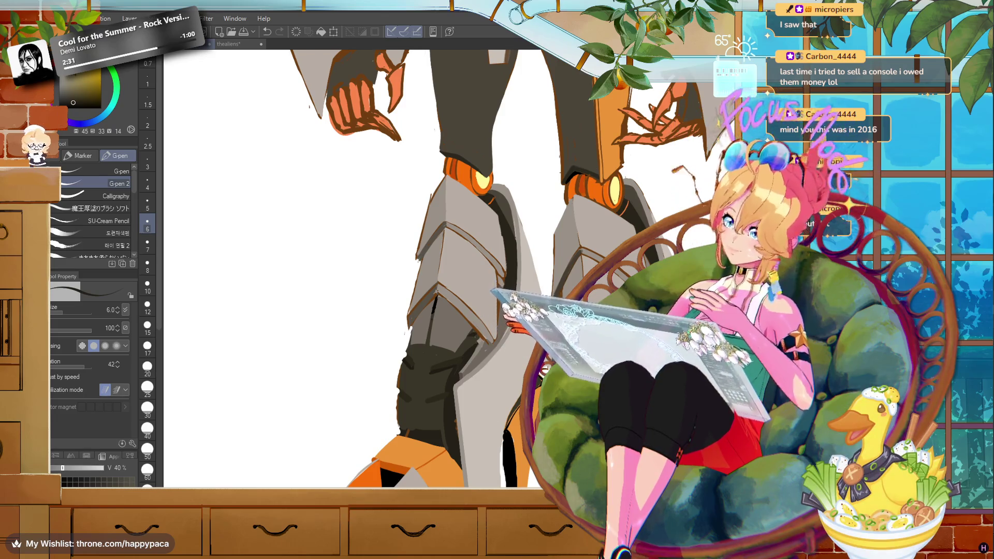
pyautogui.scroll(-5, 497, 233)
# - Set the brush size to 20 and paint light grey along the knee's left edge
pyautogui.scroll(2, 497, 233)
pyautogui.scroll(1, 497, 233)
pyautogui.scroll(-1, 497, 233)
pyautogui.scroll(-1, 497, 233)
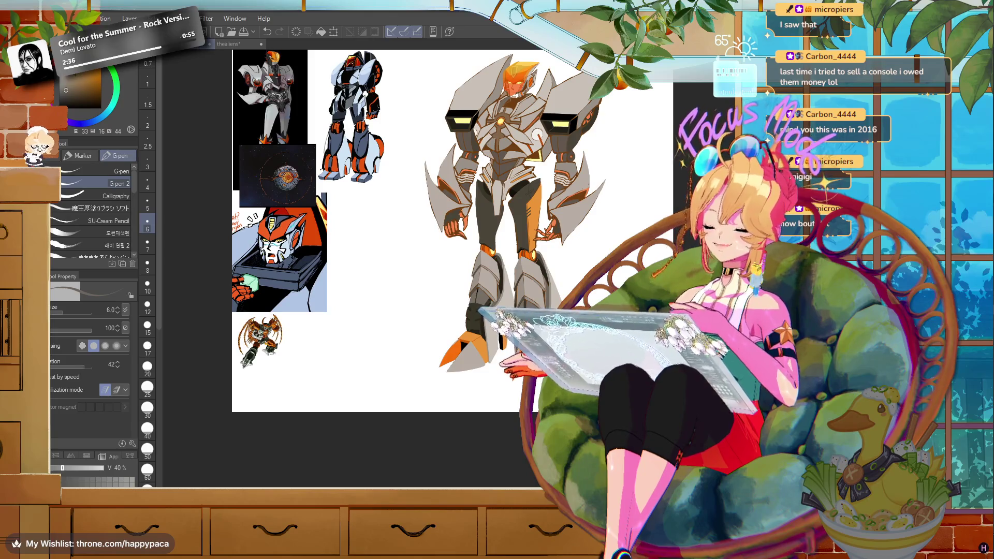
pyautogui.scroll(2, 495, 277)
pyautogui.scroll(2, 495, 277)
pyautogui.click(147, 367)
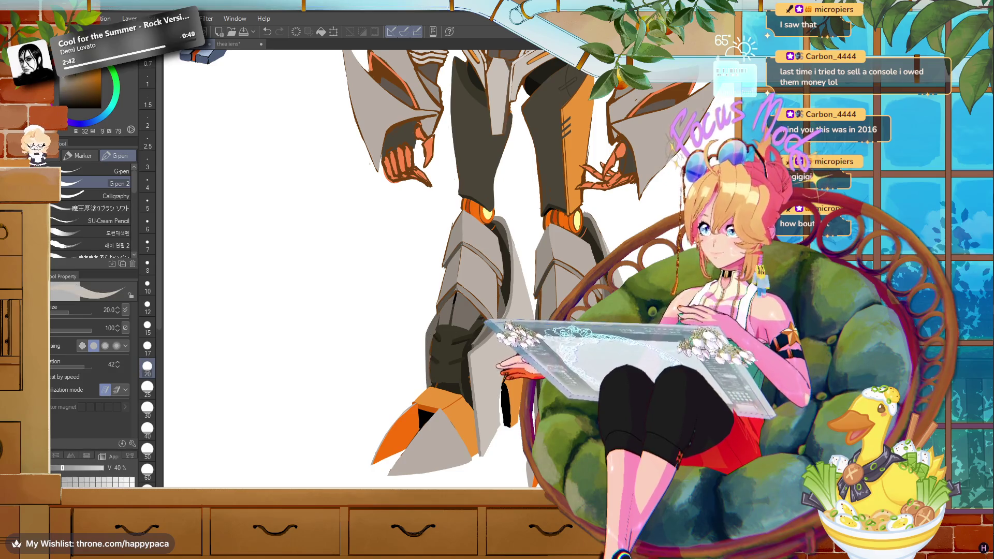
pyautogui.moveTo(435, 303); pyautogui.dragTo(417, 334)
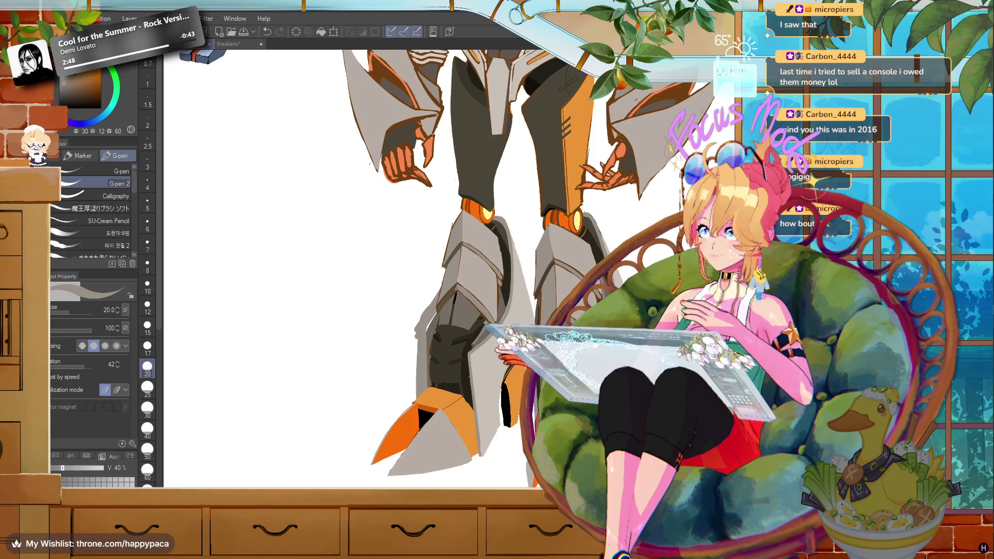
# - Set the Hard eraser to size 30, then return to the G-pen
pyautogui.press('e')
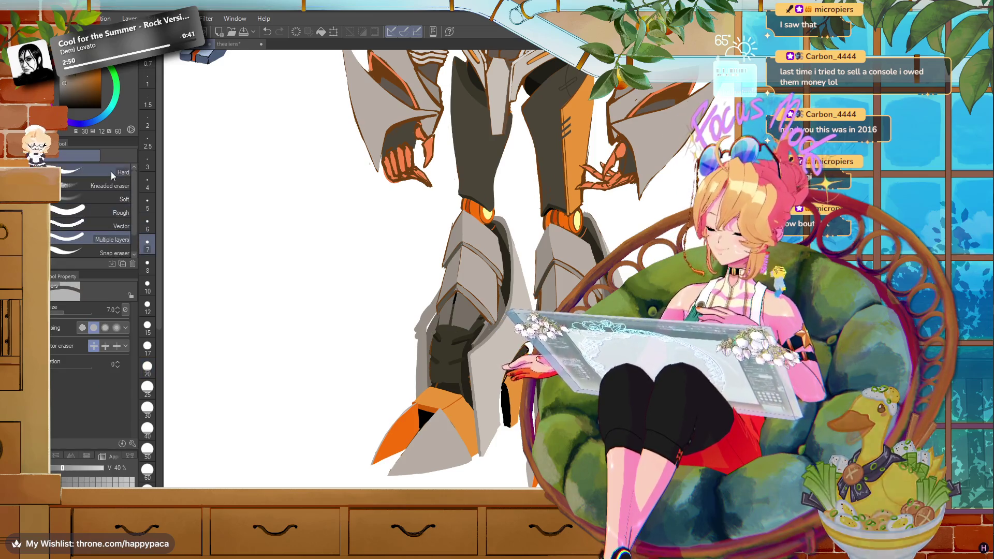
pyautogui.click(111, 176)
pyautogui.click(154, 412)
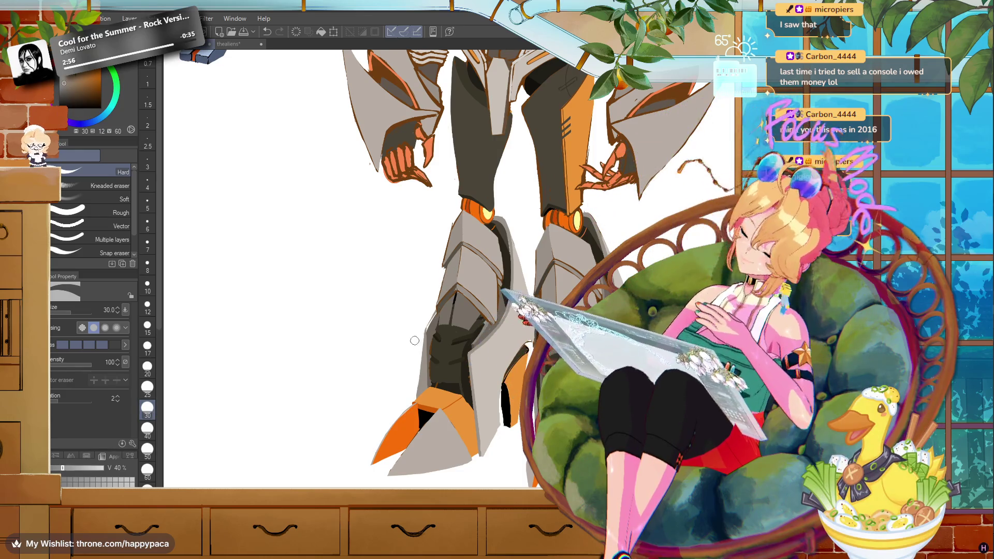
pyautogui.press('p')
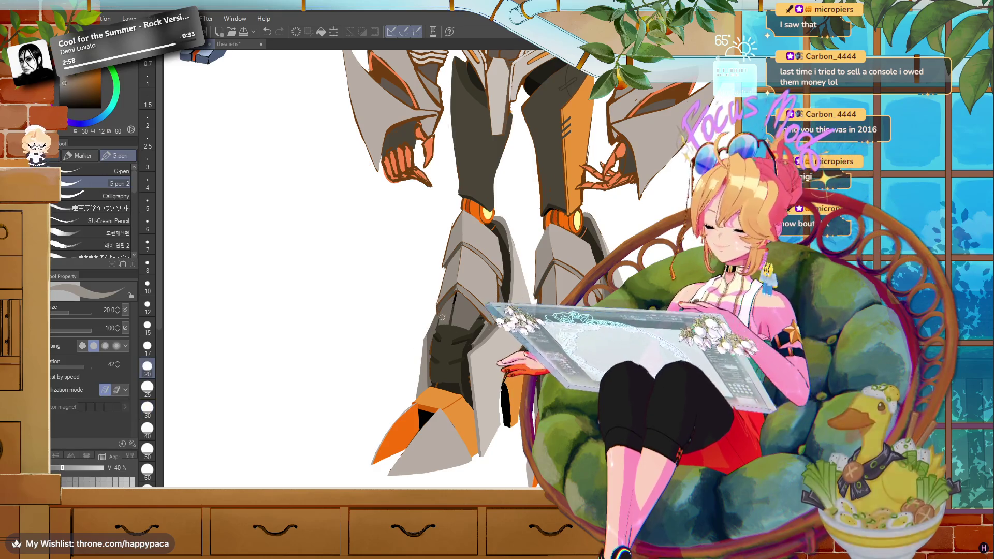
# - Ink a dark line down the lower leg's left edge, overpaint it light grey, and re-ink the outline
pyautogui.moveTo(419, 339); pyautogui.dragTo(420, 392)
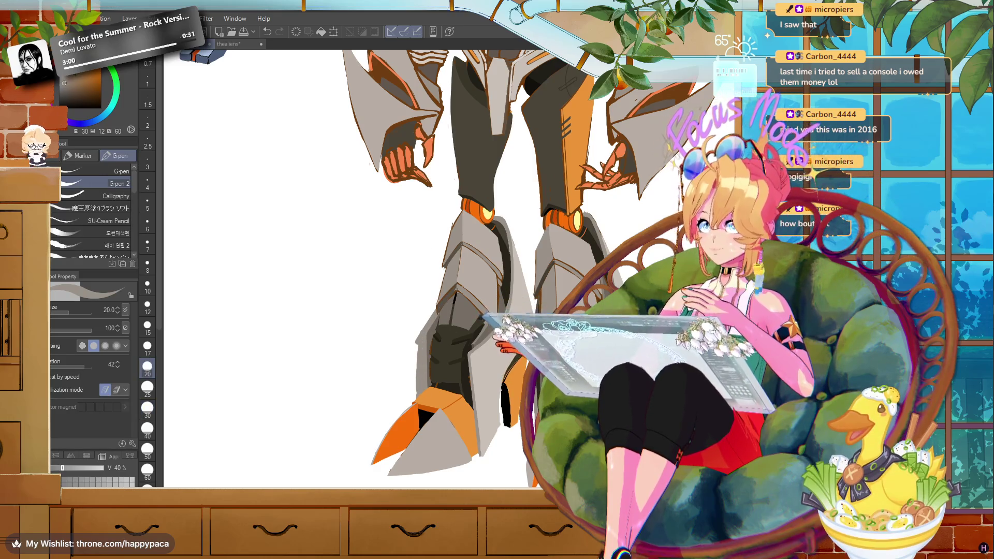
pyautogui.keyDown('alt'); pyautogui.click(430, 324); pyautogui.keyUp('alt')
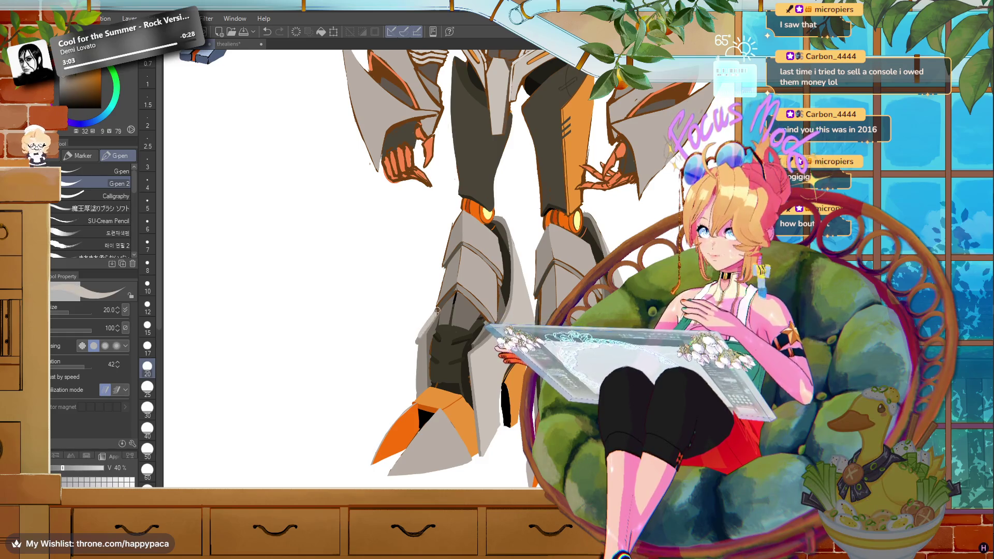
pyautogui.moveTo(421, 333); pyautogui.dragTo(417, 406)
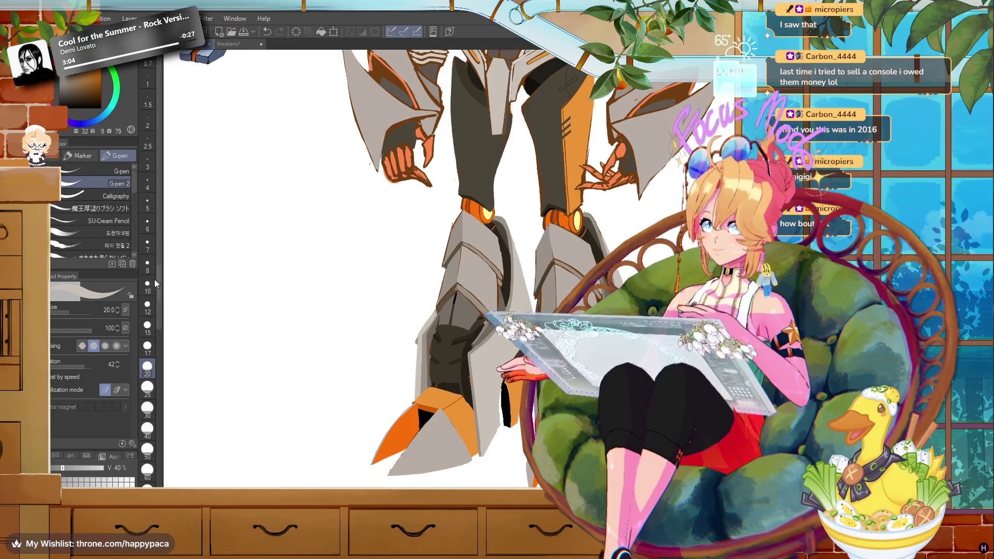
pyautogui.press('e')
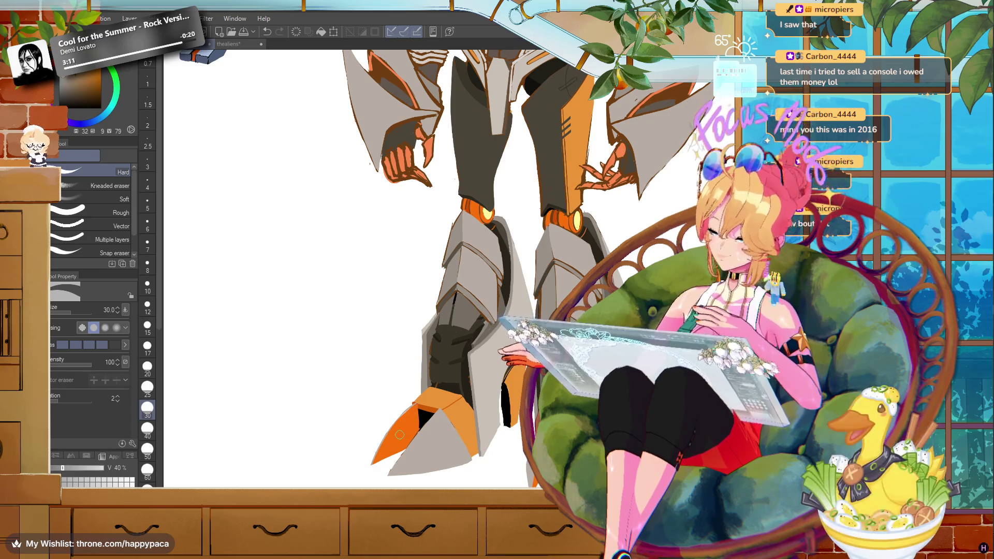
pyautogui.press('p')
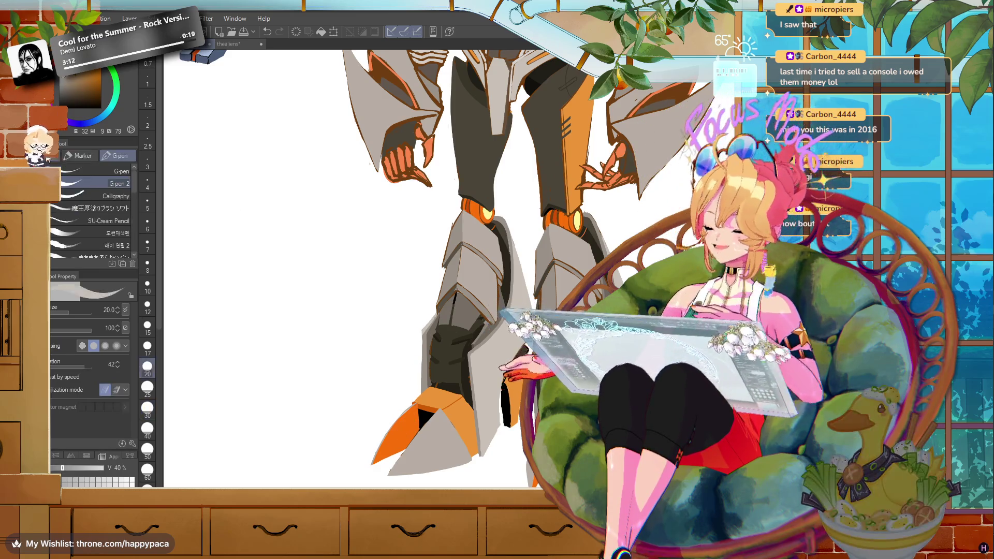
pyautogui.moveTo(423, 345); pyautogui.dragTo(415, 396)
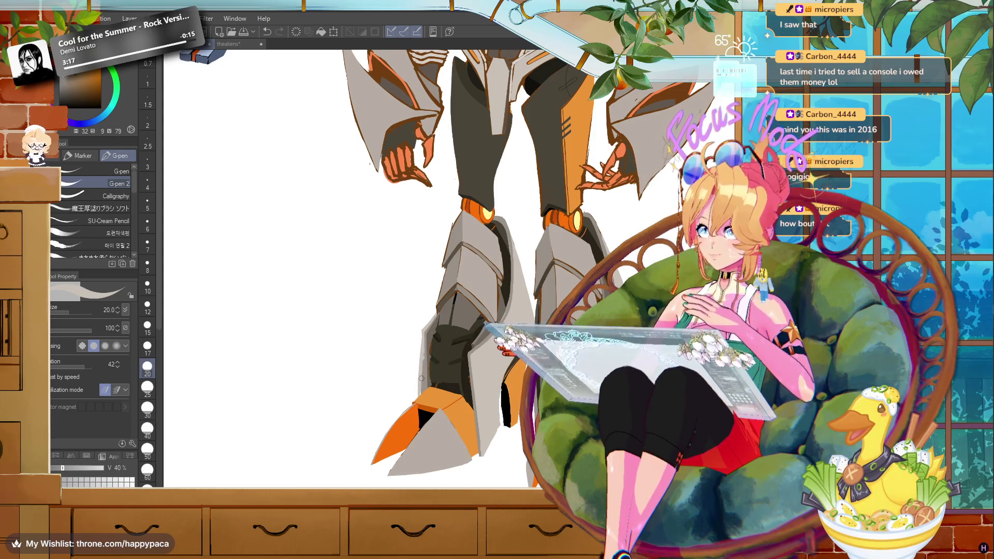
# - Stroke dark brown along the leg's left edge, then eyedrop light and mid greys from the leg
pyautogui.click(68, 93)
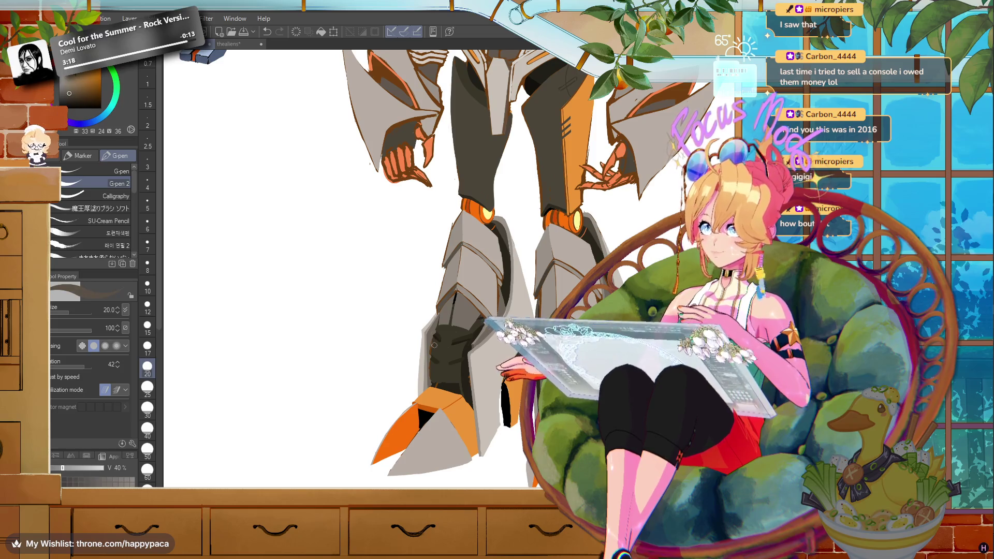
pyautogui.moveTo(430, 334); pyautogui.dragTo(423, 380)
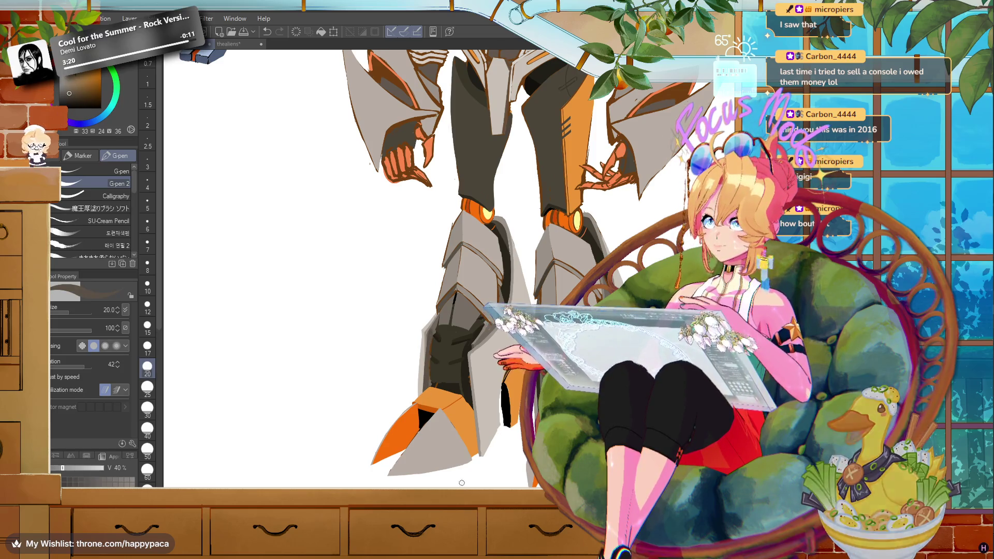
pyautogui.click(64, 85)
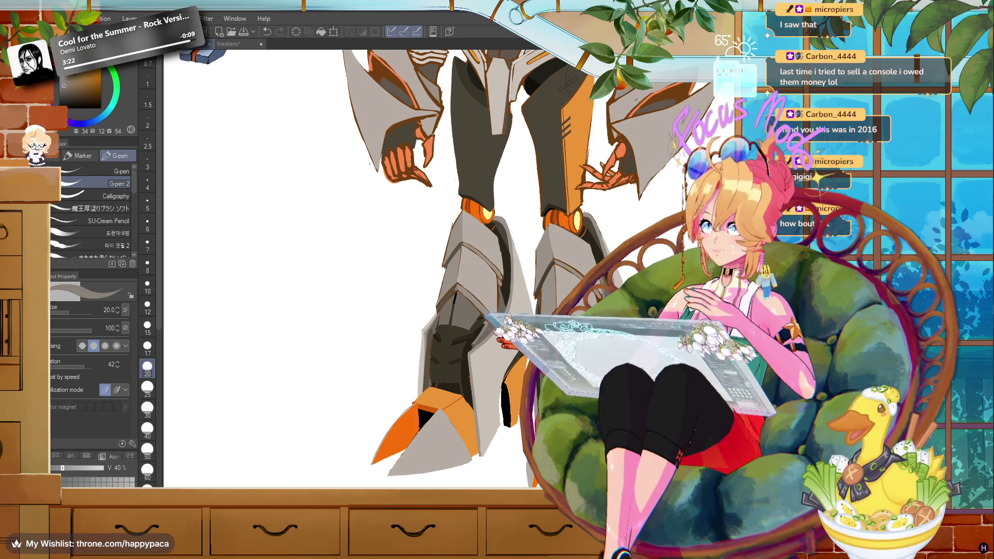
pyautogui.click(64, 85)
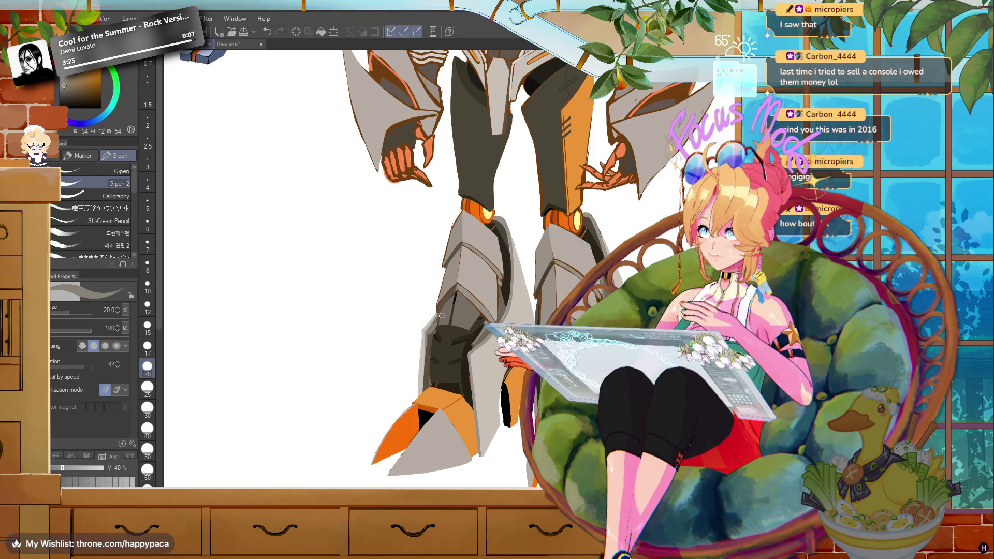
pyautogui.keyDown('alt'); pyautogui.click(425, 329); pyautogui.keyUp('alt')
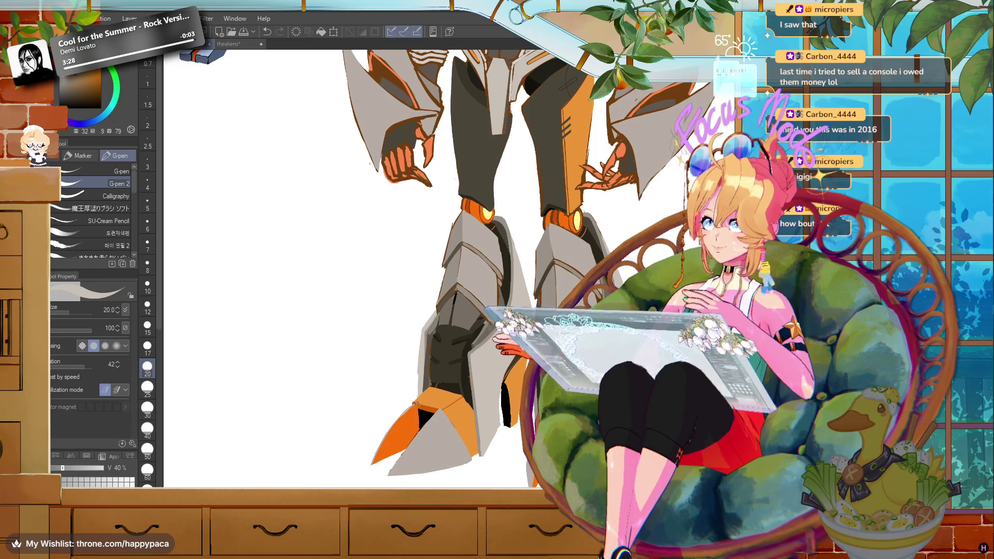
pyautogui.keyDown('alt'); pyautogui.click(475, 351); pyautogui.keyUp('alt')
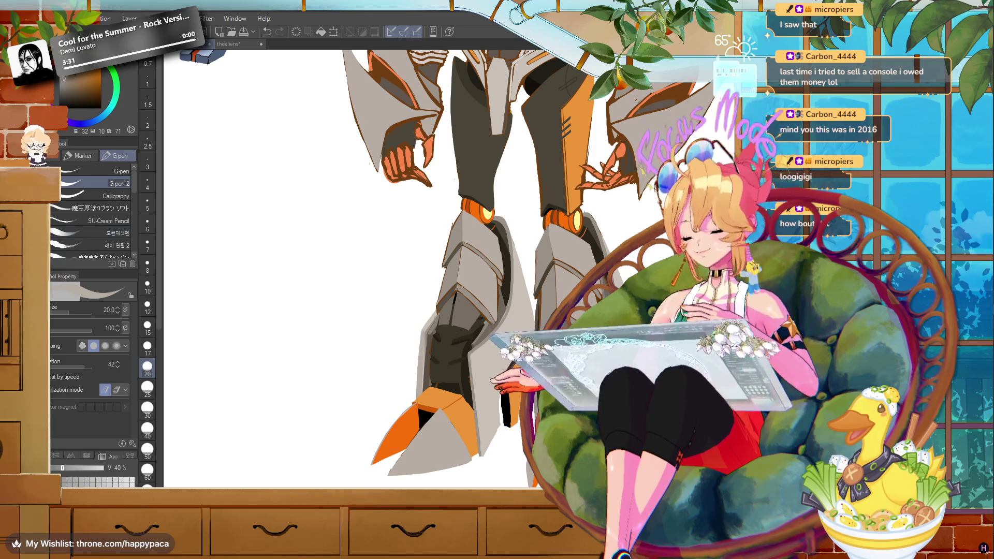
pyautogui.press('e')
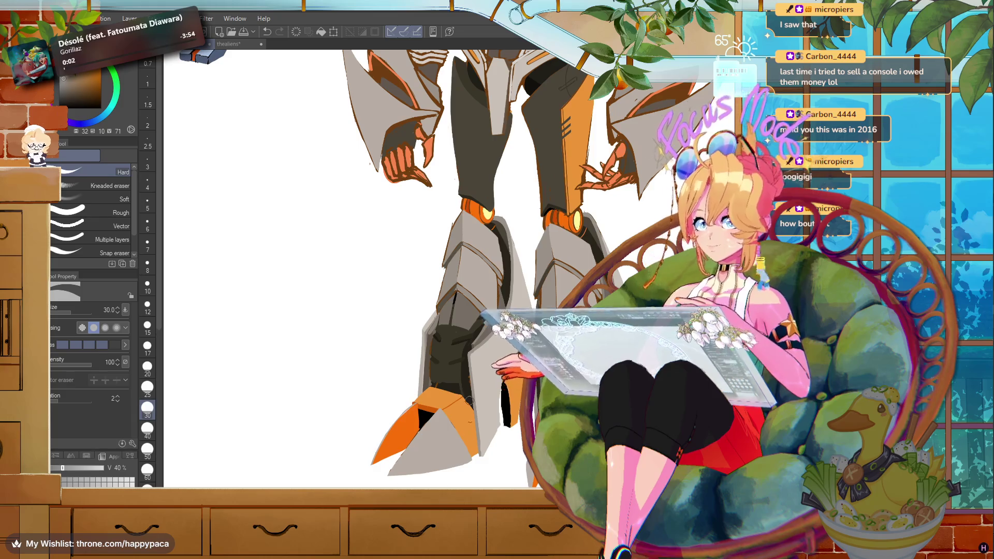
pyautogui.hotkey('ctrl', '-')
pyautogui.hotkey('ctrl', '-')
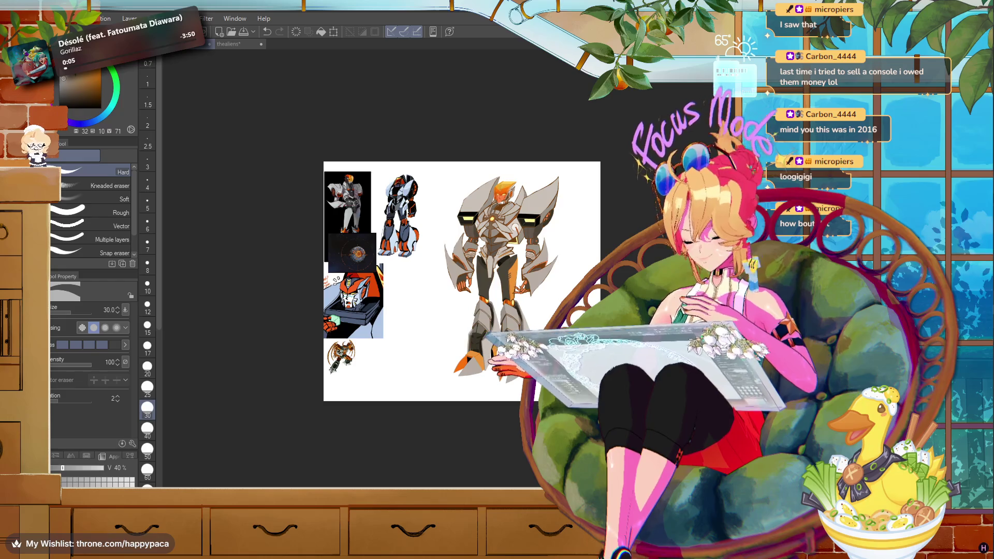
pyautogui.hotkey('ctrl', '+')
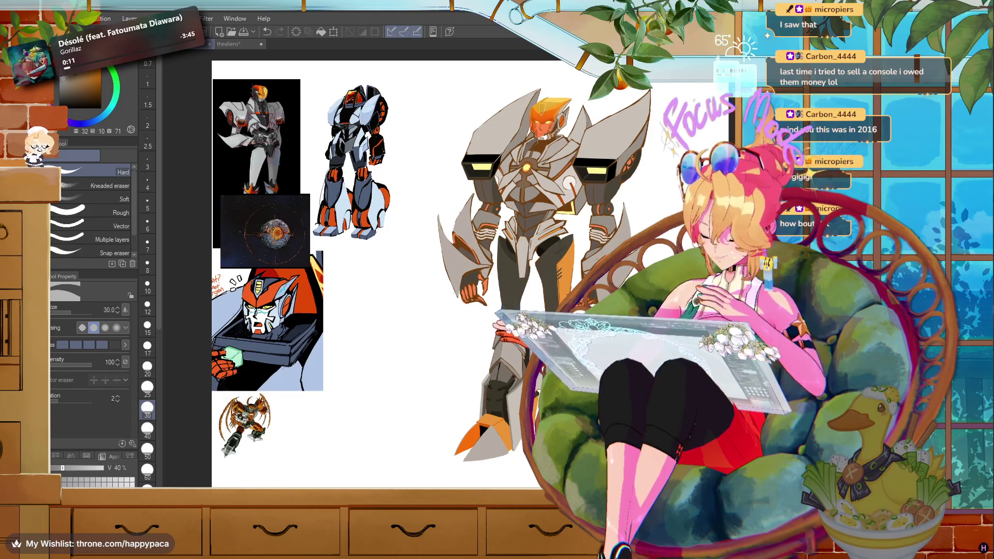
pyautogui.scroll(5, 506, 449)
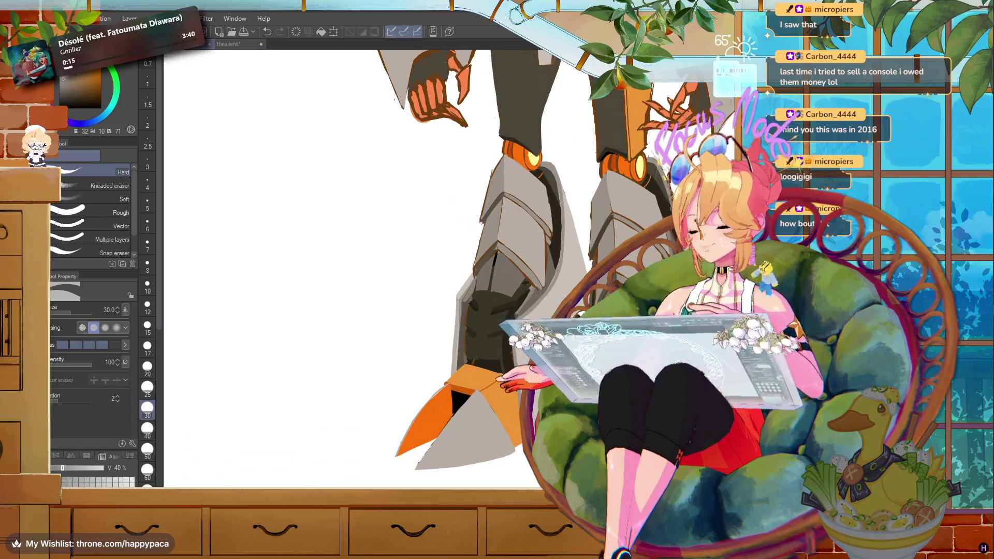
pyautogui.press('p')
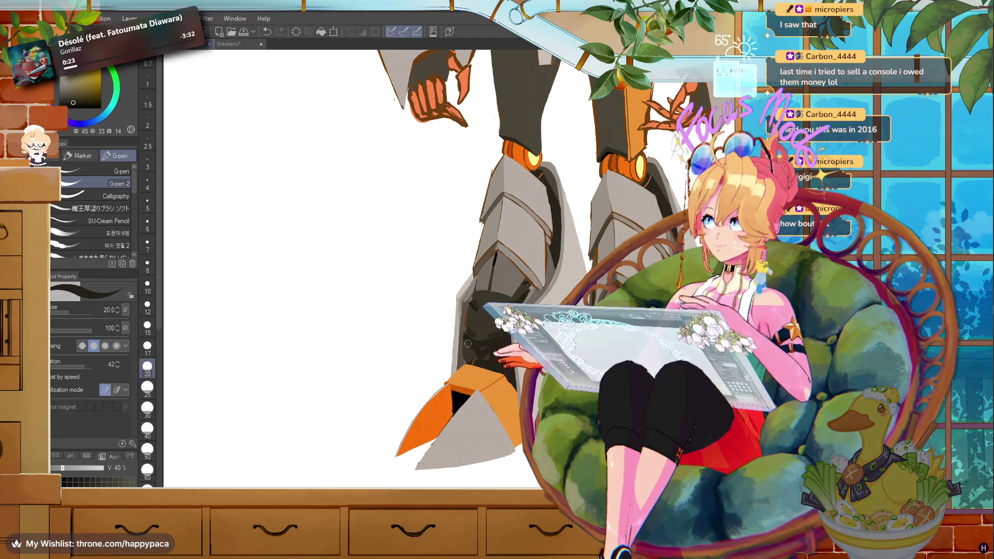
pyautogui.keyDown('alt'); pyautogui.click(492, 360); pyautogui.keyUp('alt')
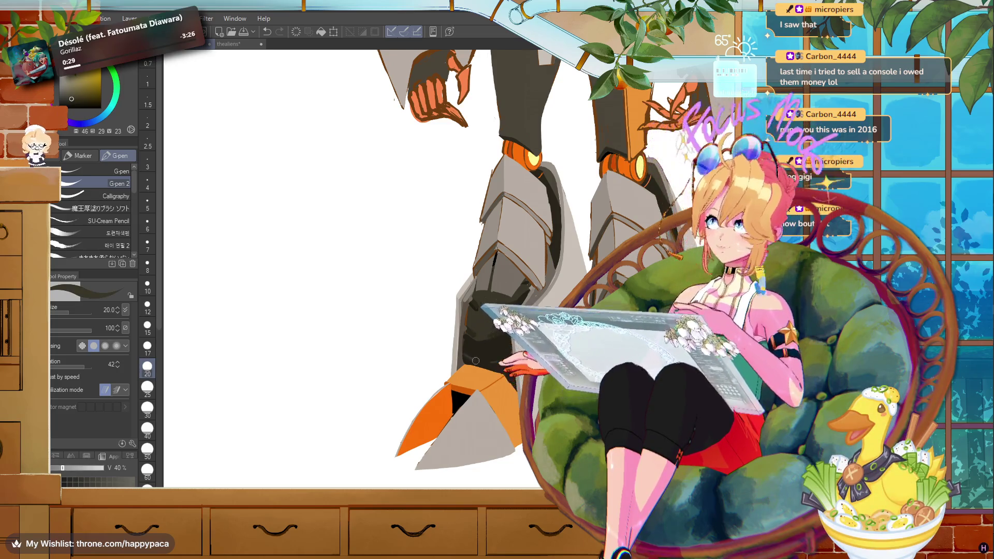
pyautogui.hotkey('ctrl', '0')
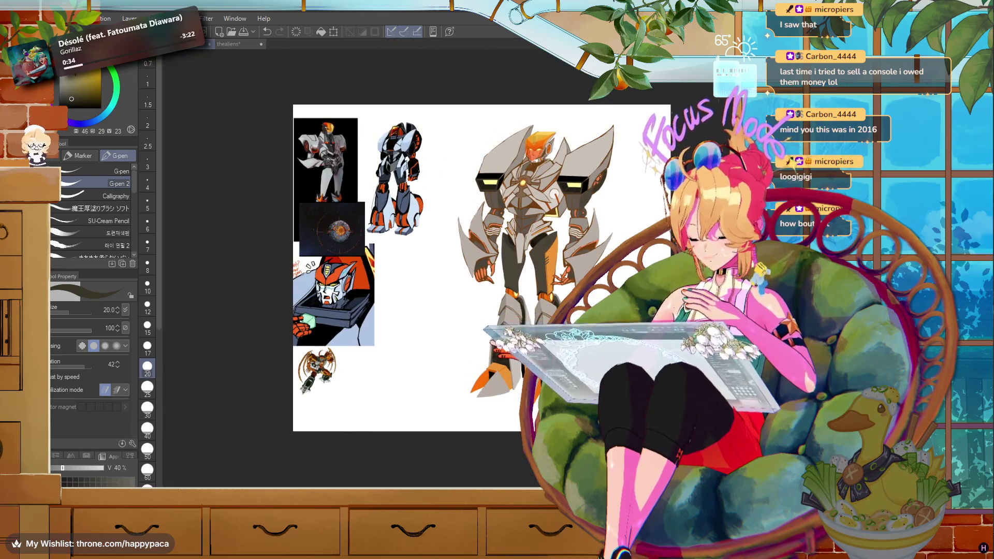
pyautogui.scroll(3, 488, 313)
pyautogui.scroll(-1, 487, 313)
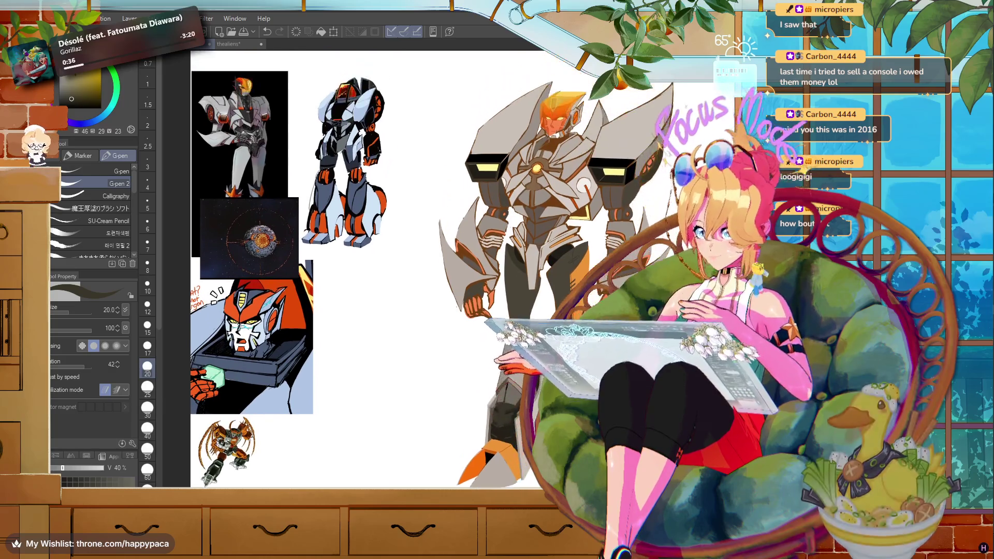
pyautogui.scroll(2, 595, 464)
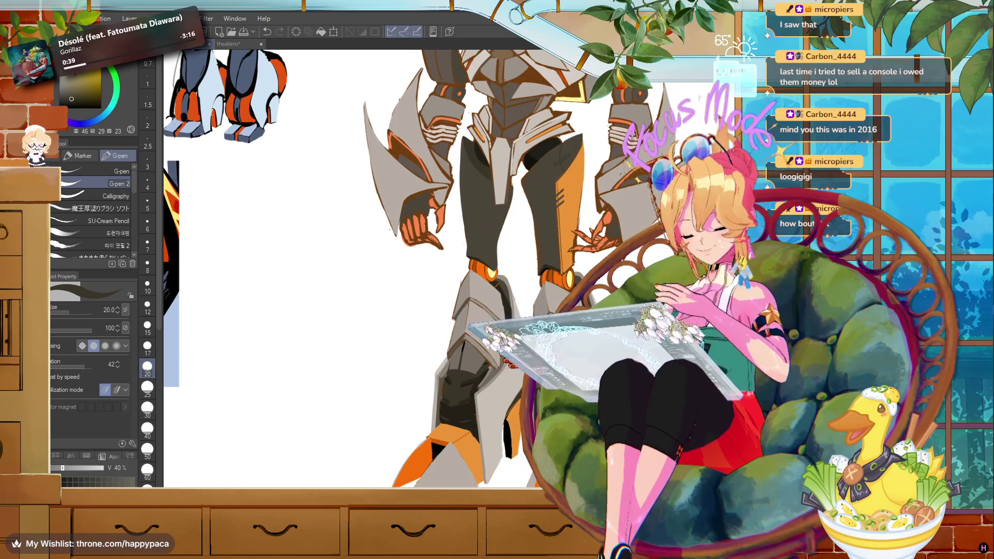
pyautogui.press('m')
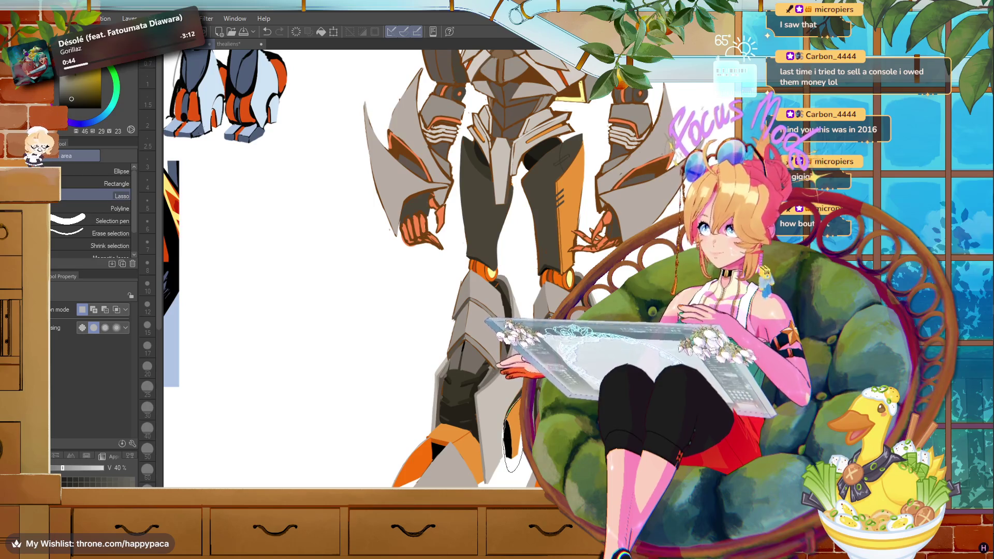
# - Lasso a small section of the lower leg near the claw and nudge it slightly down with Ctrl+T
pyautogui.moveTo(516, 469); pyautogui.dragTo(512, 472)
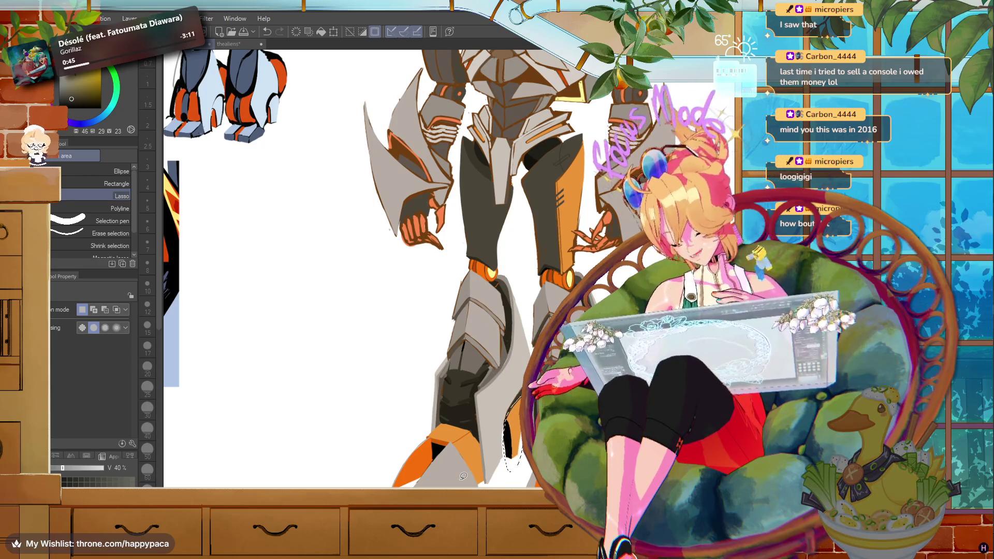
pyautogui.hotkey('ctrl', 't')
pyautogui.moveTo(516, 464); pyautogui.dragTo(515, 465)
pyautogui.click(509, 476)
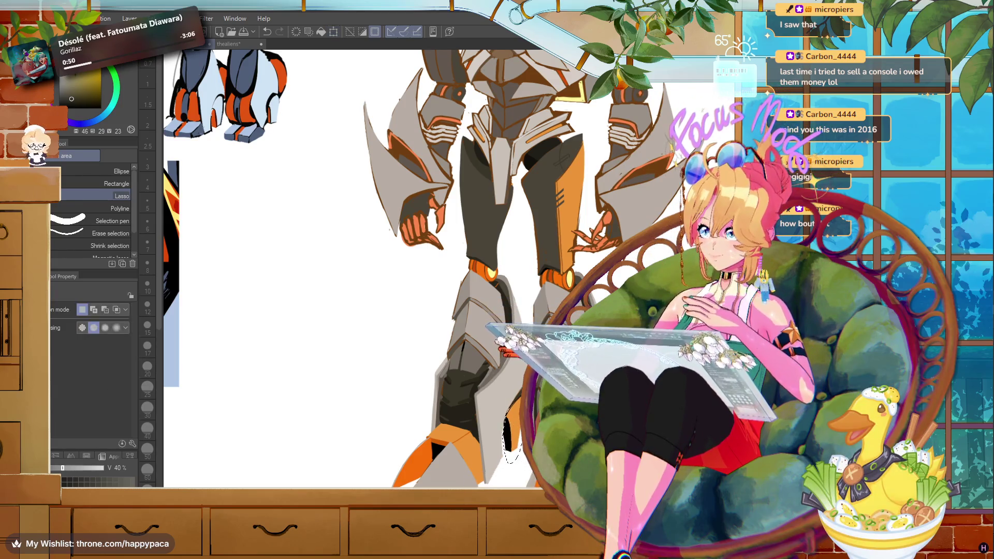
# - Switch to the Hard eraser at size 8
pyautogui.press('p')
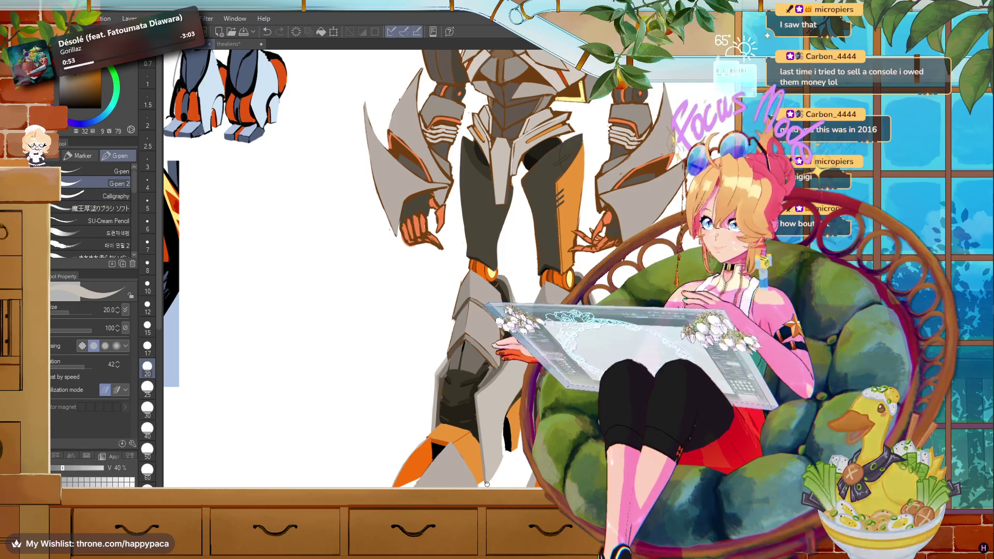
pyautogui.press('e')
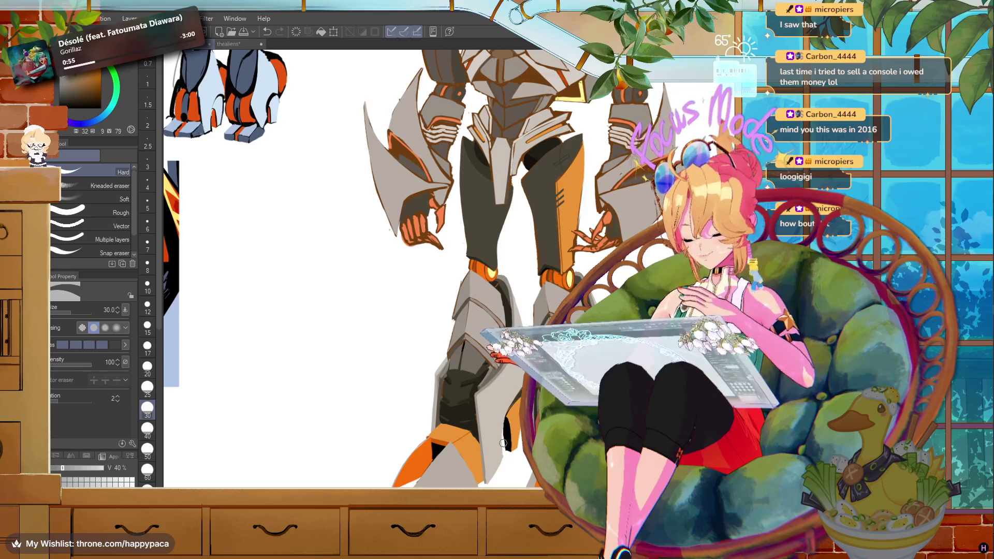
pyautogui.click(147, 264)
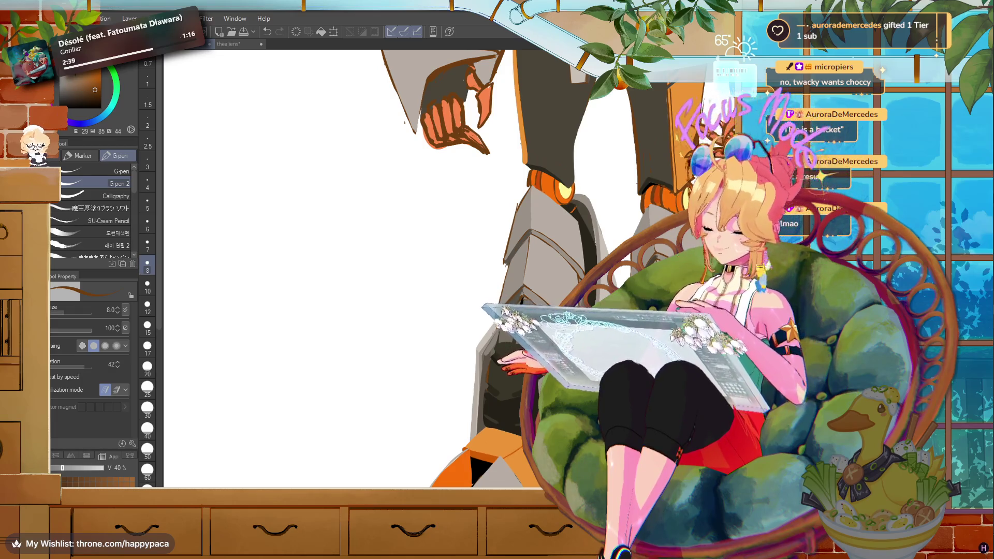
pyautogui.scroll(-5, 352, 270)
pyautogui.scroll(4, 352, 269)
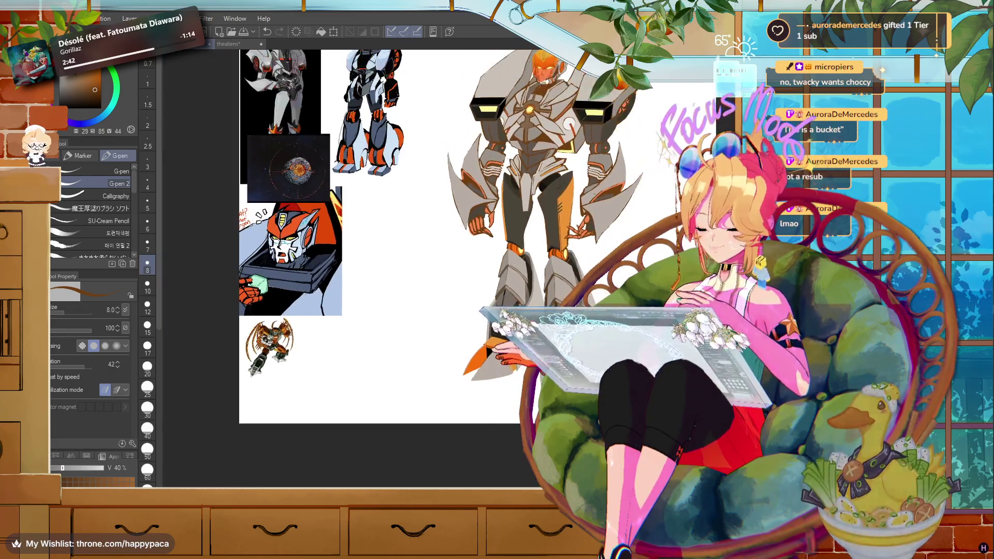
pyautogui.scroll(2, 389, 259)
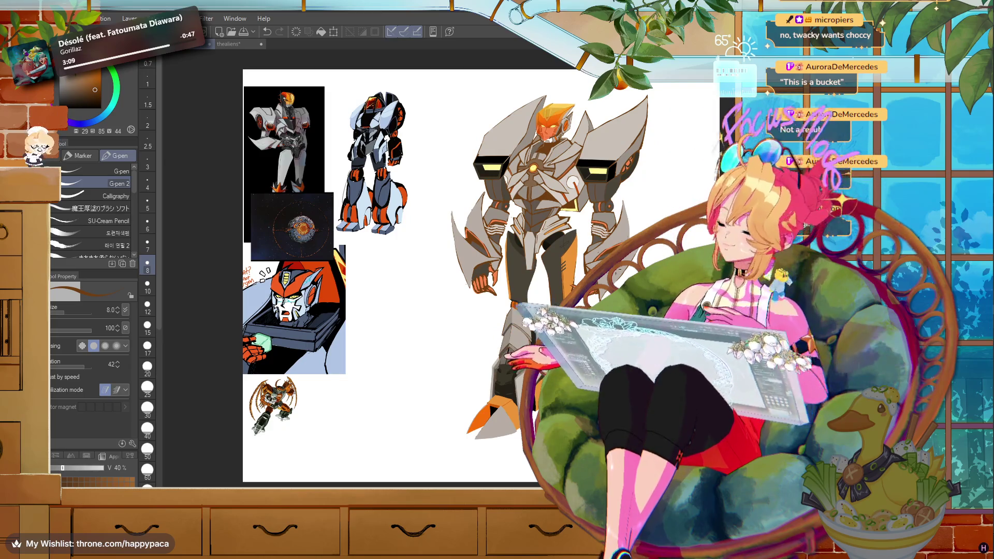
pyautogui.scroll(1, 484, 170)
pyautogui.scroll(2, 483, 170)
pyautogui.scroll(2, 483, 174)
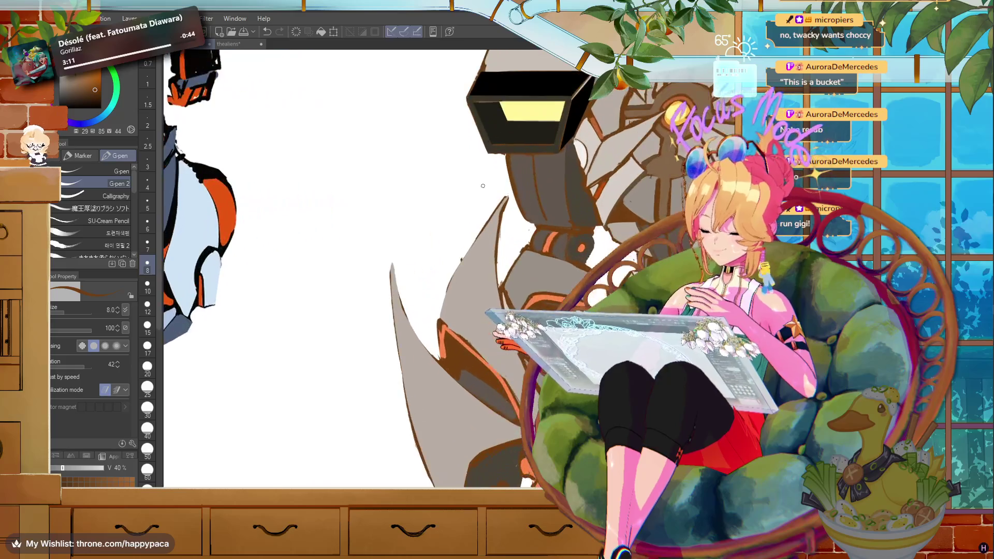
pyautogui.scroll(1, 482, 182)
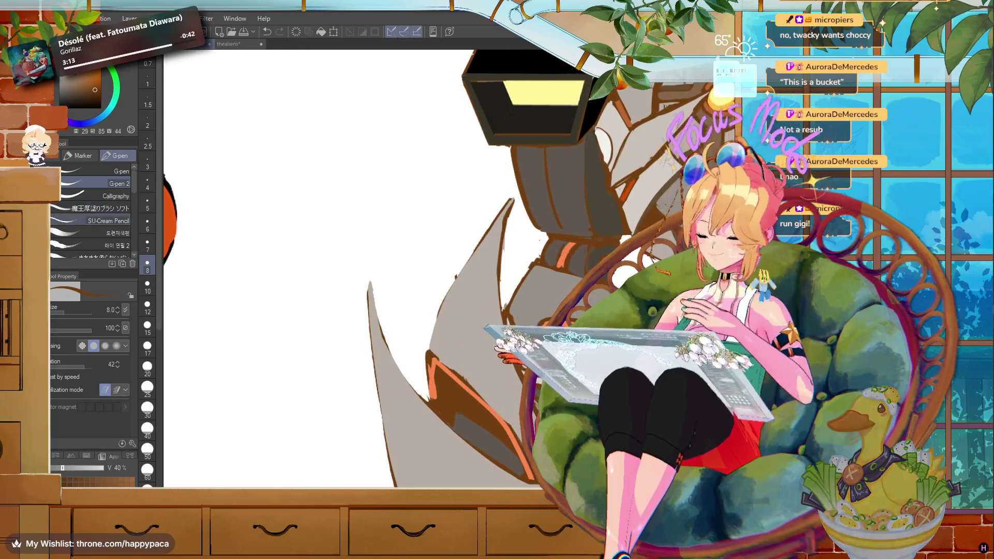
pyautogui.press('e')
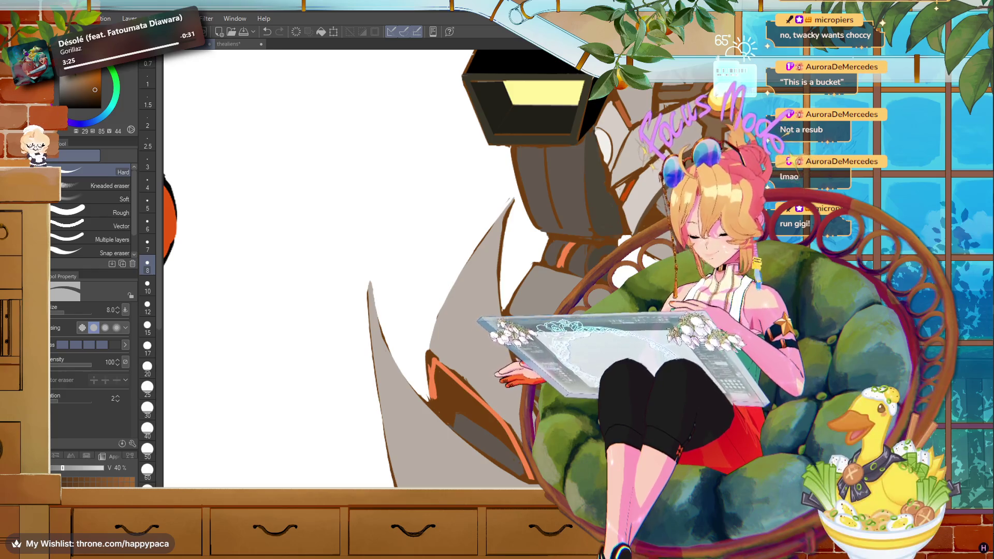
pyautogui.press('p')
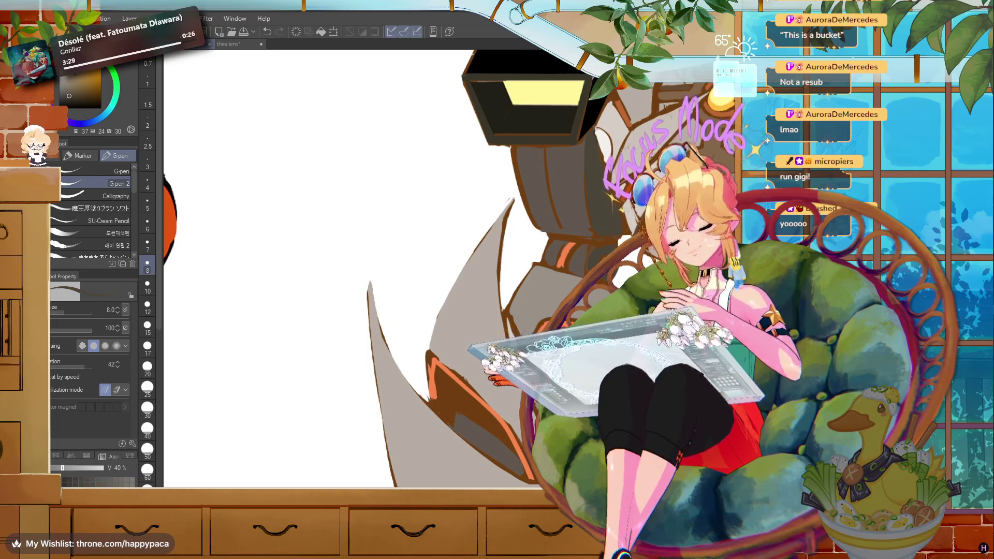
pyautogui.scroll(-3, 497, 311)
pyautogui.scroll(1, 497, 311)
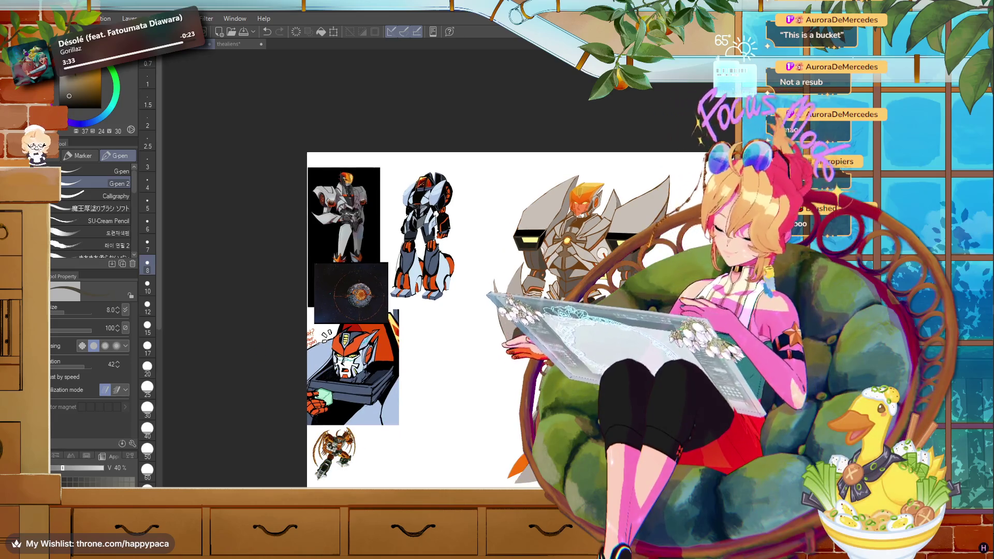
pyautogui.scroll(-2, 466, 285)
pyautogui.scroll(1, 572, 341)
pyautogui.scroll(1, 573, 341)
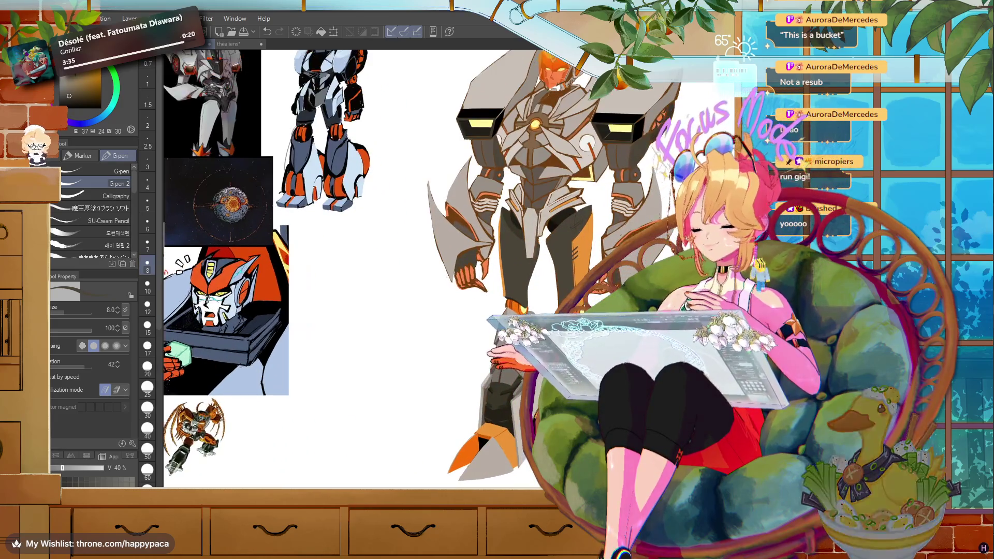
pyautogui.scroll(1, 572, 342)
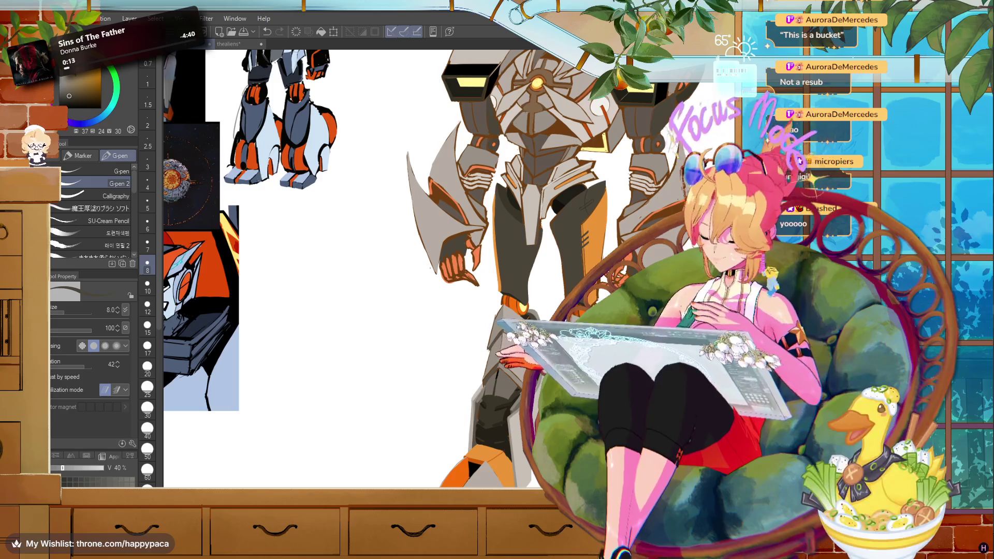
pyautogui.moveTo(362, 549)
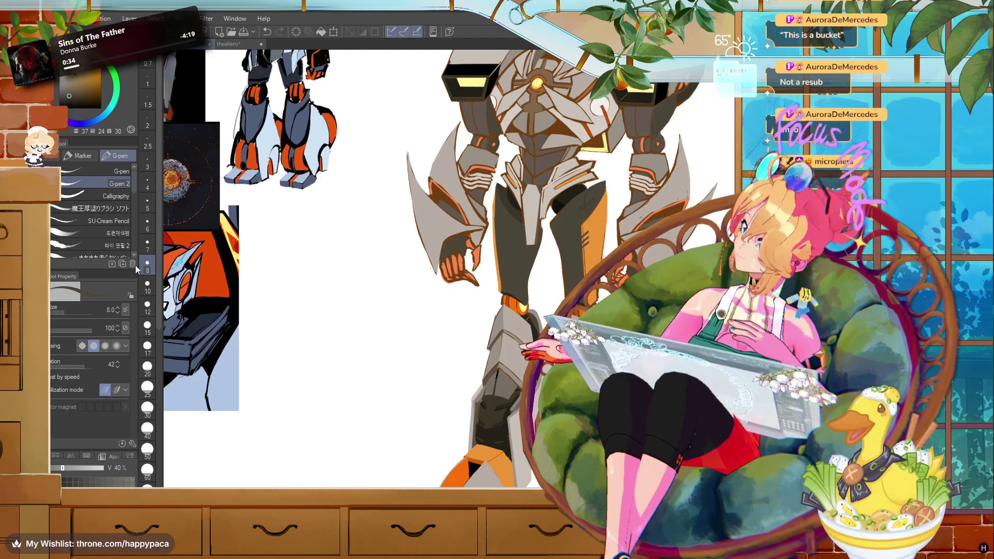
pyautogui.scroll(-1, 652, 164)
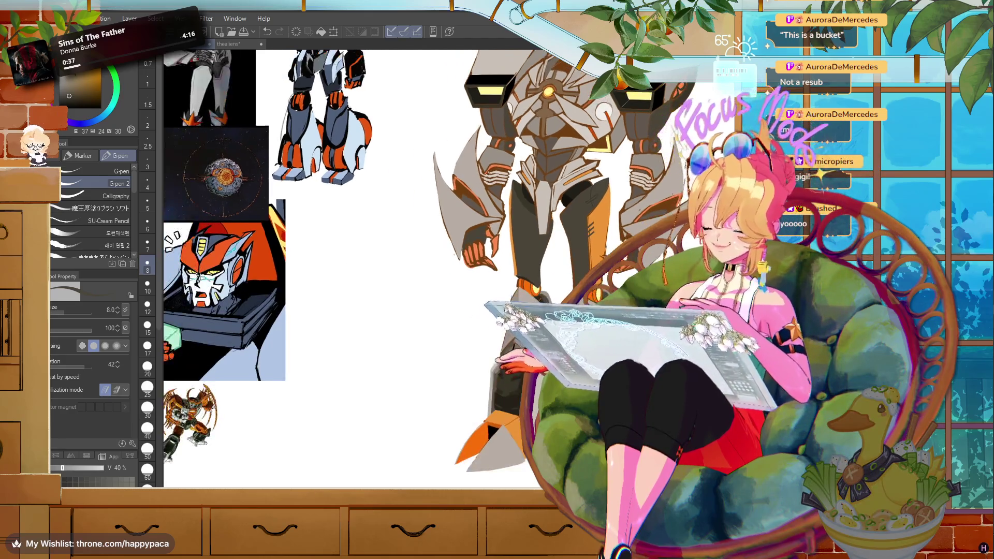
pyautogui.scroll(1, 521, 269)
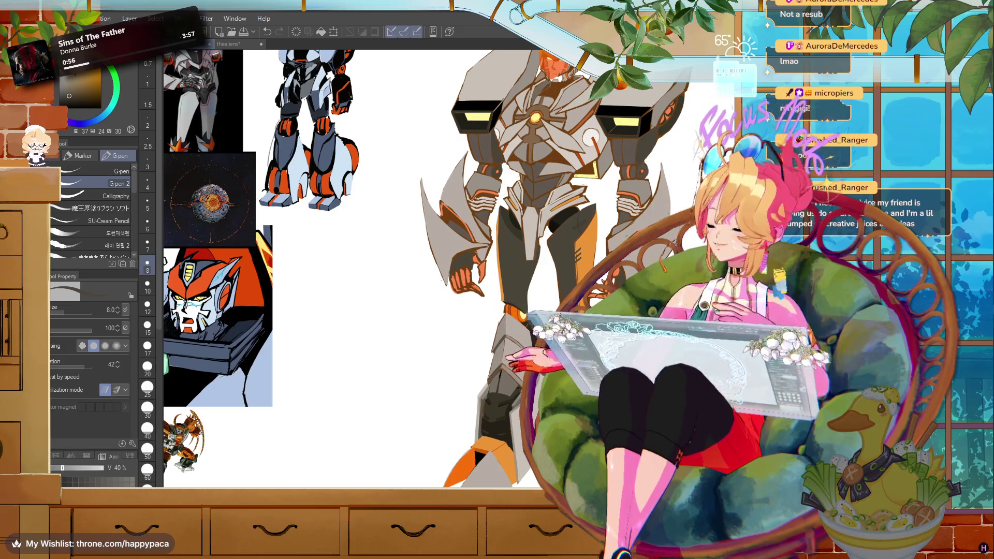
pyautogui.scroll(1, 352, 269)
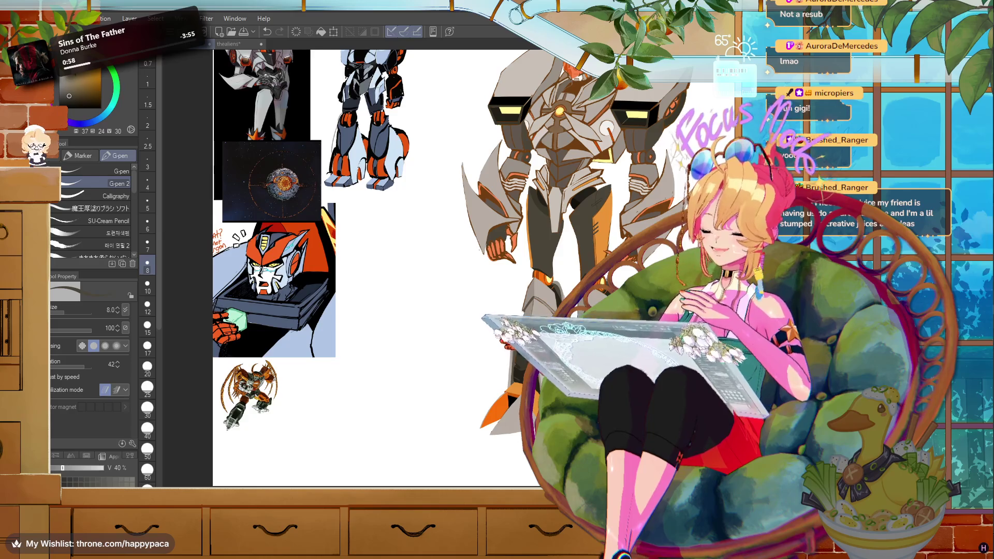
pyautogui.scroll(-1, 362, 269)
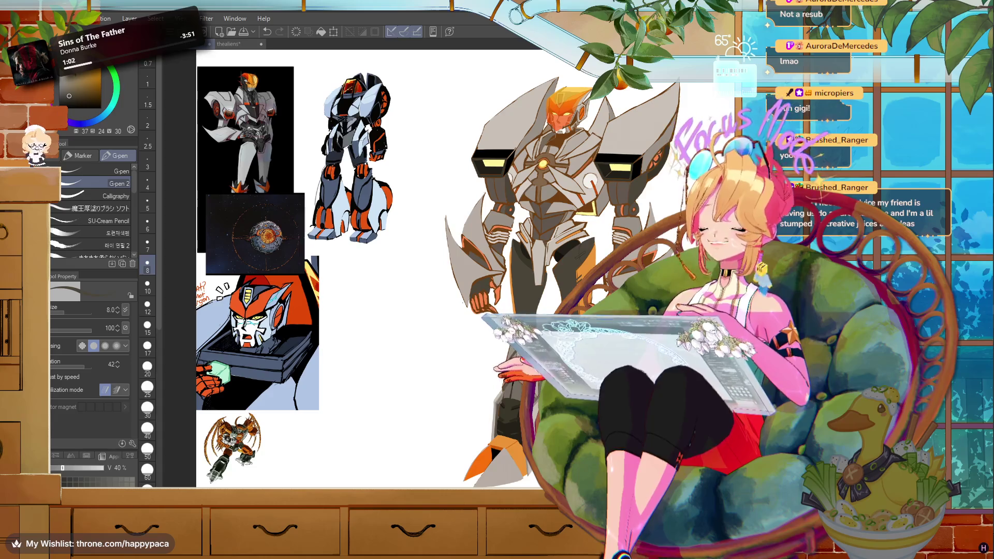
pyautogui.scroll(-1, 362, 269)
pyautogui.scroll(2, 363, 270)
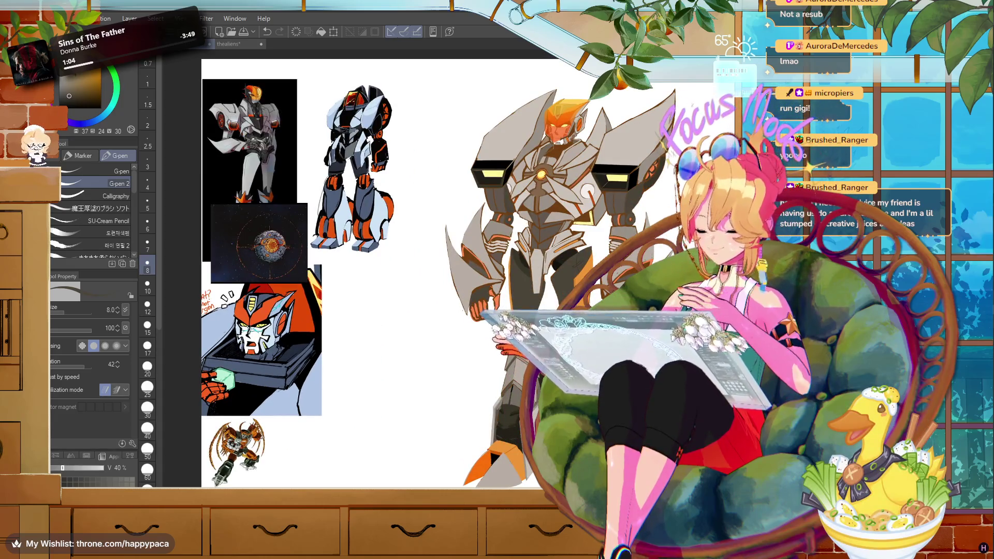
pyautogui.scroll(-1, 363, 269)
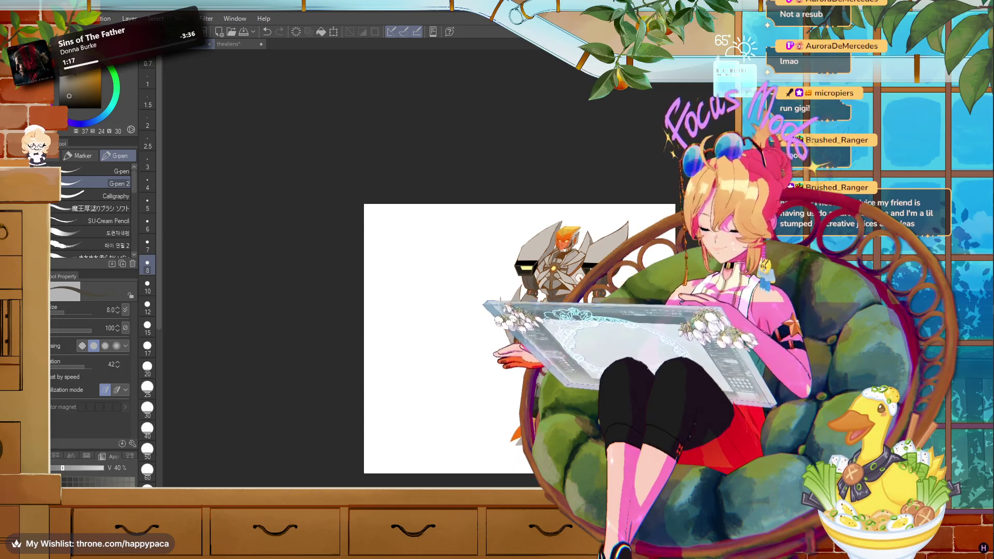
# - Try enlarging the canvas in Change Canvas Size, then cancel to keep the original size
pyautogui.hotkey('ctrl', '-')
pyautogui.hotkey('alt', 'e')
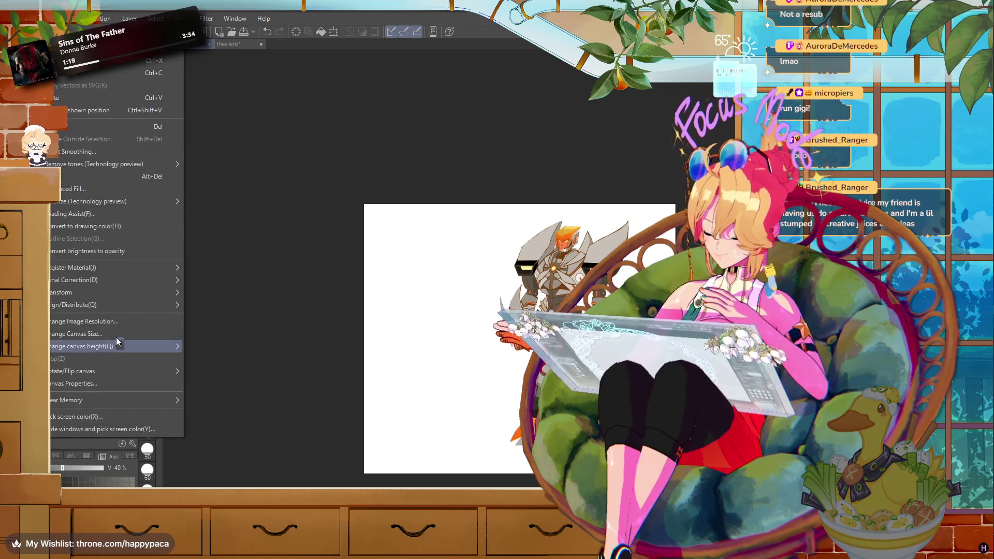
pyautogui.click(93, 334)
pyautogui.moveTo(363, 340); pyautogui.dragTo(237, 334)
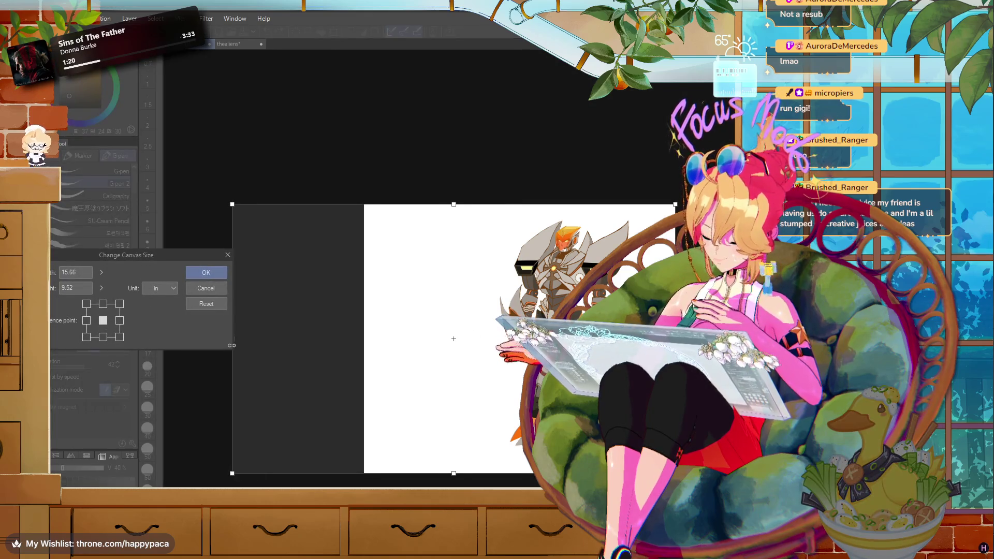
pyautogui.moveTo(456, 205); pyautogui.dragTo(456, 193)
pyautogui.moveTo(492, 305); pyautogui.dragTo(489, 294)
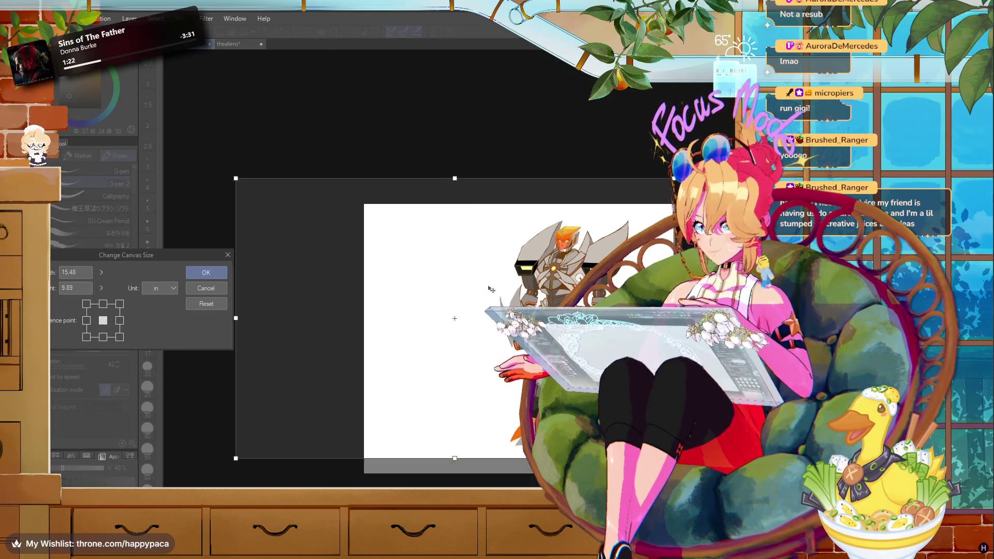
pyautogui.press('Escape')
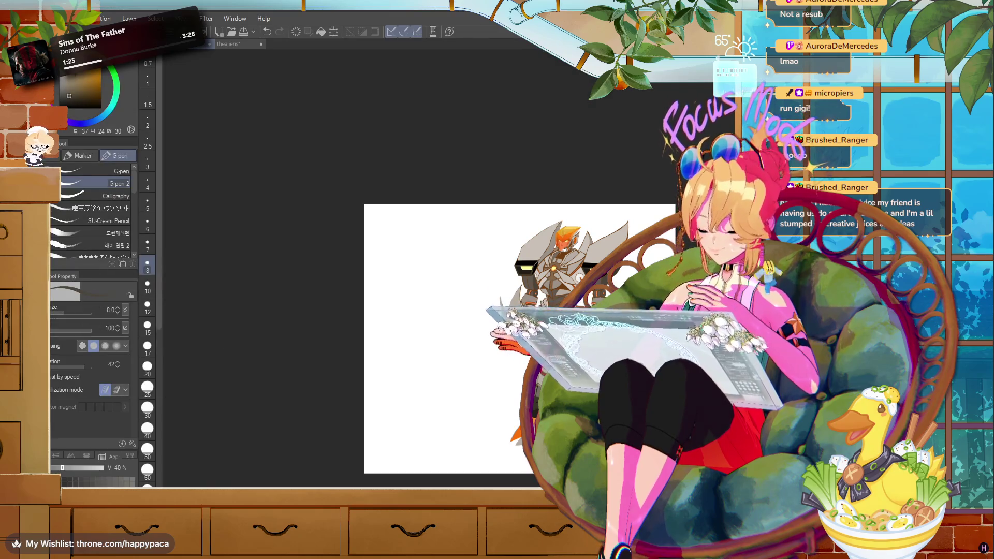
# - Select the whole canvas with the Move layer tool ready, then open File Explorer on the Desktop
pyautogui.scroll(1, 444, 349)
pyautogui.scroll(1, 444, 348)
pyautogui.scroll(1, 444, 349)
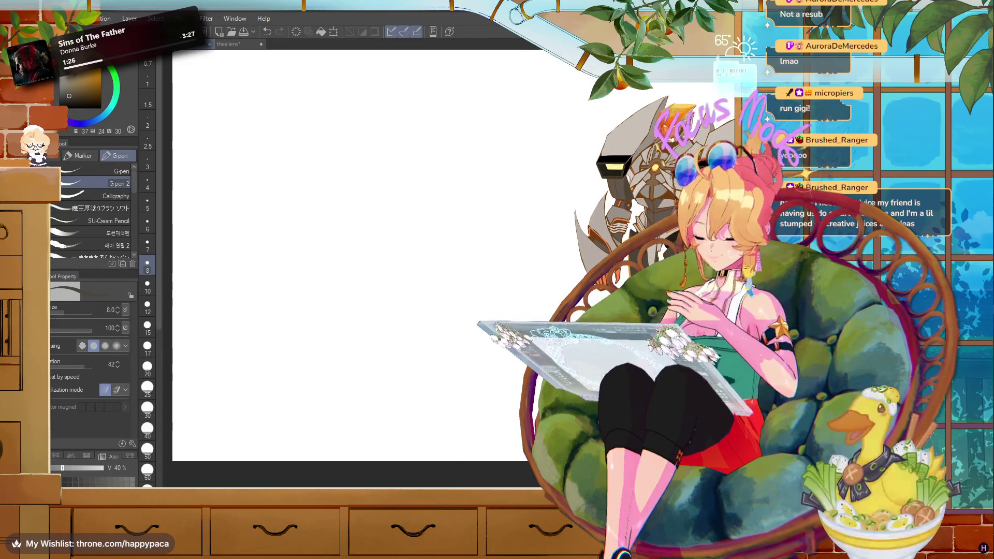
pyautogui.hotkey('ctrl', 'd')
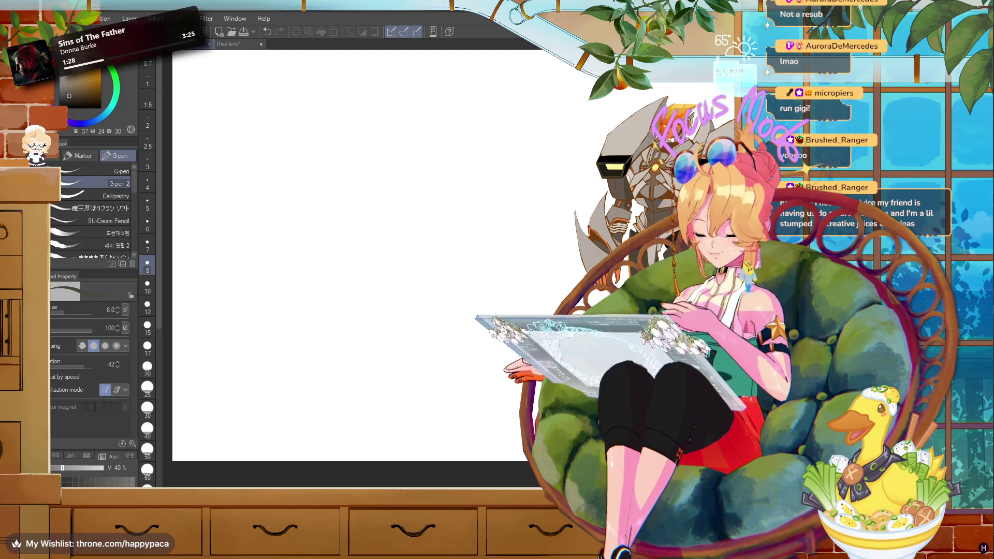
pyautogui.hotkey('ctrl', 'a')
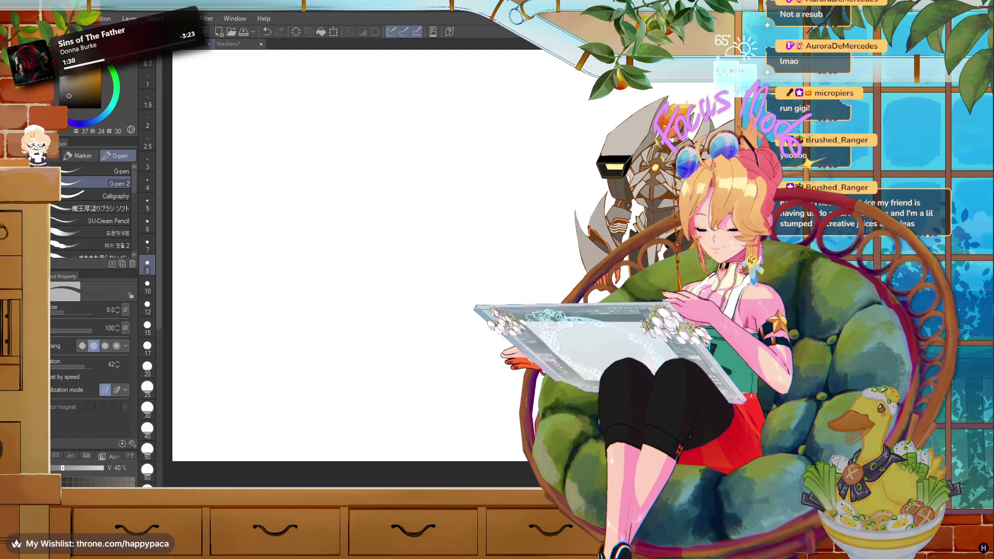
pyautogui.press('k')
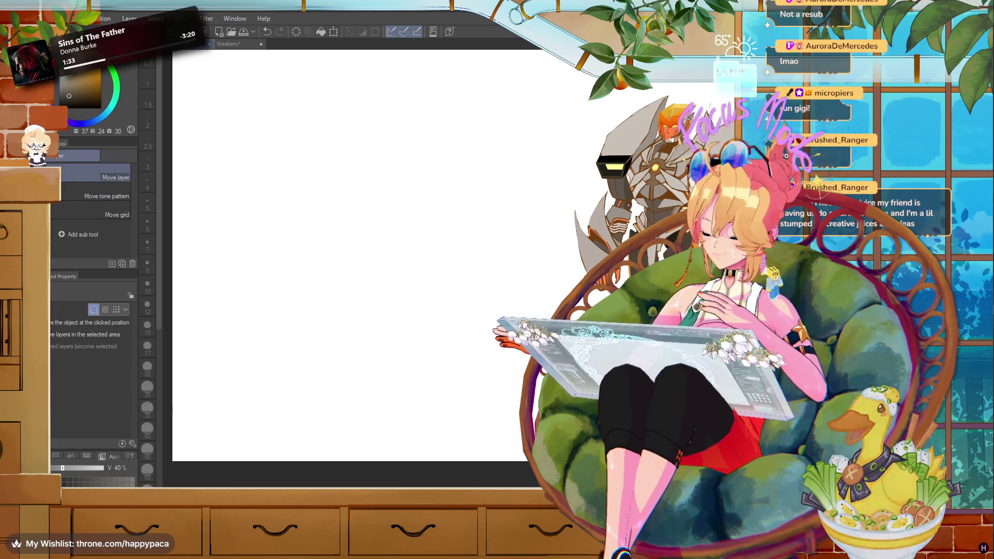
pyautogui.hotkey('ctrl', '+')
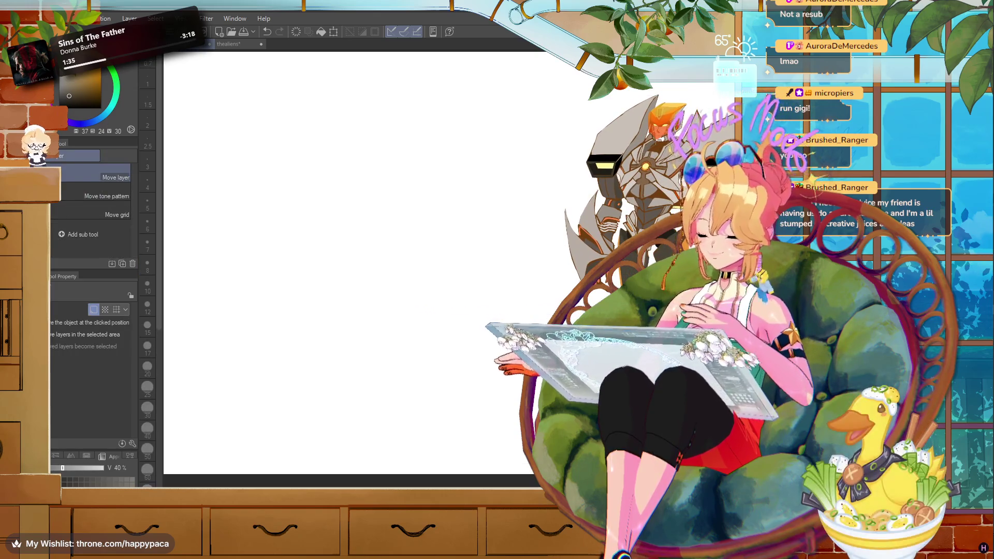
pyautogui.press('super+e')
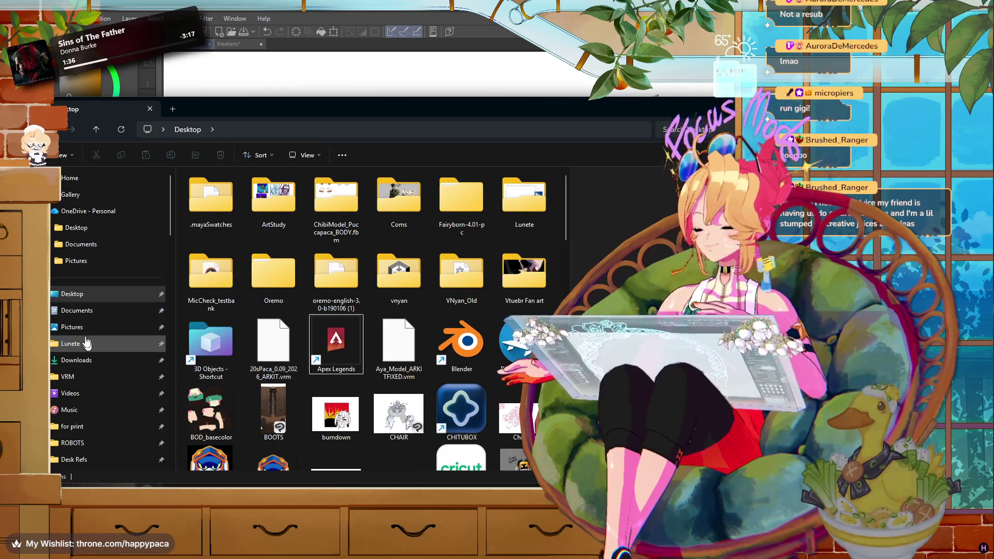
# - Open the Pictures ROBOTS folder and scroll through its thumbnails
pyautogui.scroll(-3, 85, 362)
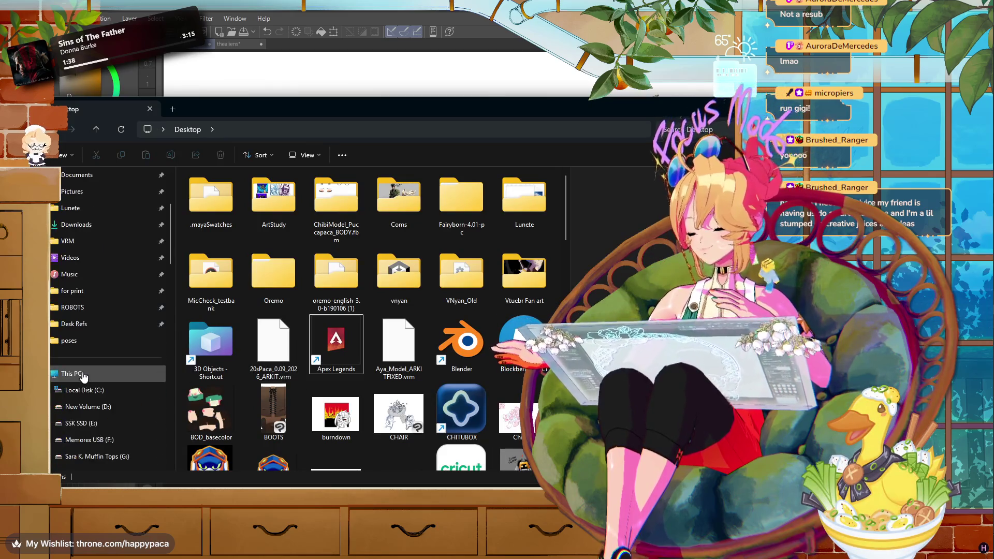
pyautogui.click(121, 308)
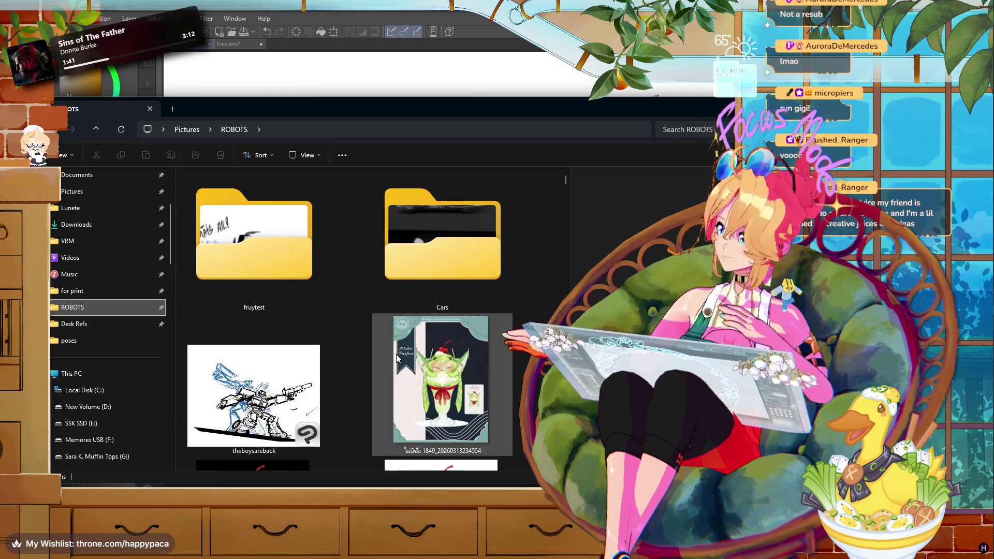
pyautogui.scroll(-5, 396, 354)
pyautogui.scroll(-5, 396, 353)
pyautogui.scroll(-5, 440, 353)
pyautogui.scroll(-5, 483, 352)
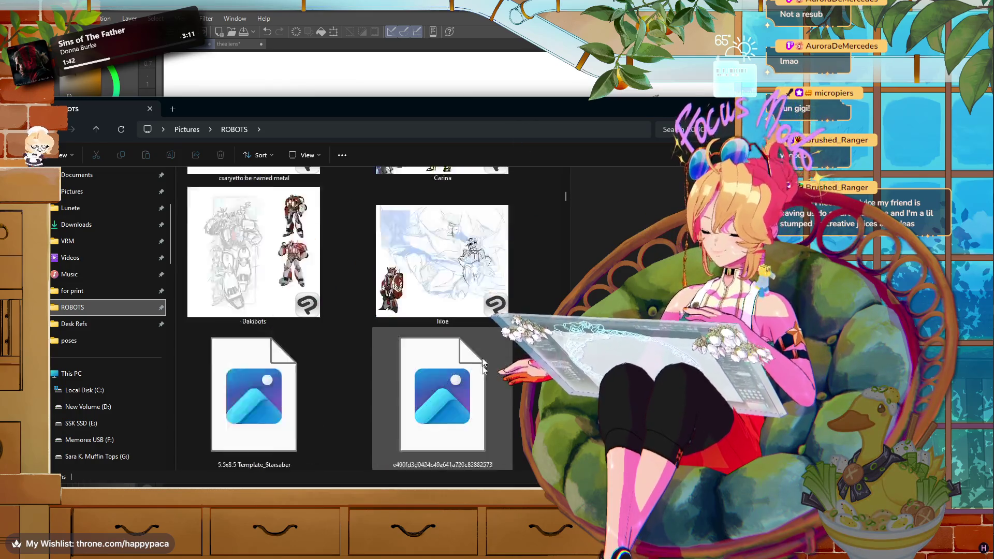
pyautogui.scroll(-5, 482, 351)
pyautogui.scroll(-5, 480, 350)
pyautogui.scroll(-5, 481, 350)
pyautogui.scroll(-5, 480, 350)
pyautogui.scroll(-5, 481, 350)
pyautogui.scroll(-5, 479, 348)
pyautogui.scroll(-5, 478, 348)
pyautogui.scroll(-5, 478, 351)
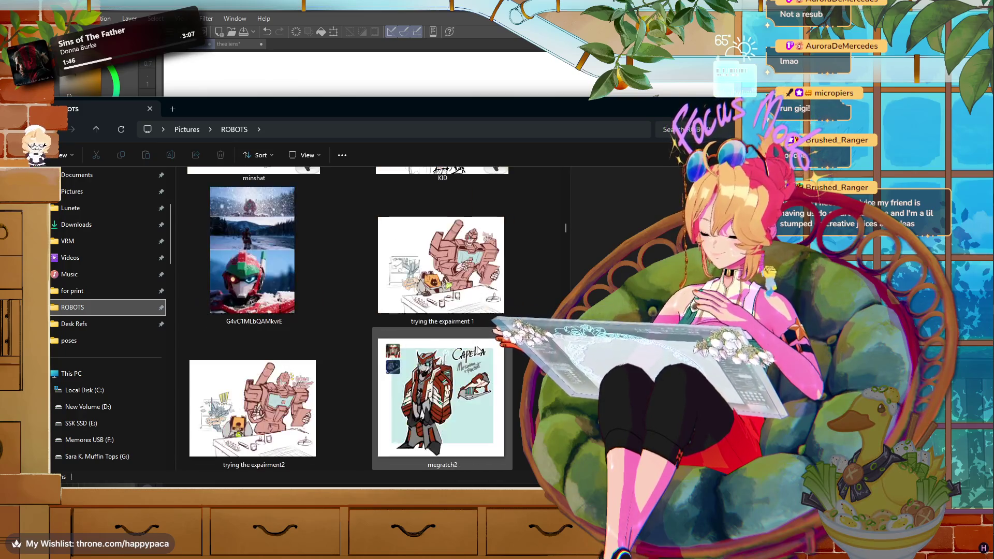
pyautogui.scroll(-5, 478, 351)
pyautogui.scroll(-5, 478, 351)
pyautogui.scroll(-5, 477, 346)
pyautogui.scroll(-3, 477, 346)
pyautogui.scroll(3, 477, 346)
pyautogui.scroll(-2, 455, 335)
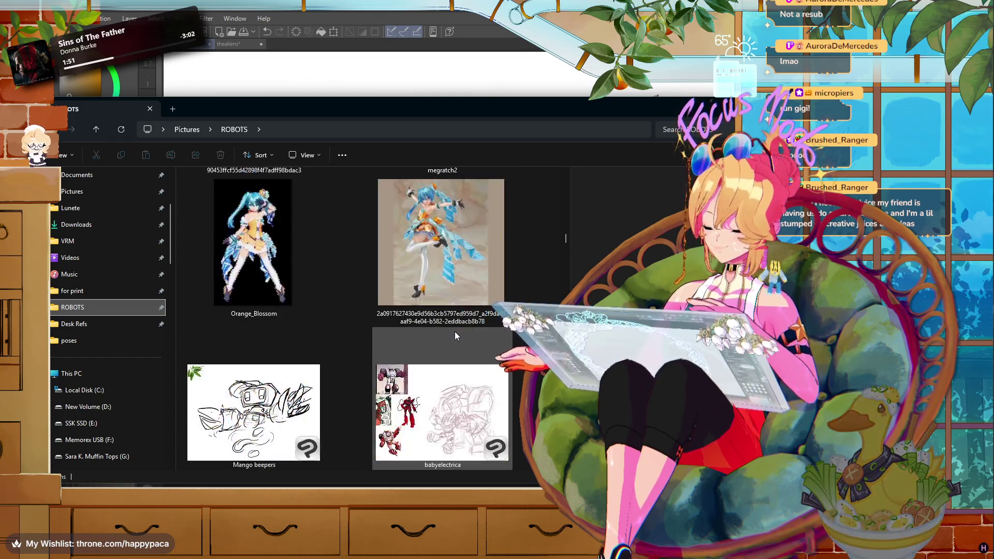
# - Select the long-named figure photo, browse further, and switch back to Clip Studio Paint
pyautogui.click(442, 270)
pyautogui.scroll(-5, 445, 290)
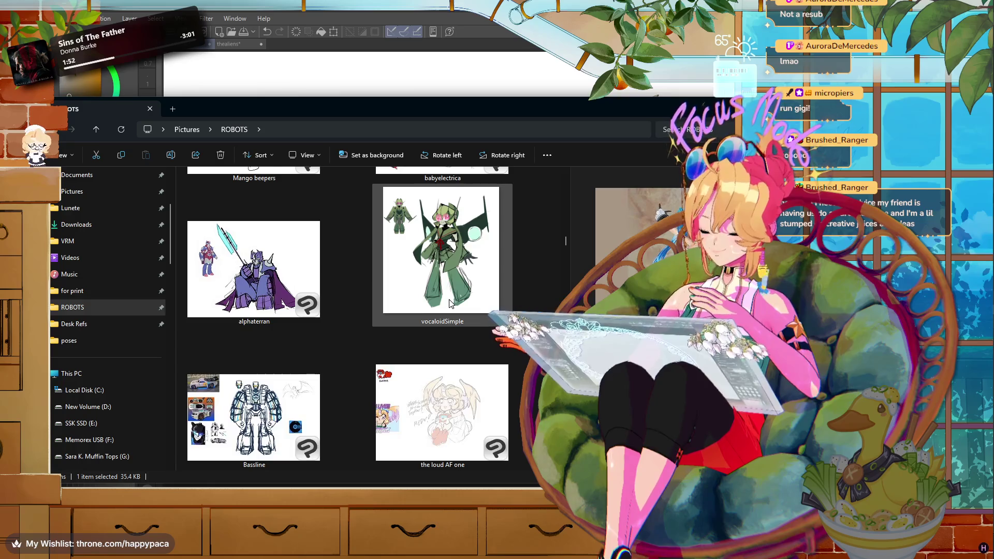
pyautogui.scroll(-5, 456, 270)
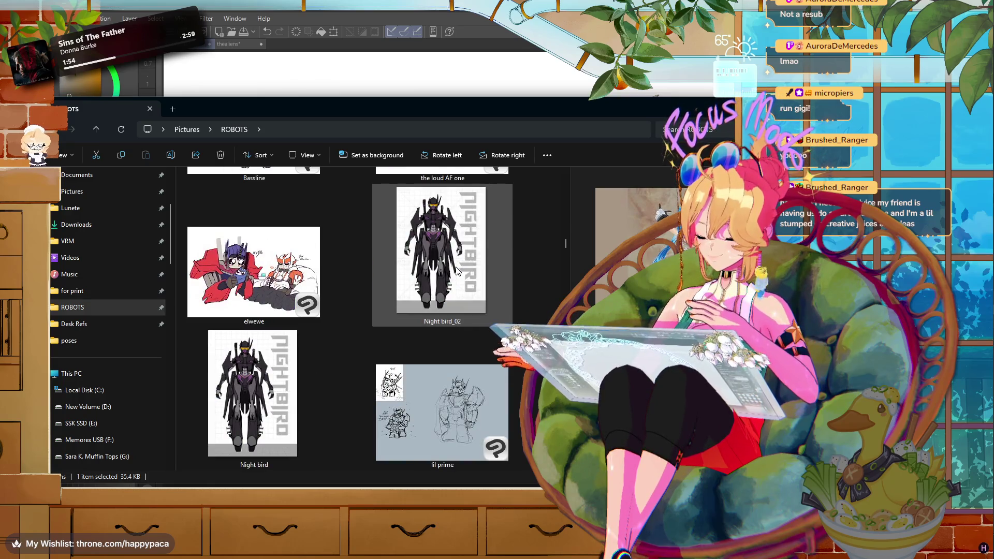
pyautogui.scroll(-3, 456, 269)
pyautogui.scroll(-3, 456, 269)
pyautogui.scroll(-3, 455, 266)
pyautogui.scroll(-3, 454, 275)
pyautogui.scroll(-5, 457, 289)
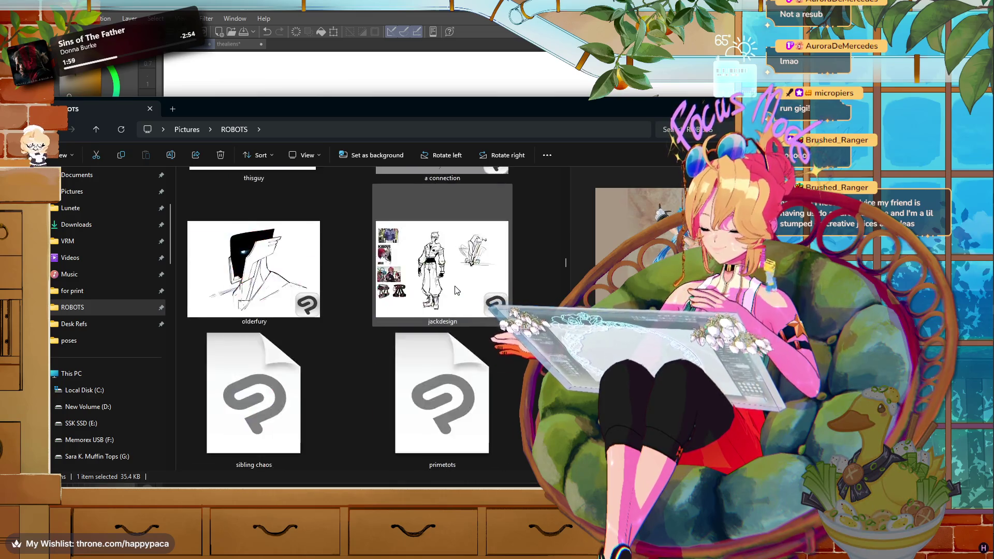
pyautogui.hotkey('alt', 'Tab')
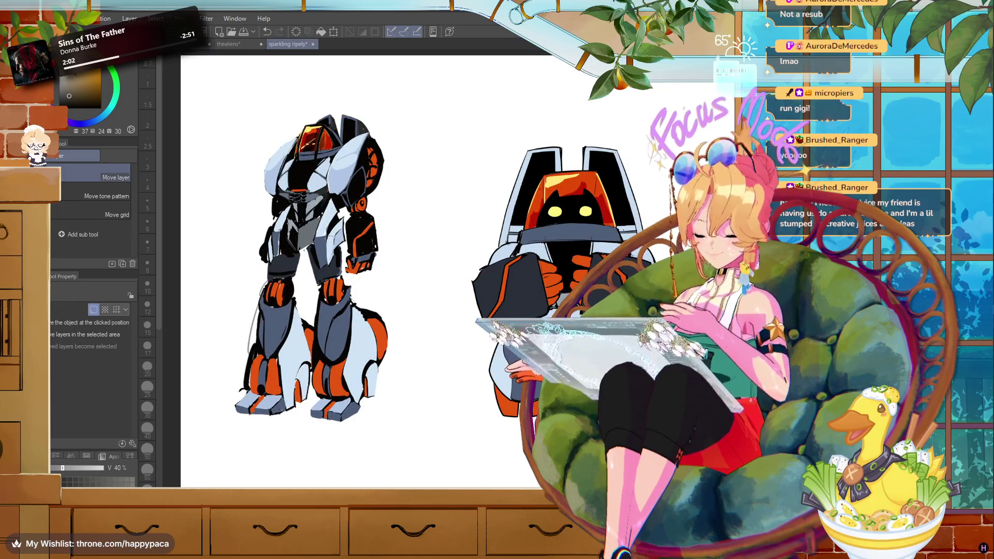
# - Close the thealiens document, answering its save prompt
pyautogui.click(233, 45)
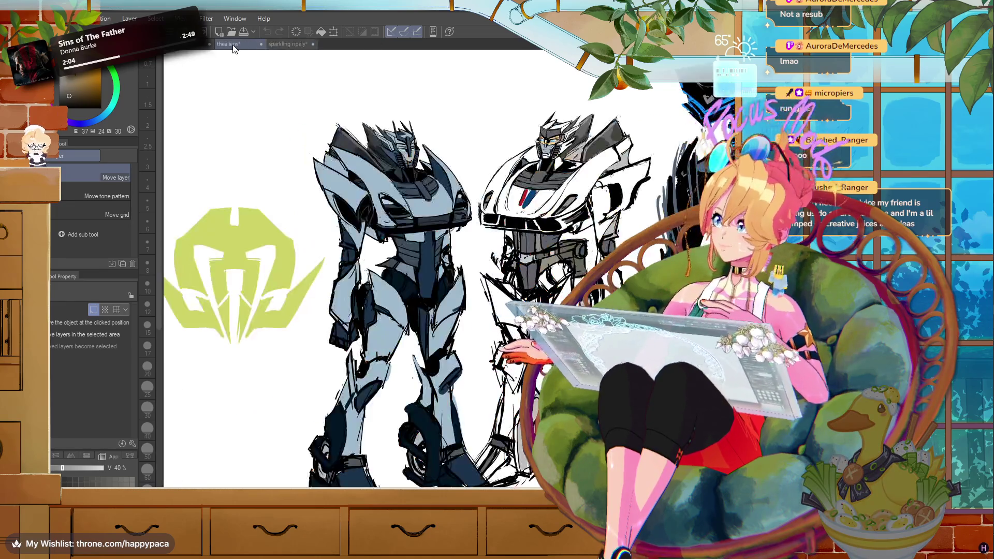
pyautogui.click(262, 45)
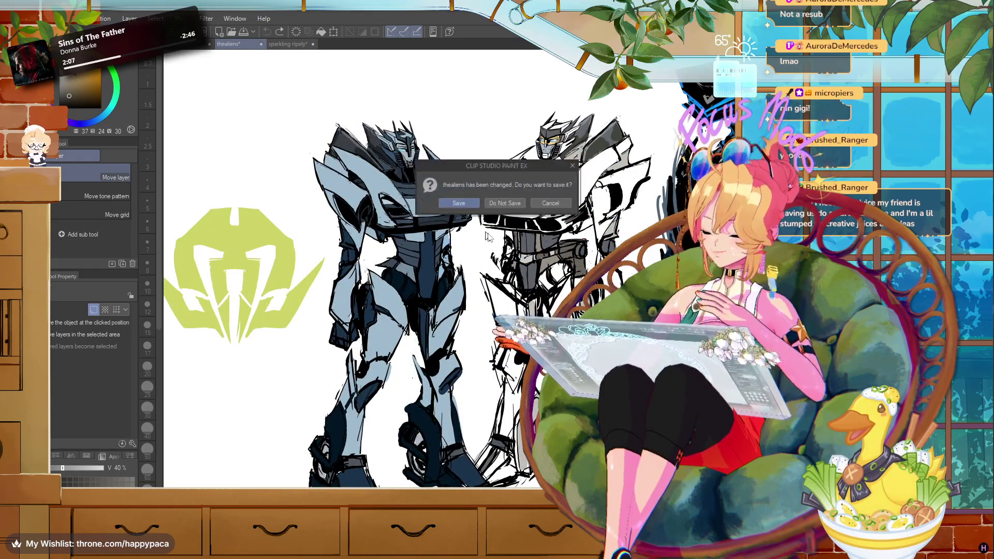
pyautogui.click(533, 212)
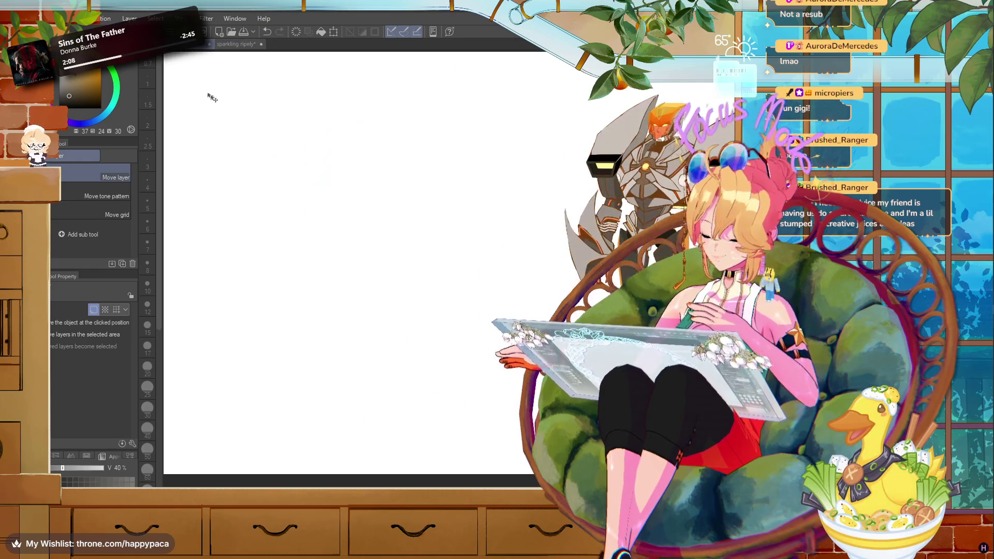
# - Scale the orange-black robot down to 40% and place it at the canvas's lower left
pyautogui.hotkey('ctrl', 't')
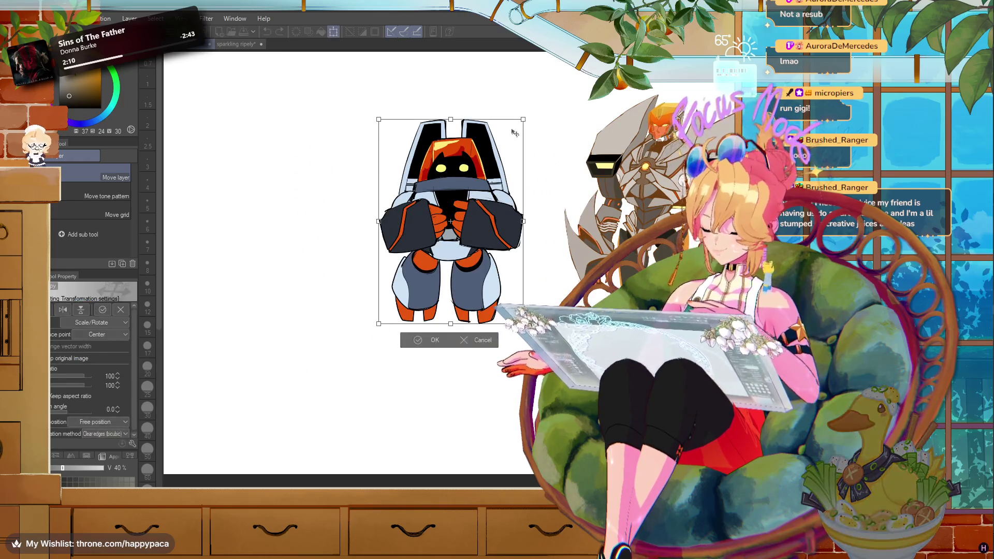
pyautogui.moveTo(522, 118); pyautogui.dragTo(443, 209)
pyautogui.moveTo(419, 266); pyautogui.dragTo(526, 377)
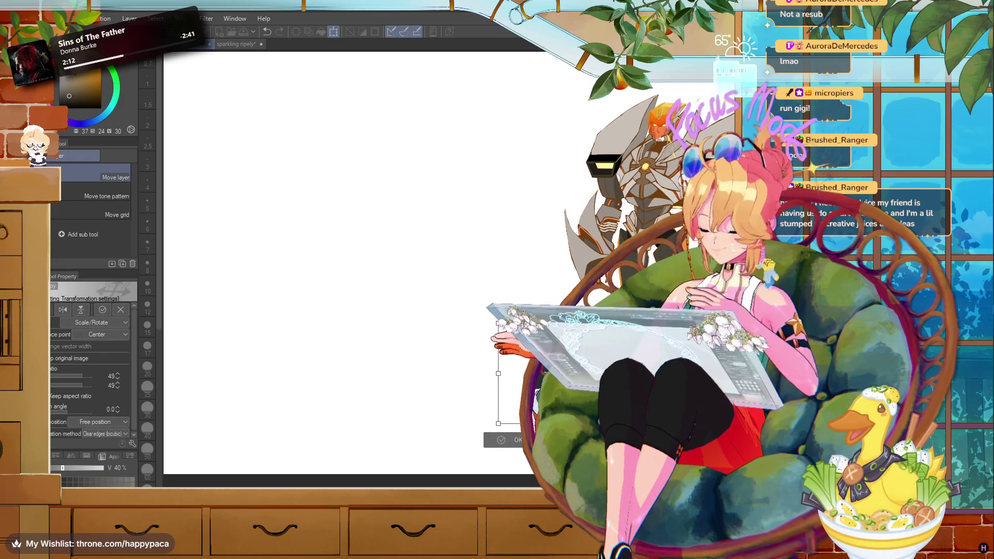
pyautogui.moveTo(529, 326); pyautogui.dragTo(519, 351)
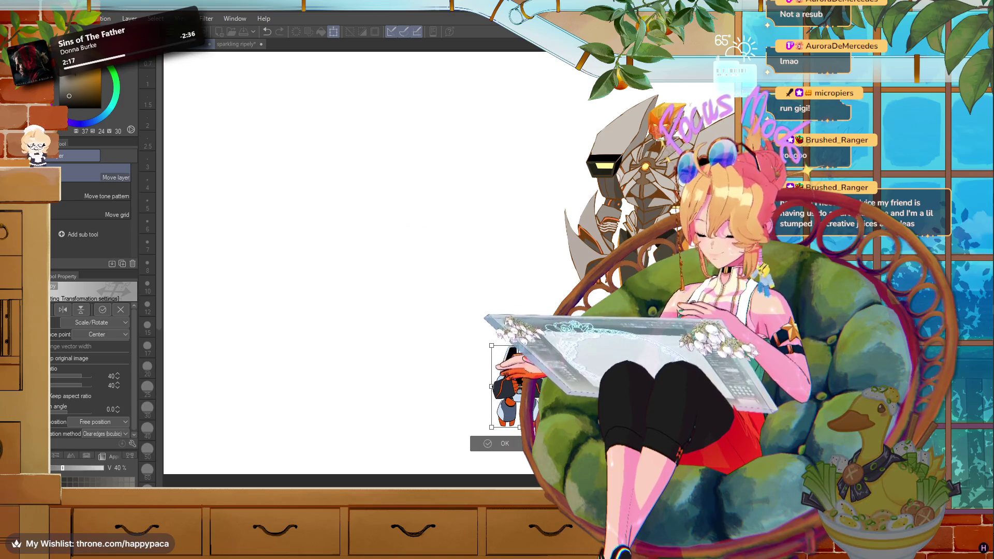
pyautogui.press('Return')
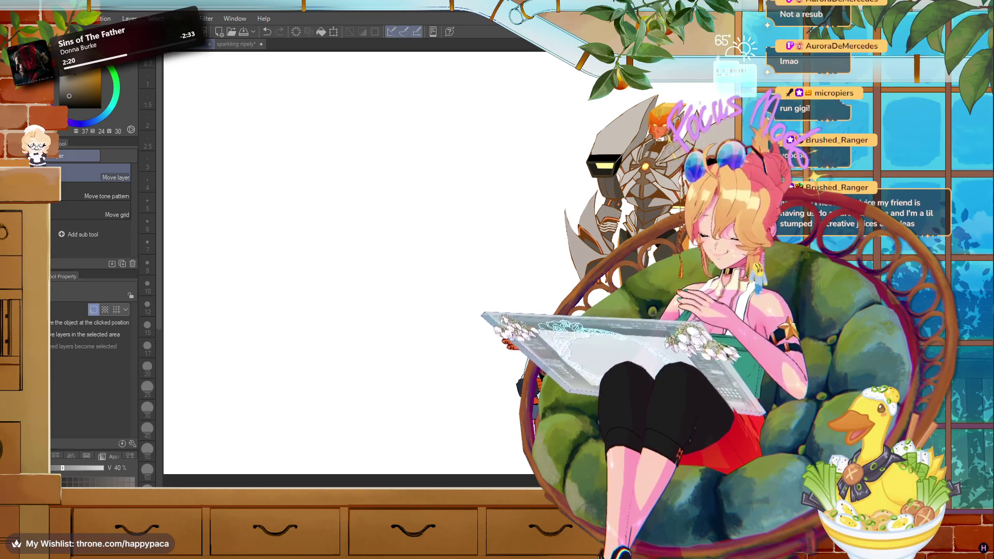
pyautogui.moveTo(182, 396); pyautogui.dragTo(321, 408)
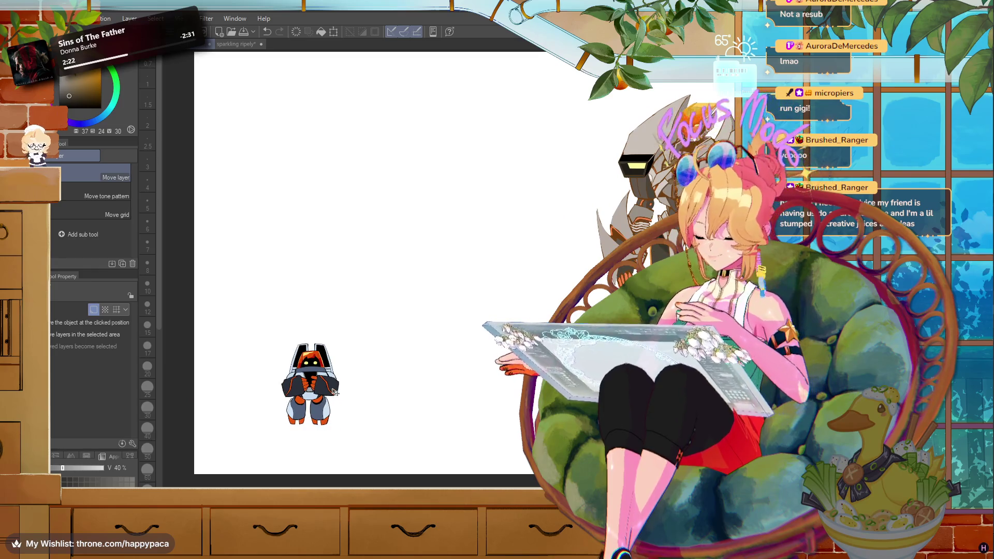
pyautogui.moveTo(326, 399); pyautogui.dragTo(322, 400)
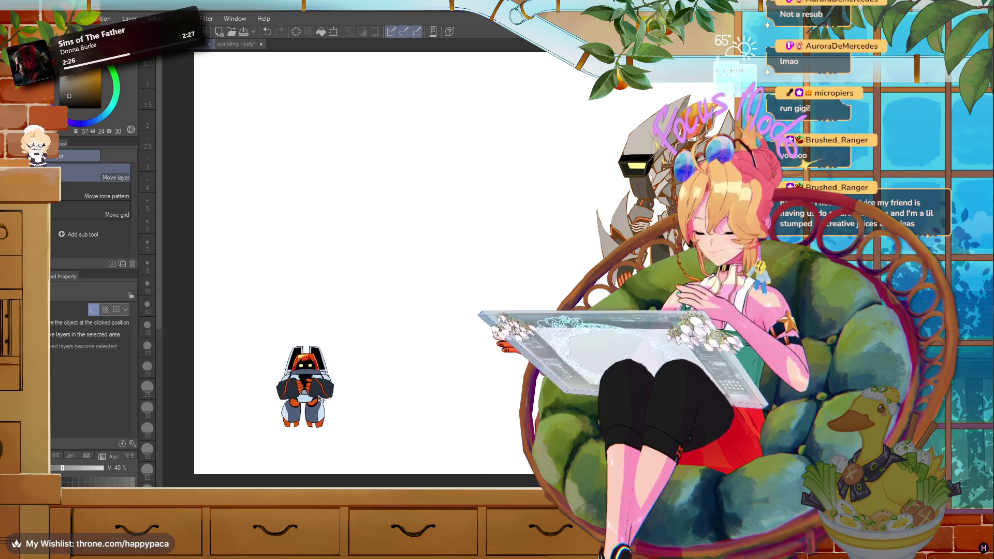
pyautogui.hotkey('alt', 'Tab')
pyautogui.scroll(-3, 354, 427)
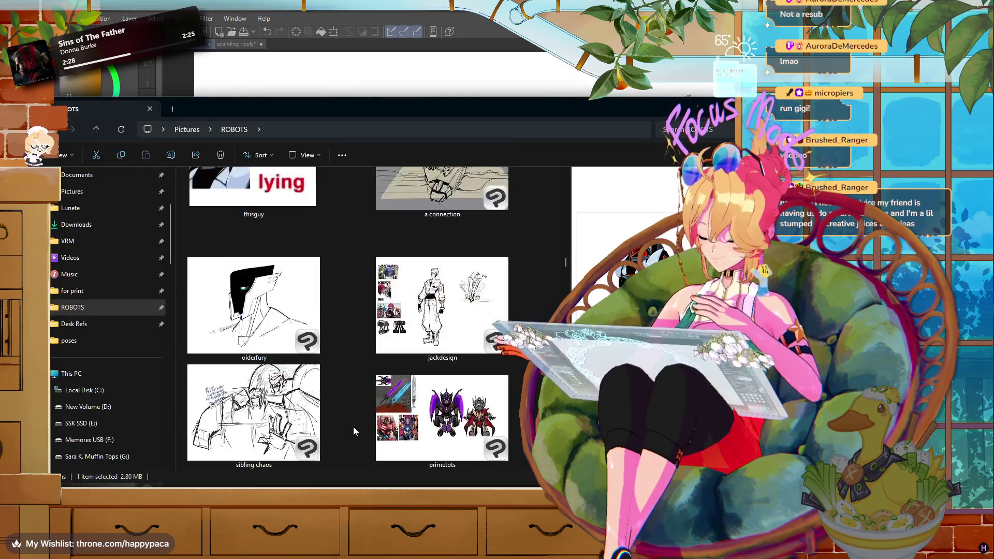
# - Scroll down the ROBOTS folder thumbnails and select the thealiens image
pyautogui.scroll(-3, 354, 427)
pyautogui.scroll(-3, 353, 426)
pyautogui.scroll(-3, 354, 427)
pyautogui.scroll(-3, 353, 428)
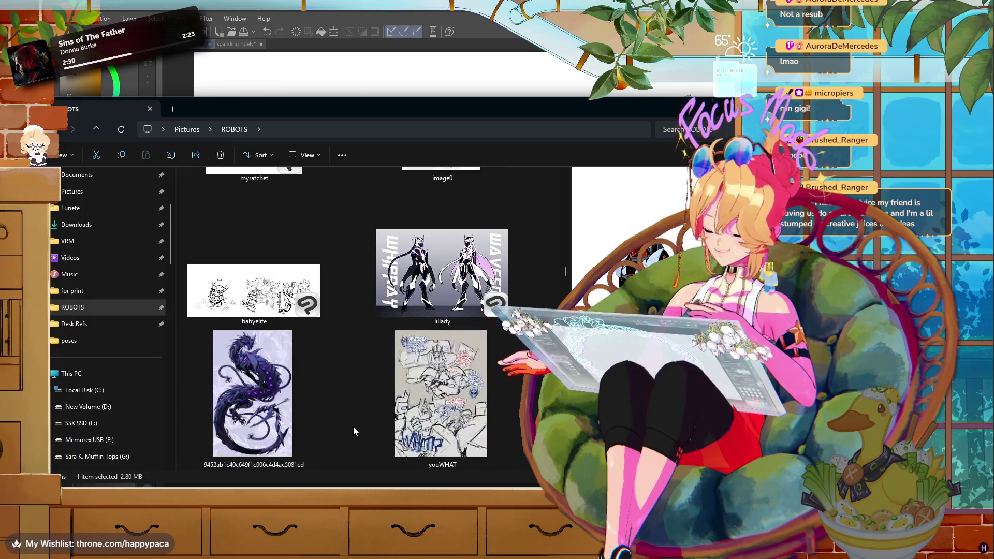
pyautogui.scroll(-3, 354, 428)
pyautogui.scroll(-3, 353, 427)
pyautogui.scroll(-3, 353, 427)
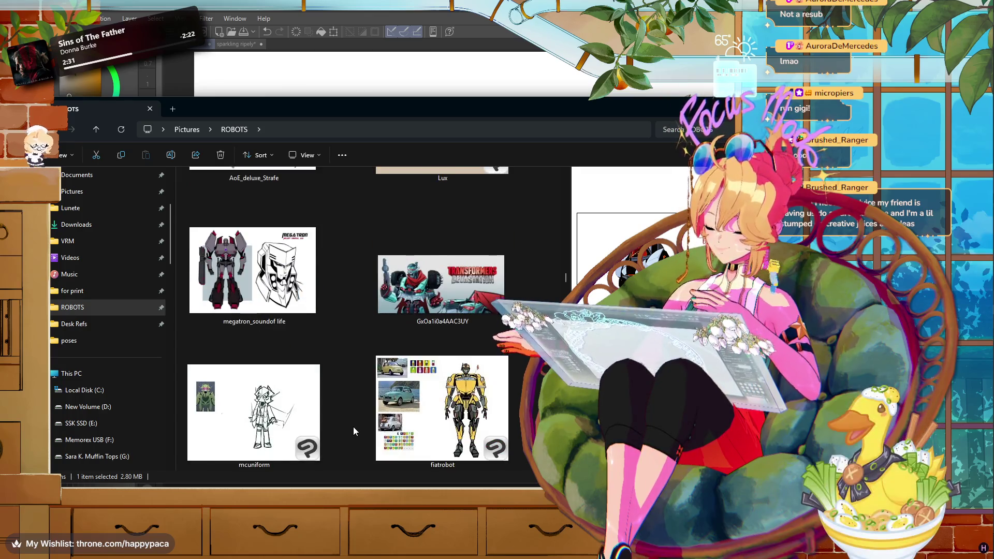
pyautogui.scroll(-3, 353, 427)
pyautogui.scroll(-3, 353, 426)
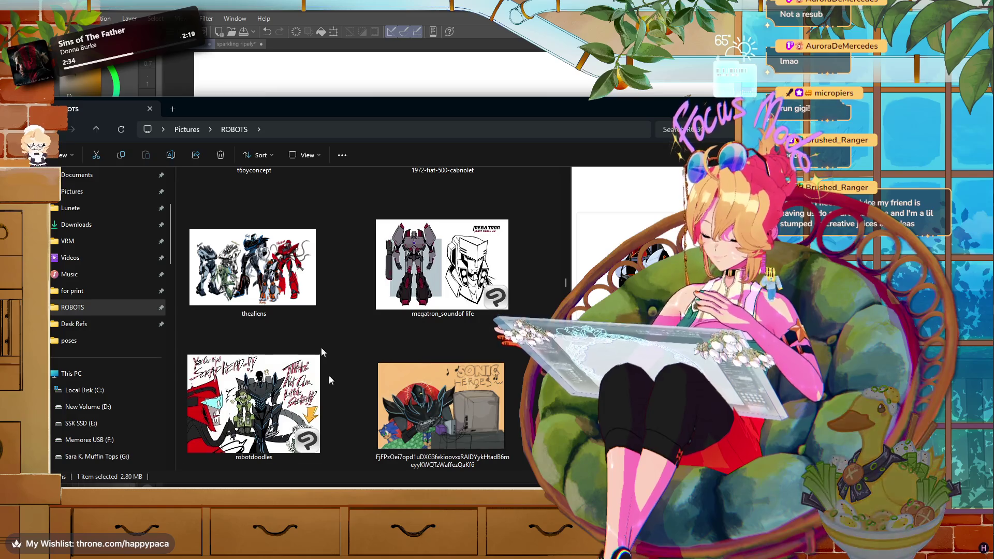
pyautogui.click(306, 296)
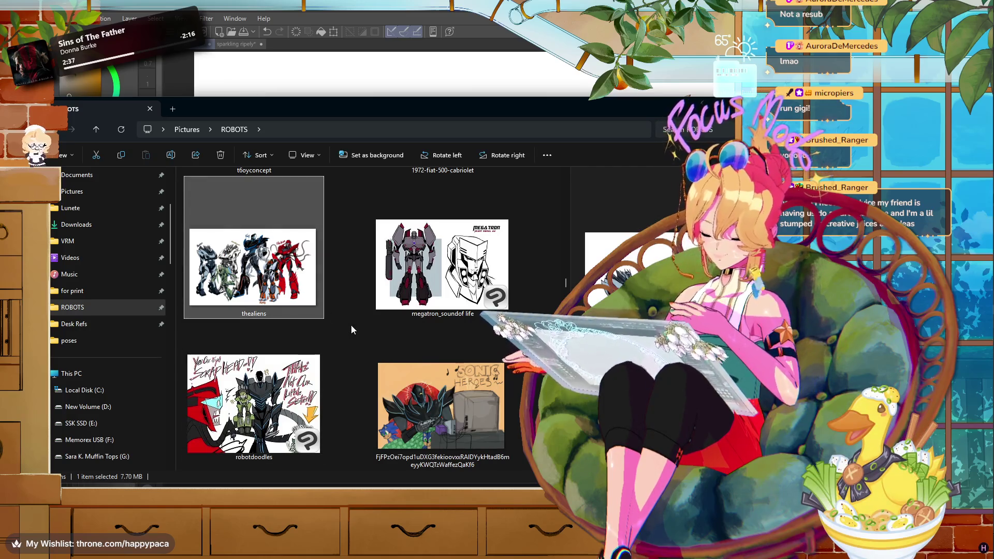
# - Browse further down the robot references, then switch to VRoid Studio's hair editor
pyautogui.scroll(-2, 350, 325)
pyautogui.scroll(-2, 381, 346)
pyautogui.scroll(-2, 381, 346)
pyautogui.scroll(-2, 381, 346)
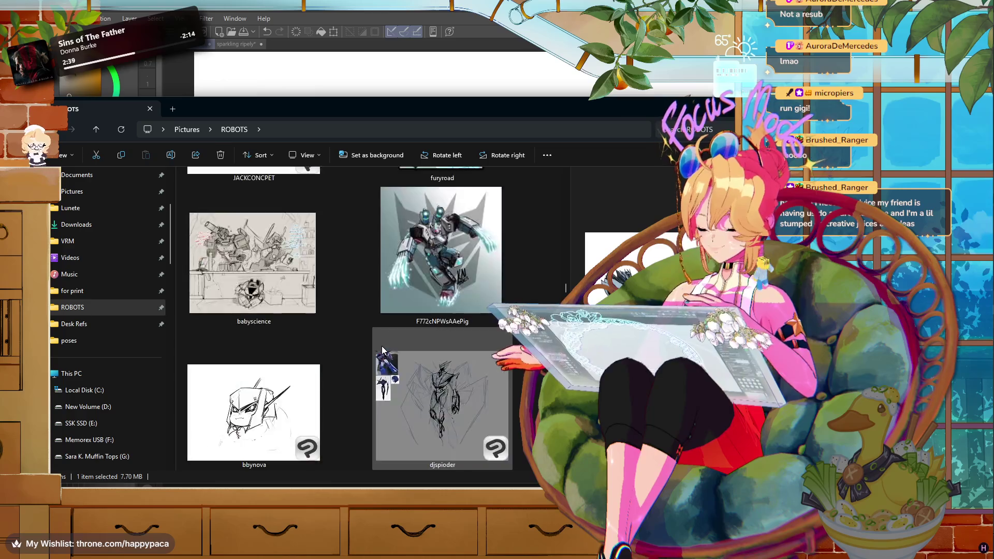
pyautogui.scroll(1, 381, 346)
pyautogui.scroll(-2, 381, 346)
pyautogui.scroll(-2, 381, 346)
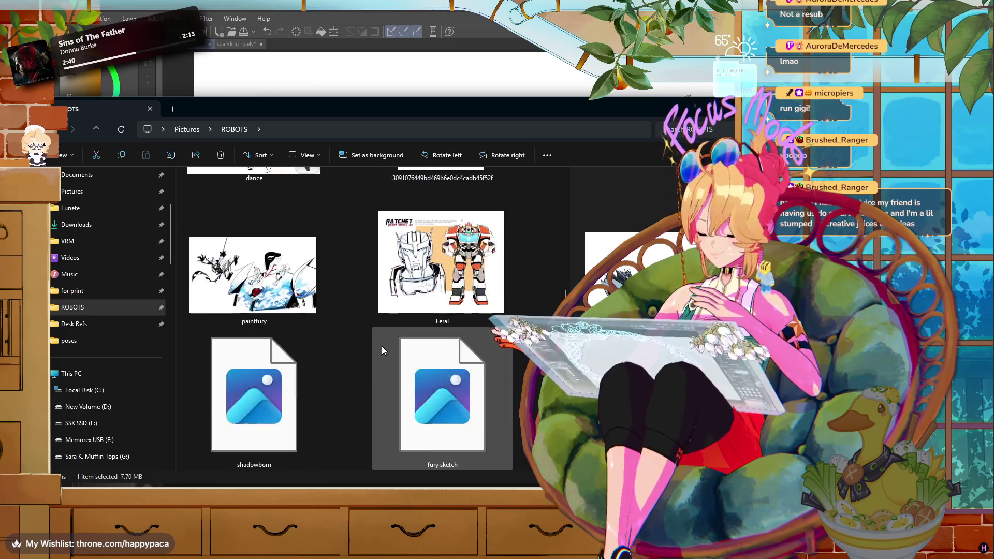
pyautogui.scroll(-2, 381, 346)
pyautogui.scroll(-2, 381, 346)
pyautogui.scroll(-2, 381, 346)
pyautogui.scroll(-2, 381, 346)
pyautogui.scroll(-2, 381, 346)
pyautogui.scroll(-2, 381, 346)
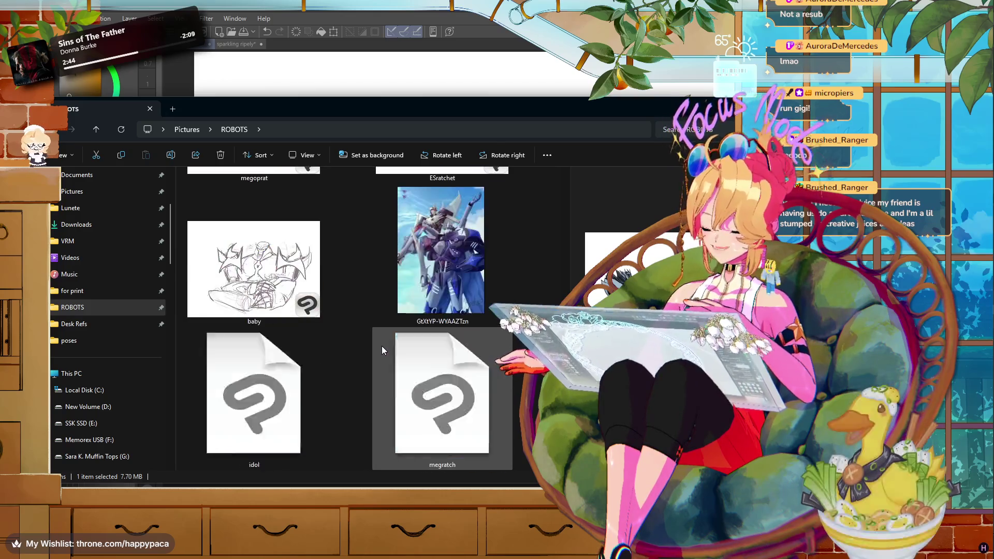
pyautogui.scroll(-2, 382, 346)
pyautogui.scroll(-2, 381, 346)
pyautogui.scroll(-2, 382, 346)
pyautogui.scroll(-2, 381, 345)
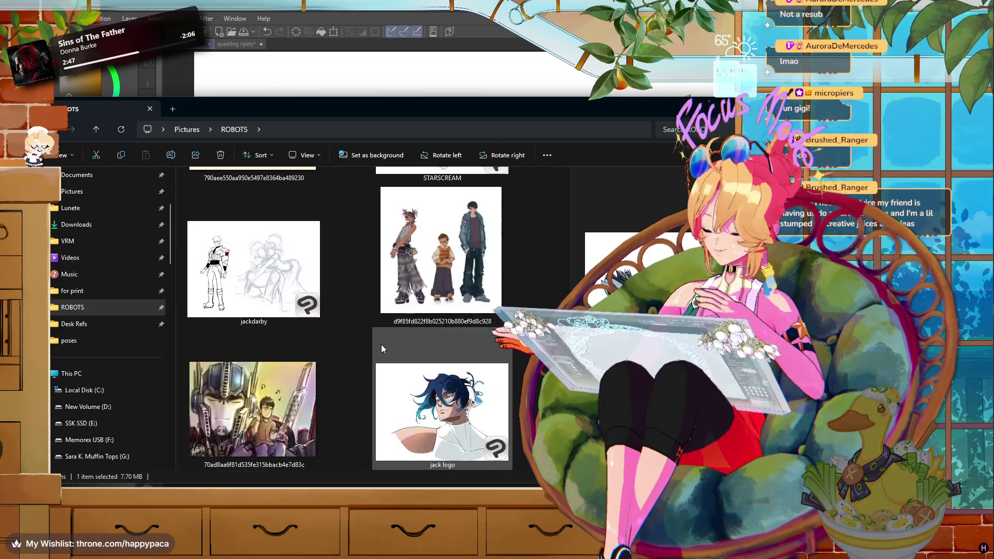
pyautogui.scroll(-2, 382, 344)
pyautogui.scroll(-2, 381, 344)
pyautogui.scroll(-2, 381, 344)
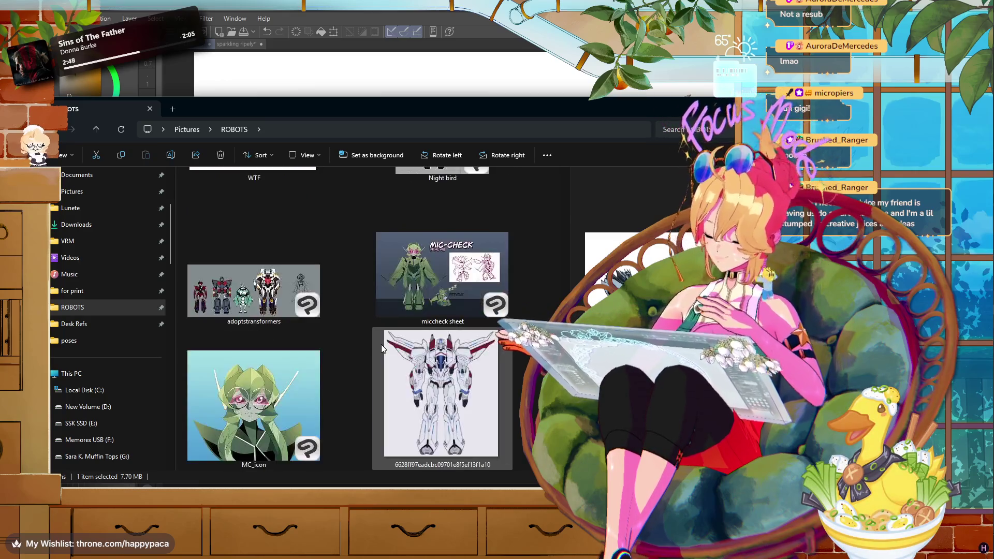
pyautogui.scroll(-2, 381, 344)
pyautogui.scroll(-2, 381, 344)
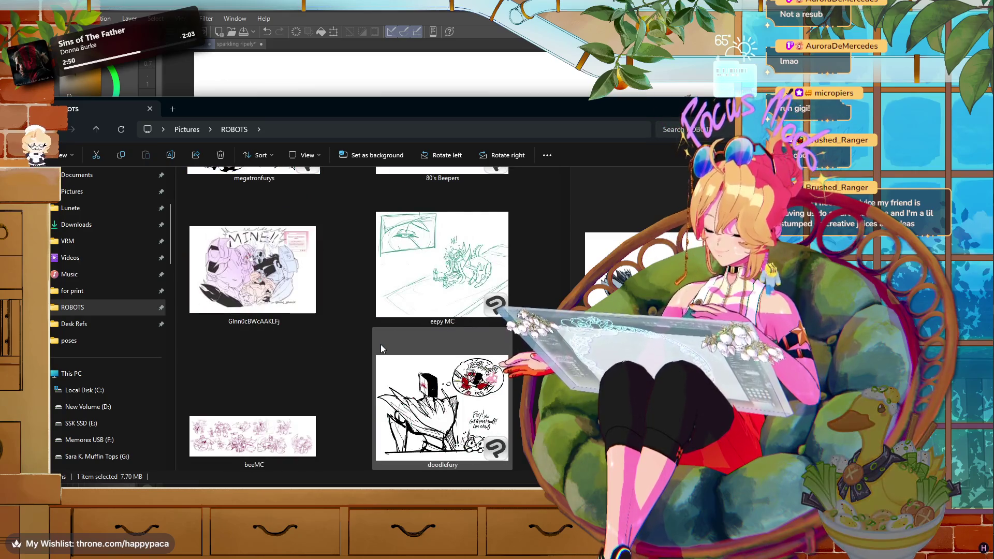
pyautogui.scroll(-2, 380, 344)
pyautogui.scroll(3, 381, 348)
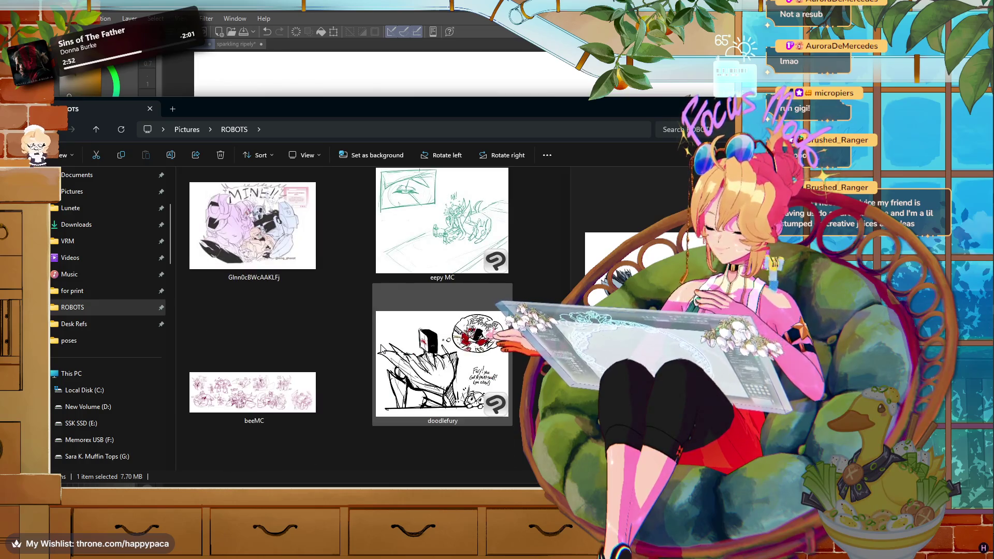
pyautogui.scroll(-3, 381, 348)
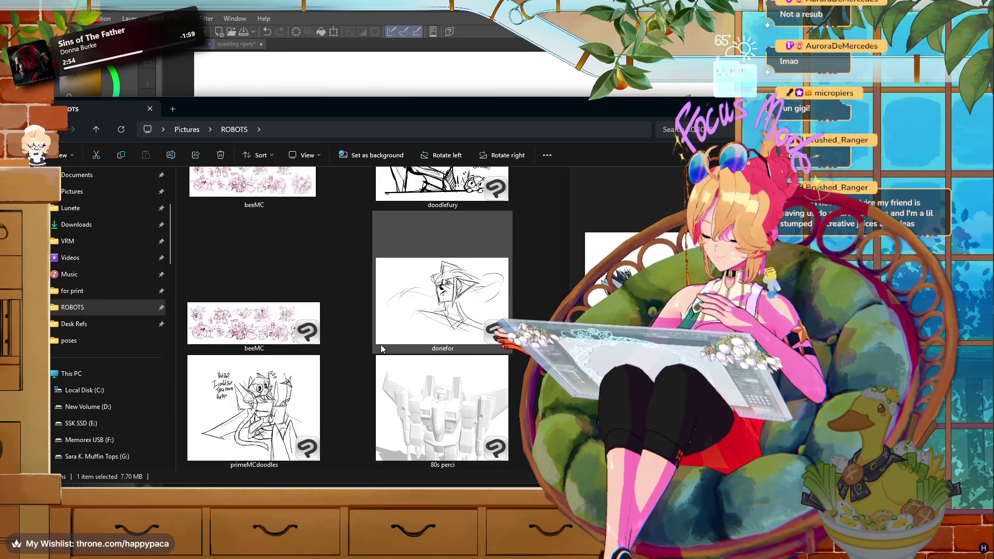
pyautogui.scroll(-2, 381, 344)
pyautogui.scroll(-2, 380, 344)
pyautogui.scroll(-2, 380, 344)
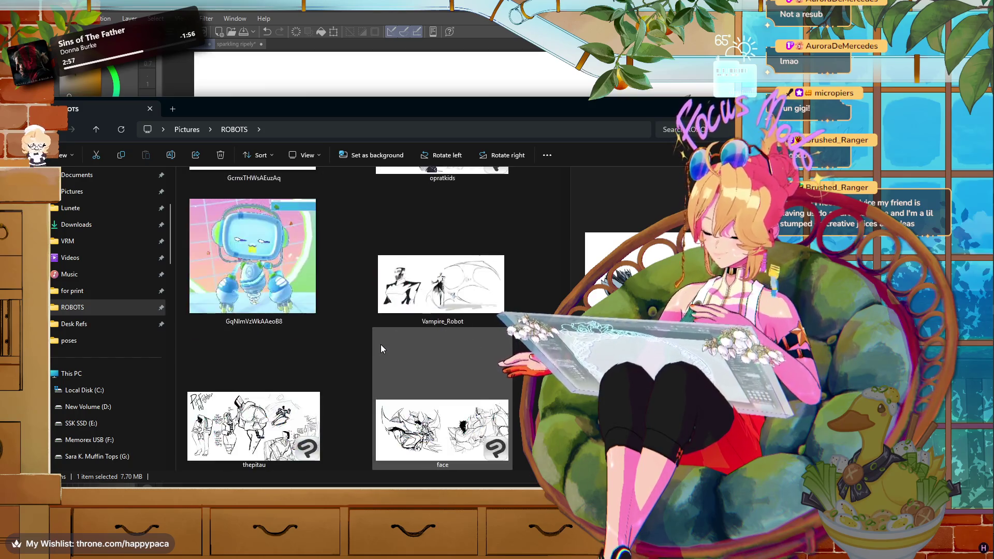
pyautogui.scroll(-2, 380, 344)
pyautogui.scroll(-2, 381, 344)
pyautogui.scroll(-2, 380, 344)
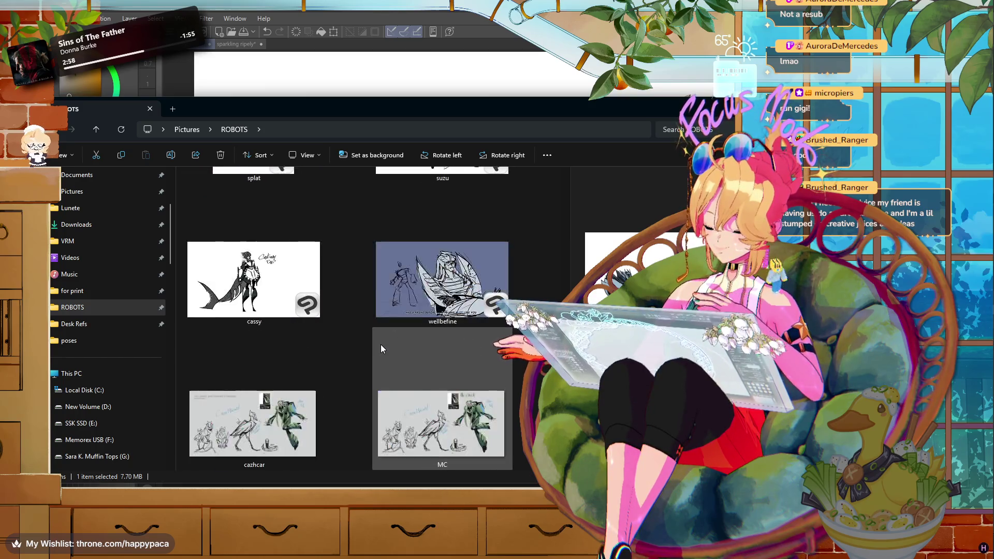
pyautogui.scroll(-2, 381, 344)
pyautogui.scroll(-2, 381, 344)
pyautogui.scroll(-2, 380, 344)
pyautogui.scroll(-2, 381, 344)
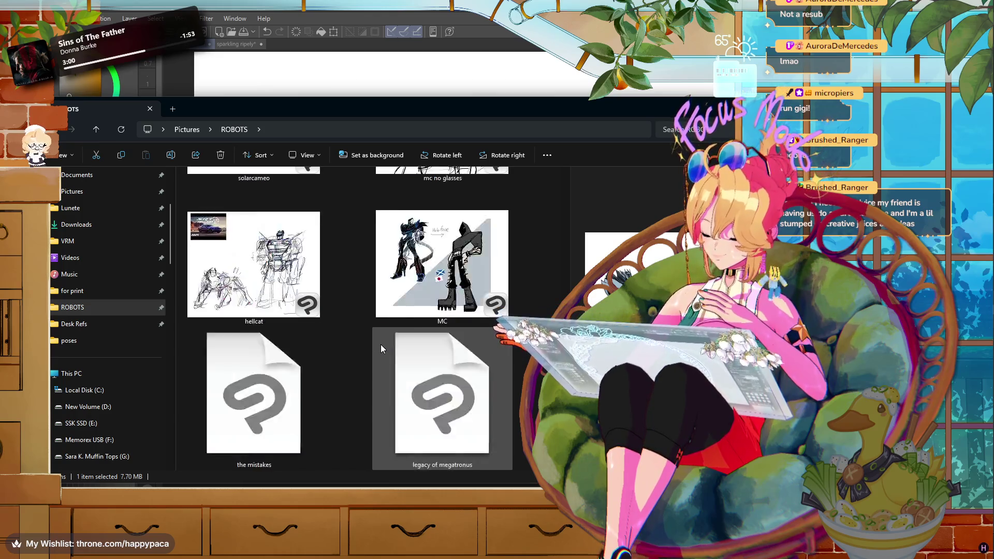
pyautogui.scroll(-3, 381, 344)
pyautogui.scroll(-2, 380, 344)
pyautogui.scroll(-2, 381, 344)
pyautogui.scroll(-2, 380, 343)
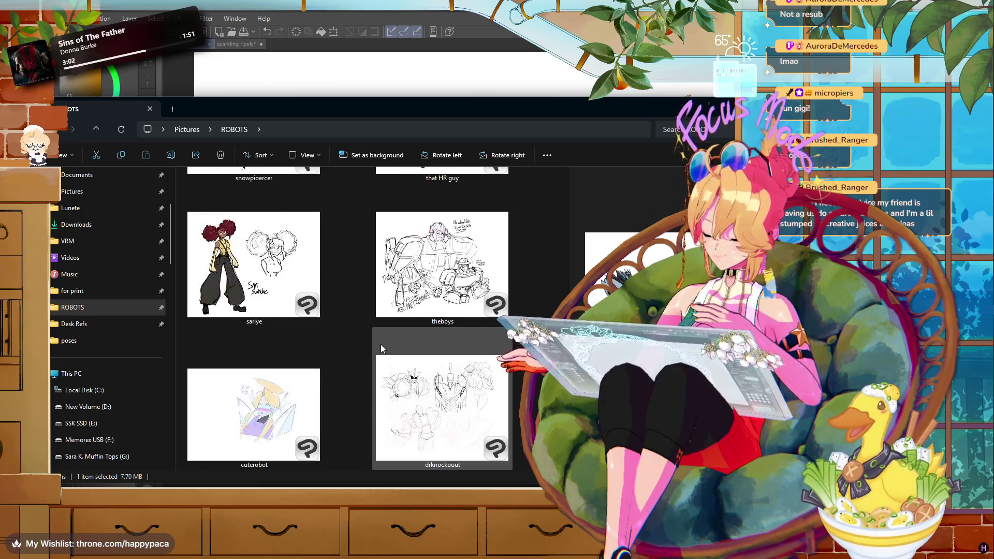
pyautogui.scroll(-2, 380, 344)
pyautogui.scroll(-2, 380, 344)
pyautogui.scroll(-2, 380, 344)
pyautogui.scroll(-2, 381, 343)
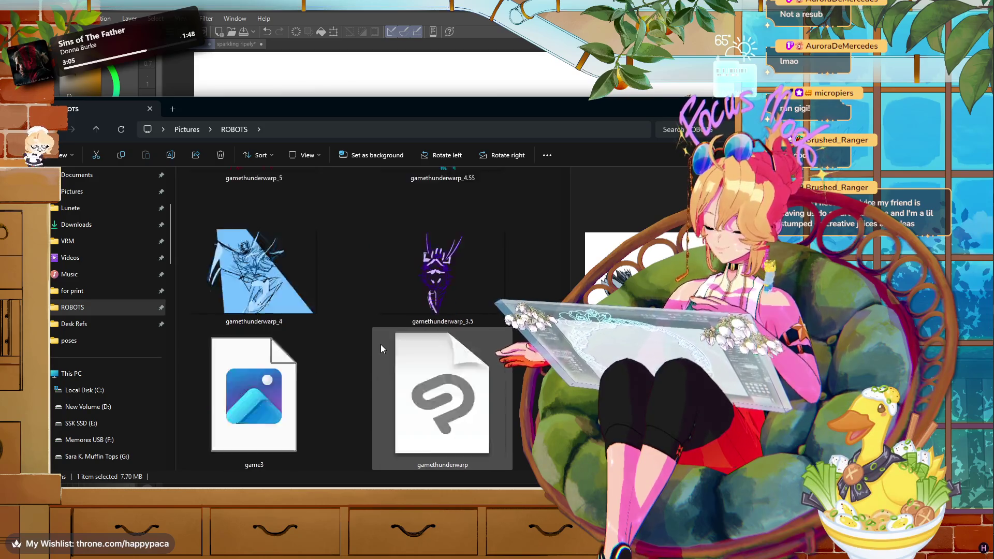
pyautogui.scroll(-2, 381, 343)
pyautogui.scroll(-2, 381, 344)
pyautogui.scroll(-2, 381, 344)
pyautogui.scroll(-2, 381, 344)
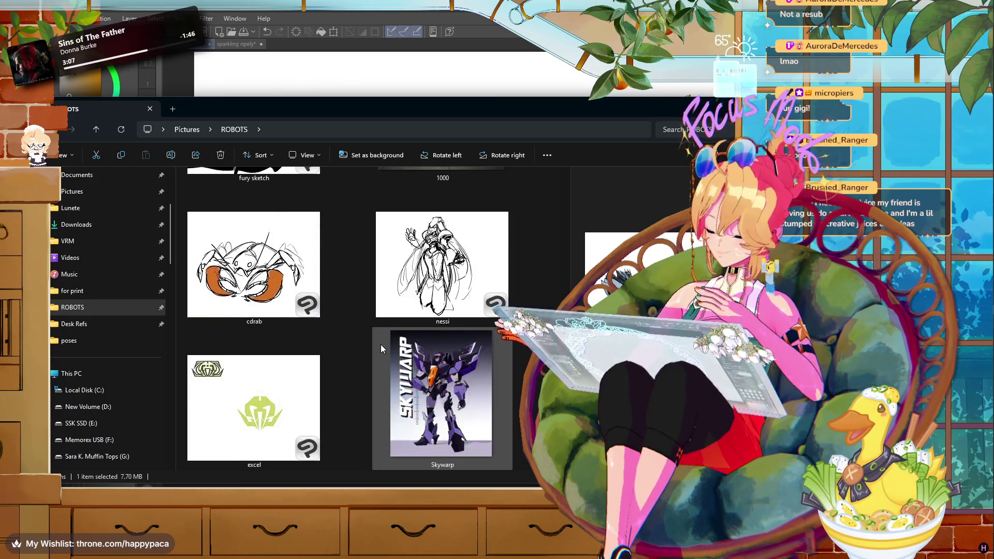
pyautogui.scroll(-2, 381, 344)
pyautogui.scroll(-2, 381, 344)
pyautogui.scroll(-2, 381, 344)
pyautogui.scroll(-2, 381, 344)
pyautogui.scroll(-2, 381, 343)
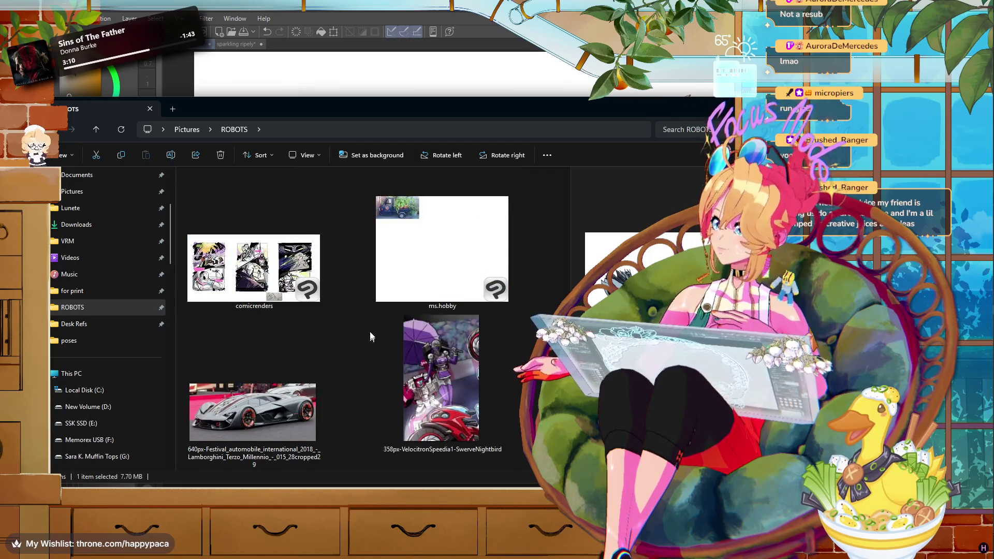
pyautogui.scroll(-2, 343, 353)
pyautogui.scroll(-2, 342, 353)
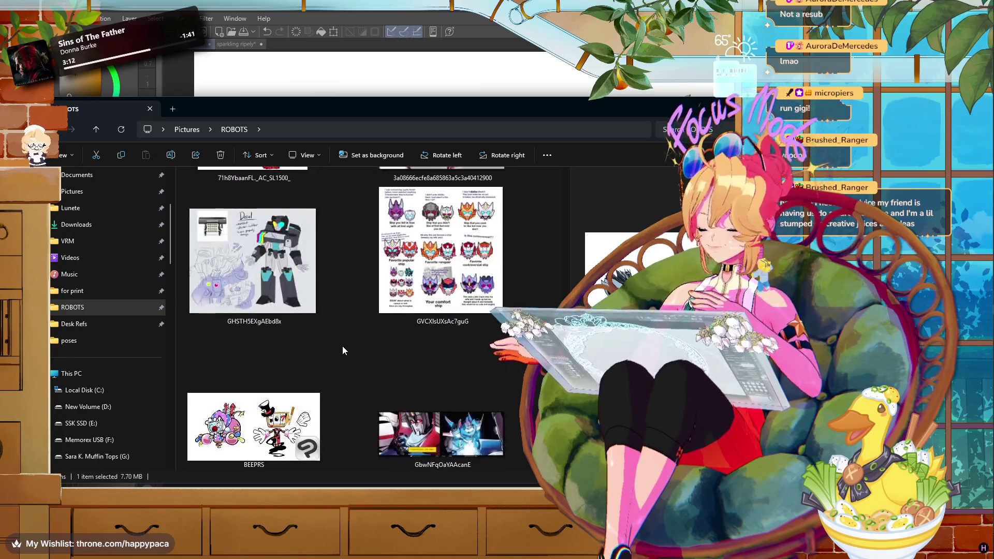
pyautogui.scroll(-2, 343, 353)
pyautogui.scroll(-2, 343, 350)
pyautogui.scroll(-2, 343, 350)
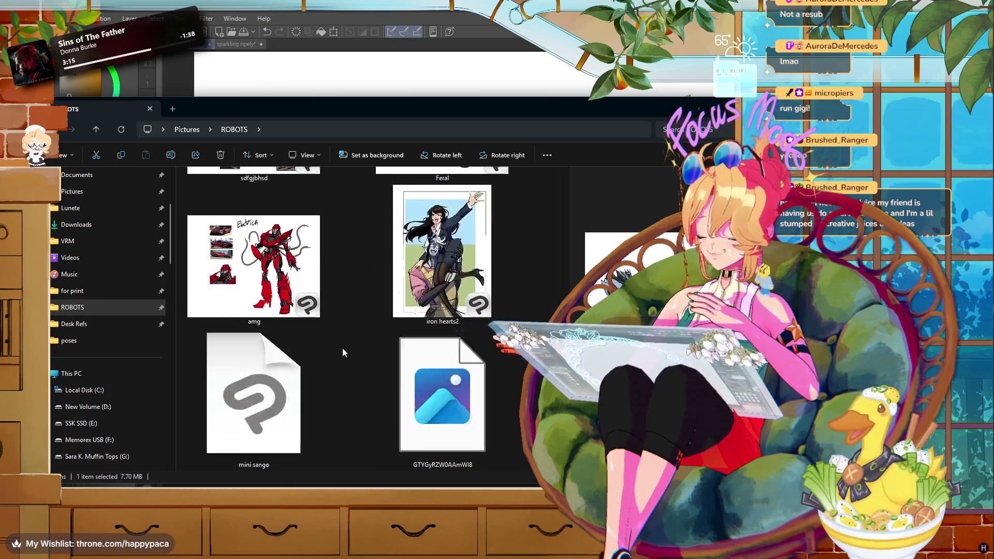
pyautogui.scroll(-2, 343, 349)
pyautogui.scroll(-2, 343, 350)
pyautogui.scroll(-2, 343, 348)
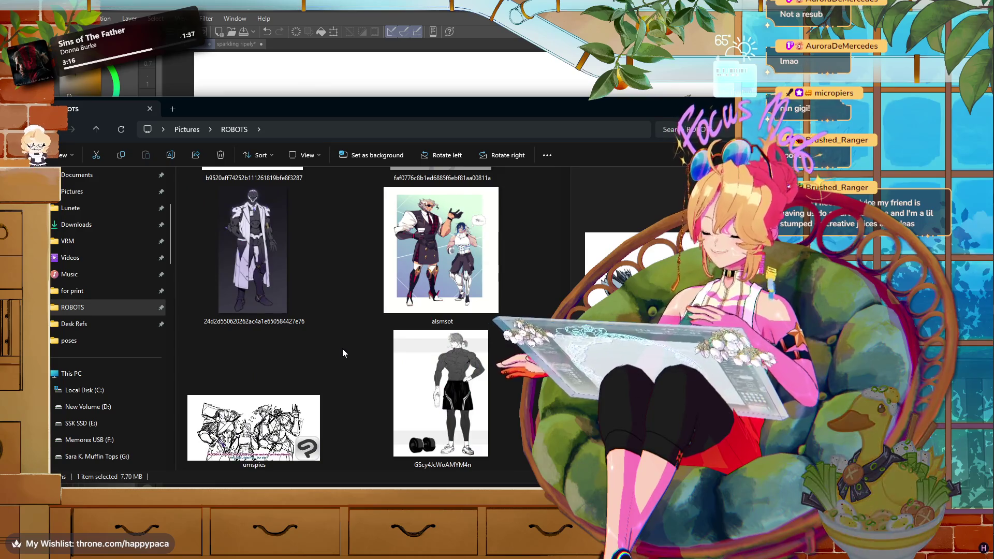
pyautogui.hotkey('alt', 'Tab')
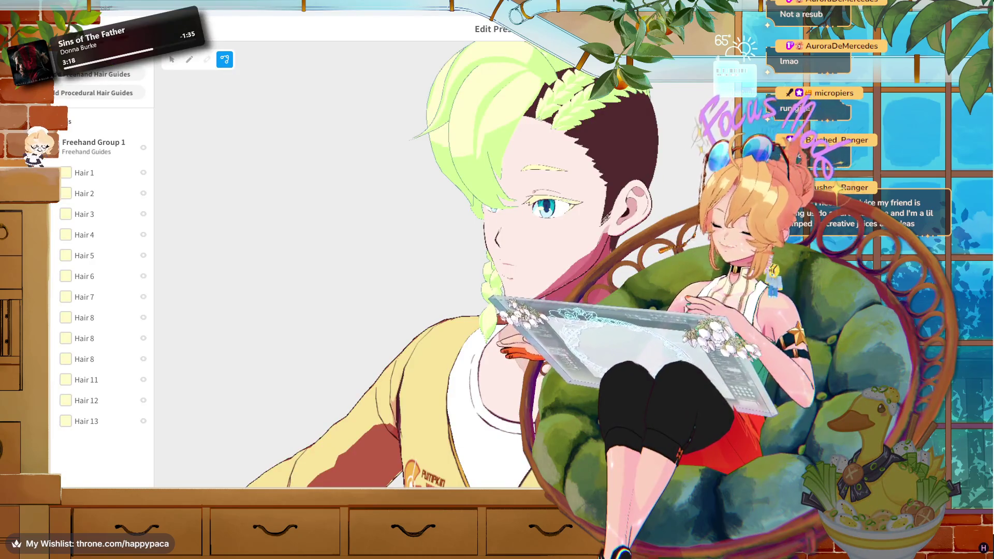
# - Turn the hair model face-forward, prompt closing the hairstyle editor, and return to Clip Studio Paint
pyautogui.moveTo(371, 390); pyautogui.dragTo(351, 383)
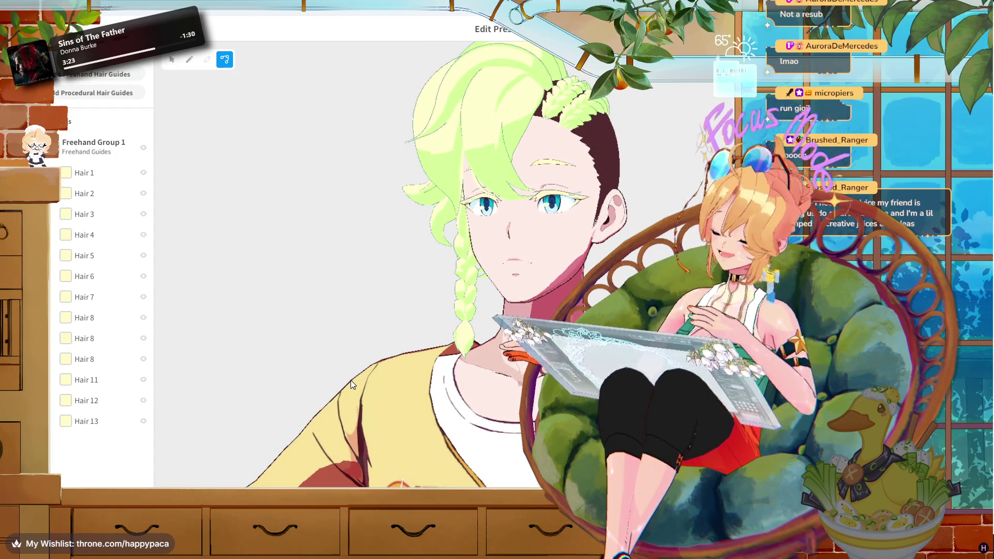
pyautogui.scroll(3, 455, 144)
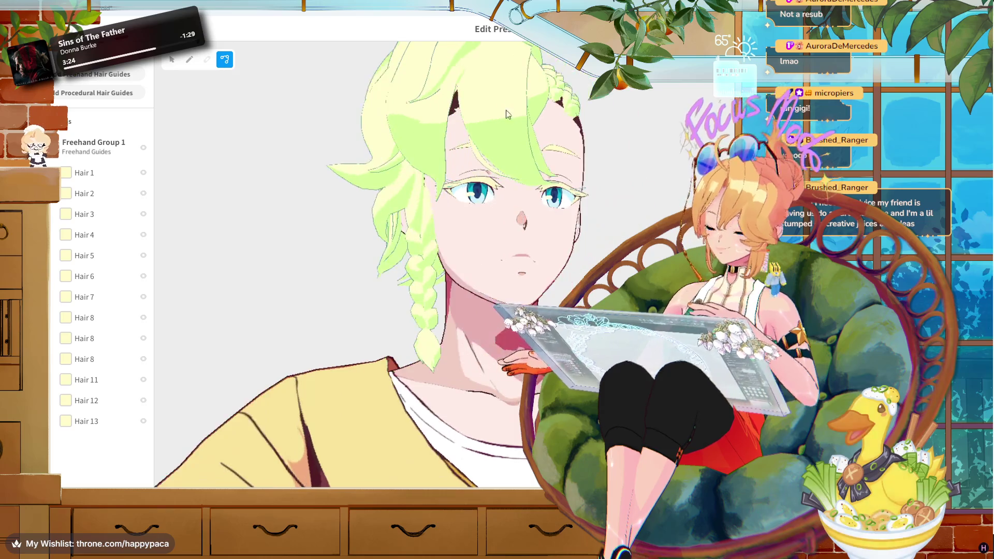
pyautogui.press('Escape')
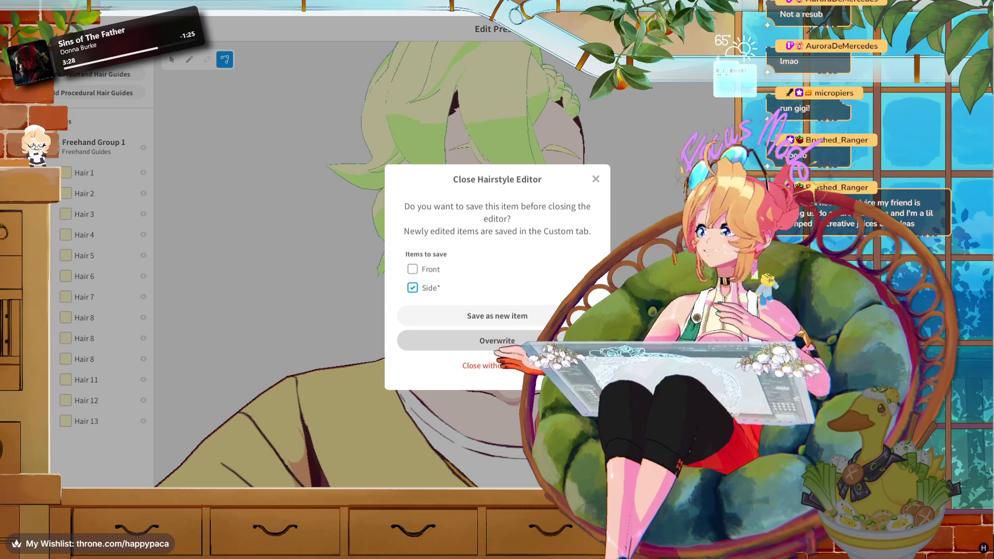
pyautogui.hotkey('alt', 'Tab')
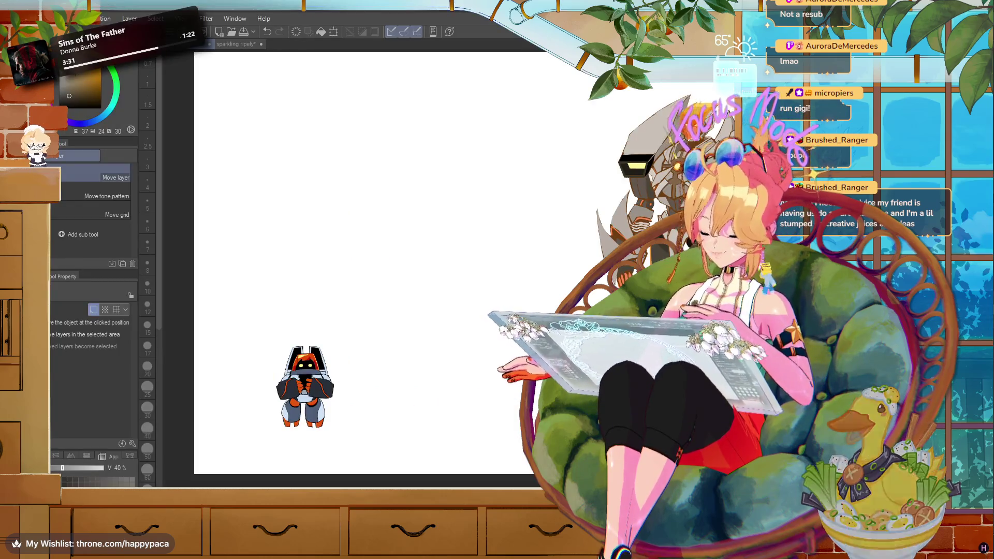
# - Return to the ROBOTS folder, scroll down to spacyfastman, and open it in Clip Studio Paint
pyautogui.scroll(1, 477, 346)
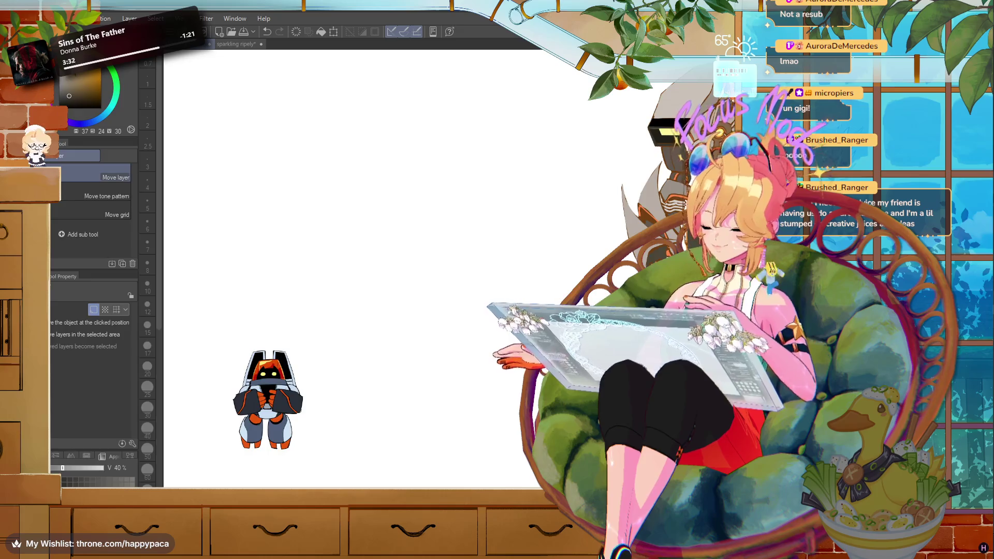
pyautogui.hotkey('alt', 'Tab')
pyautogui.scroll(-5, 350, 321)
pyautogui.scroll(-3, 350, 319)
pyautogui.scroll(-3, 349, 318)
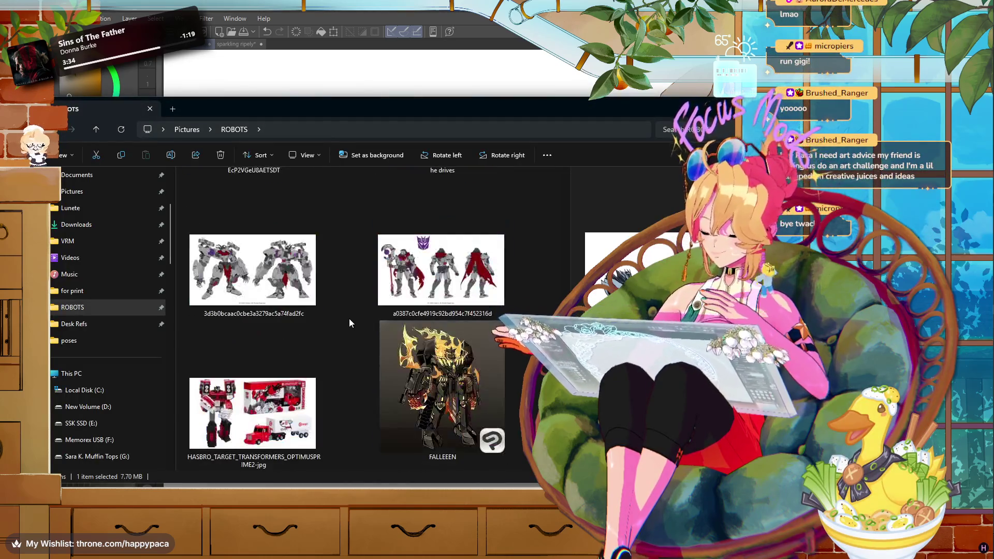
pyautogui.scroll(-2, 349, 318)
pyautogui.scroll(-1, 349, 318)
pyautogui.scroll(-2, 349, 318)
pyautogui.scroll(-1, 349, 318)
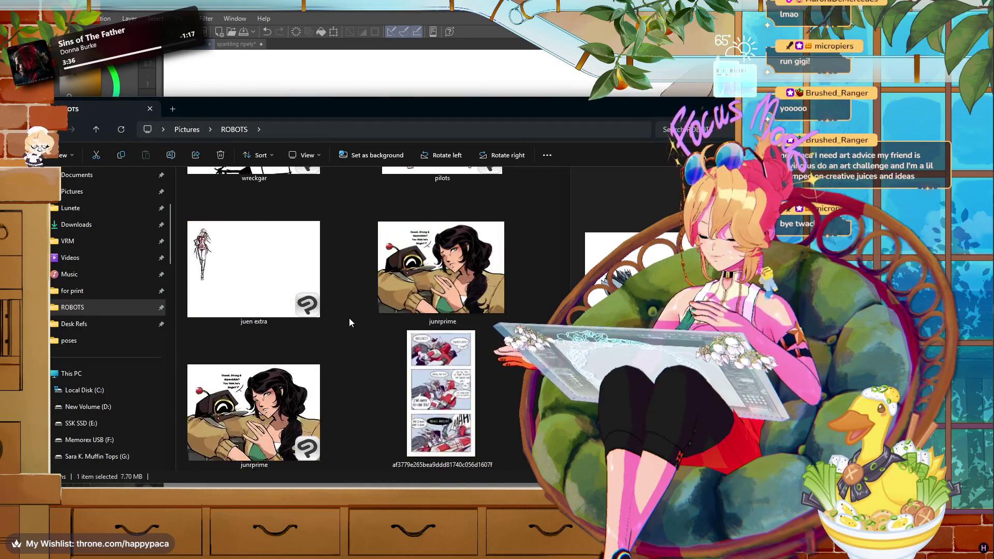
pyautogui.scroll(-2, 349, 318)
pyautogui.scroll(-2, 349, 318)
pyautogui.scroll(-2, 349, 318)
pyautogui.scroll(-2, 349, 318)
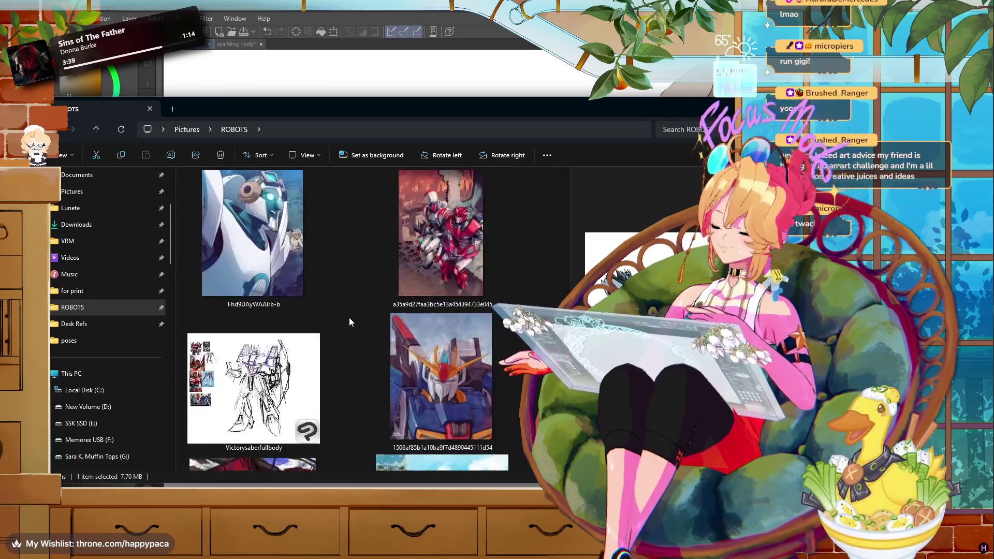
pyautogui.scroll(-2, 349, 322)
pyautogui.scroll(-2, 349, 321)
pyautogui.scroll(-2, 349, 322)
pyautogui.scroll(-2, 349, 321)
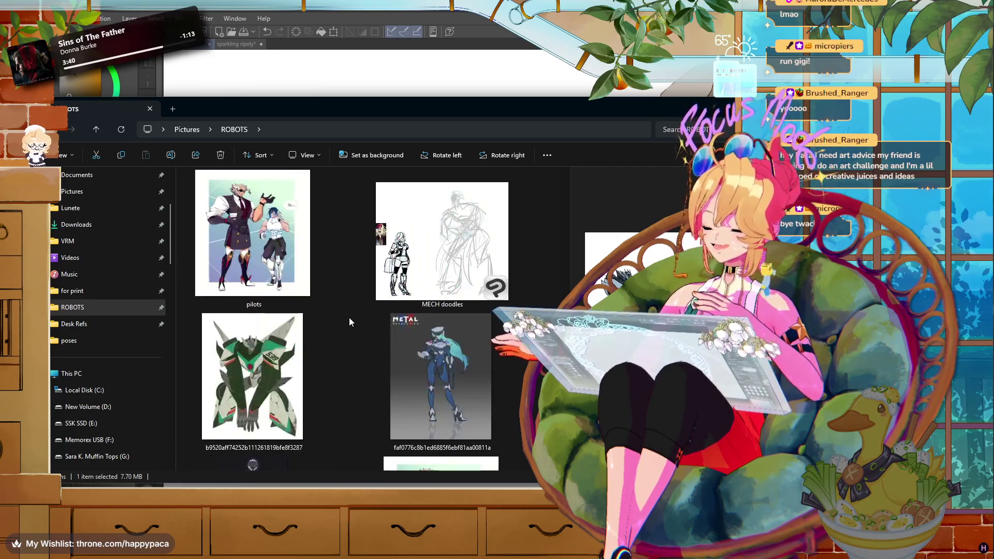
pyautogui.scroll(-2, 349, 322)
pyautogui.scroll(-2, 349, 322)
pyautogui.scroll(-2, 348, 322)
pyautogui.scroll(-2, 347, 322)
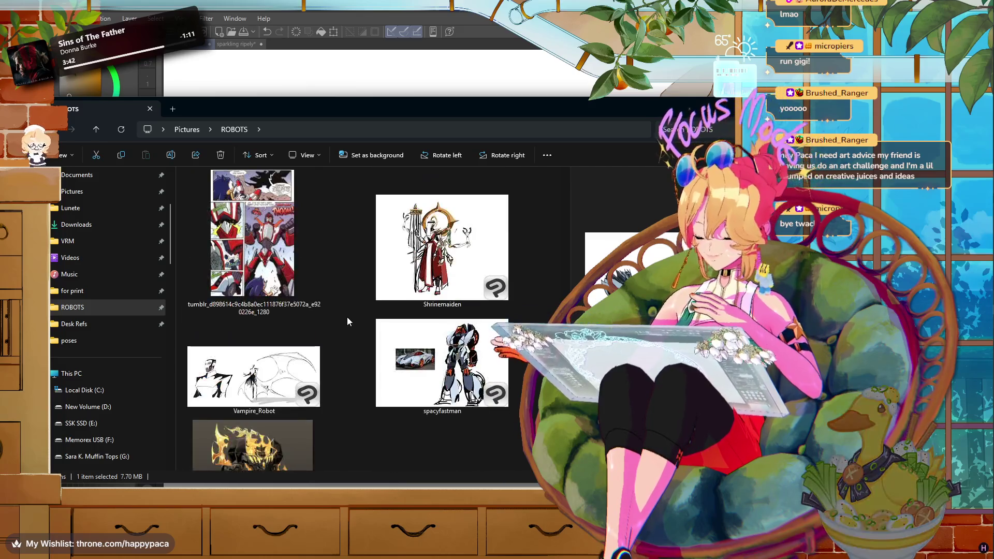
pyautogui.doubleClick(441, 362)
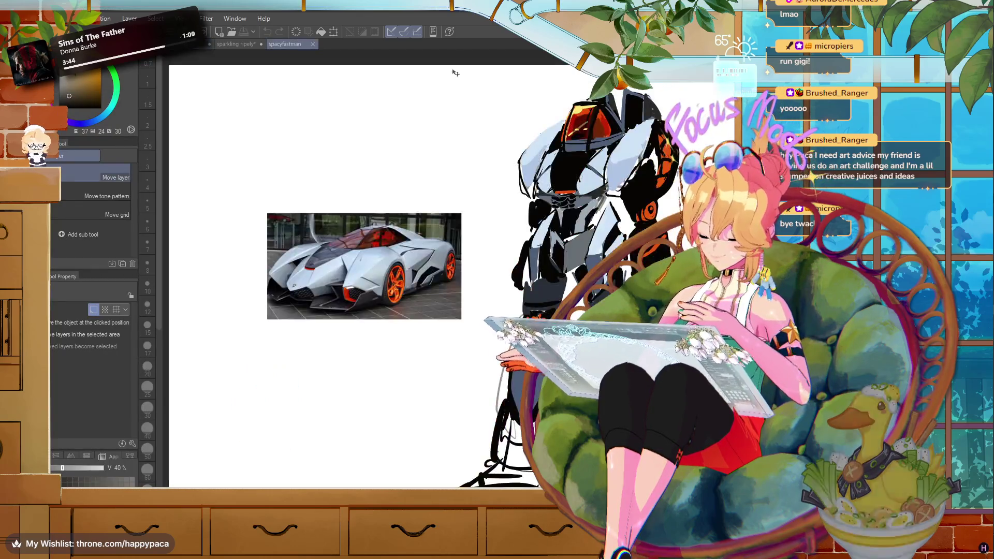
# - Close the spacyfastman image, switch to Auto Select, and bring up thealiens from the ROBOTS folder
pyautogui.click(313, 44)
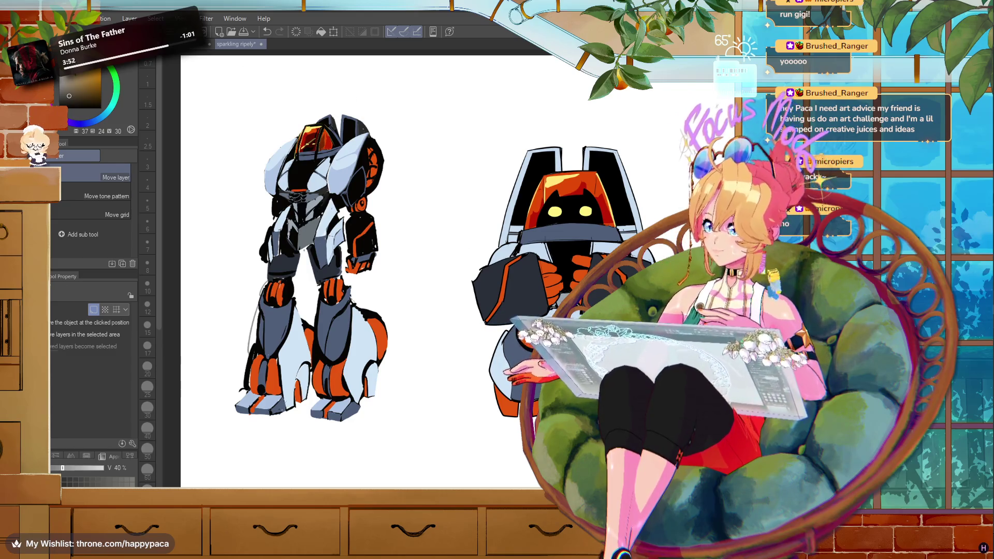
pyautogui.press('w')
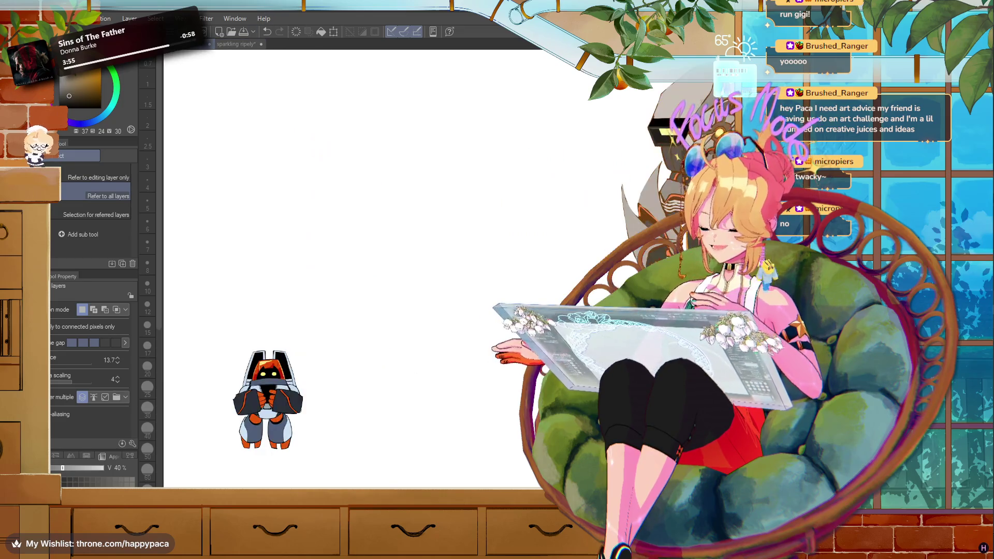
pyautogui.hotkey('alt', 'Tab')
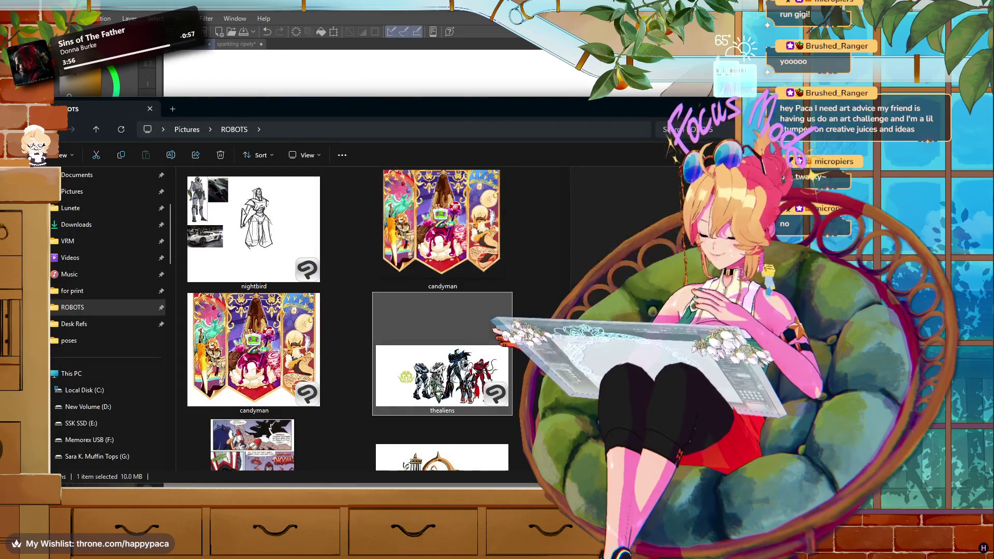
pyautogui.hotkey('alt', 'Tab')
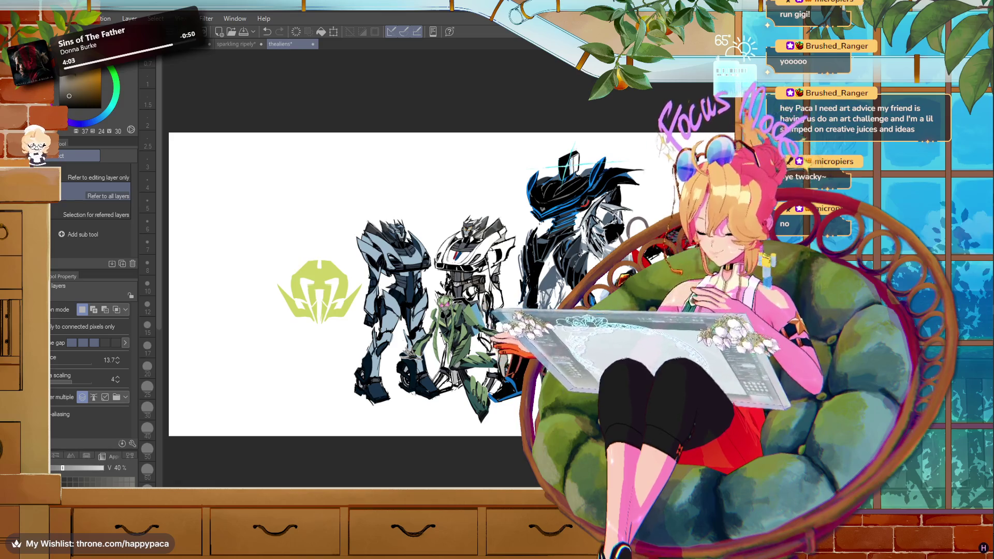
# - Paste the tall robot onto the lineup canvas beside the small robot, scaled to 127%
pyautogui.click(237, 43)
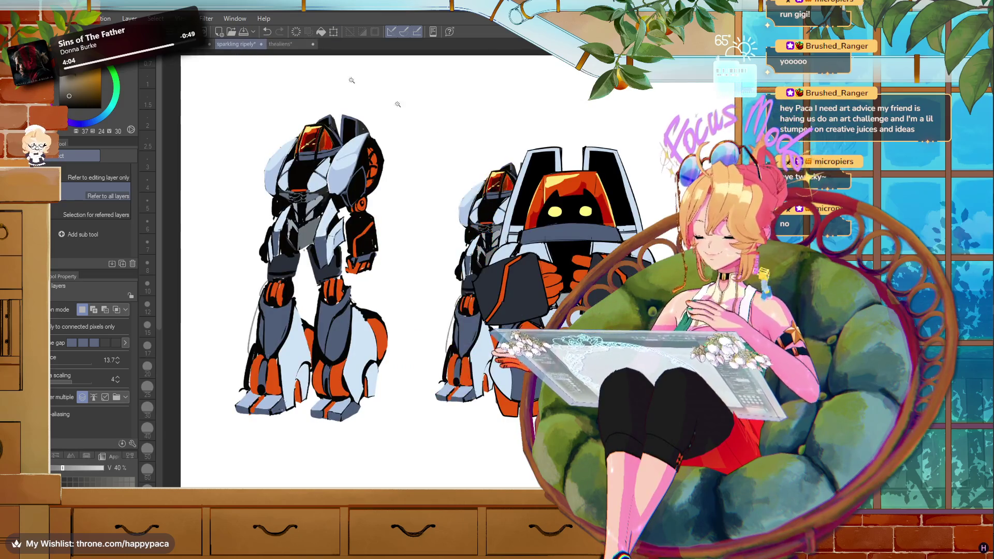
pyautogui.click(198, 49)
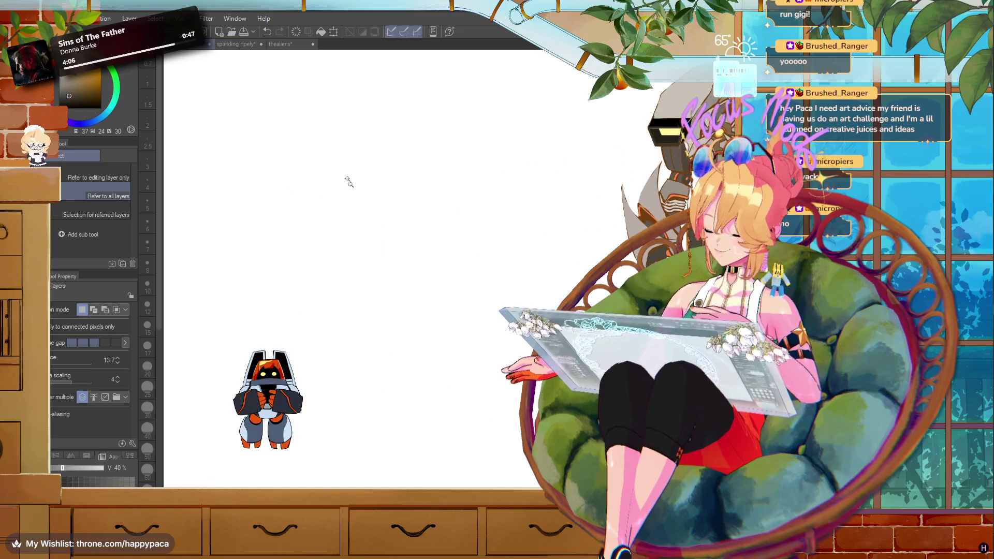
pyautogui.scroll(-2, 425, 223)
pyautogui.hotkey('ctrl', 't')
pyautogui.moveTo(554, 230); pyautogui.dragTo(367, 245)
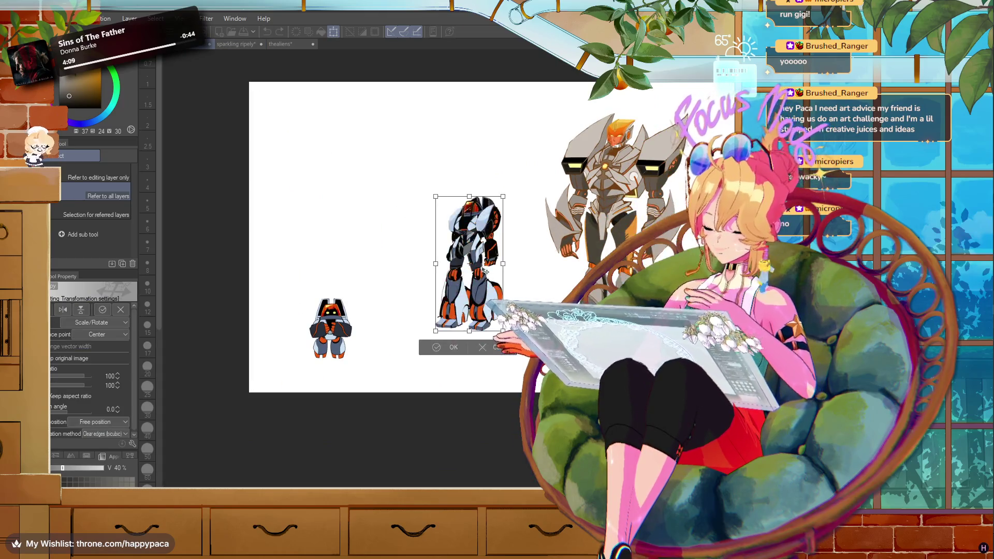
pyautogui.moveTo(495, 218); pyautogui.dragTo(523, 161)
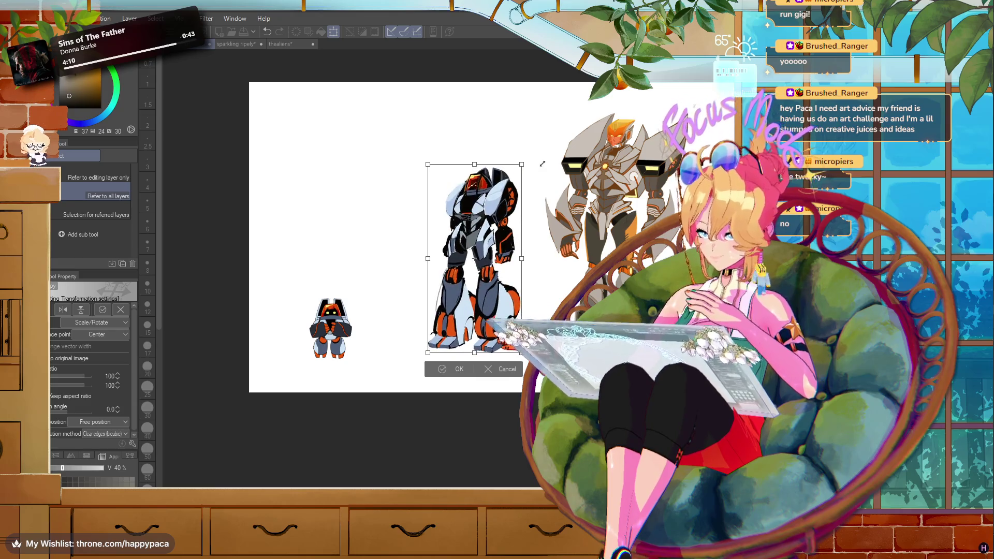
pyautogui.moveTo(499, 205); pyautogui.dragTo(486, 218)
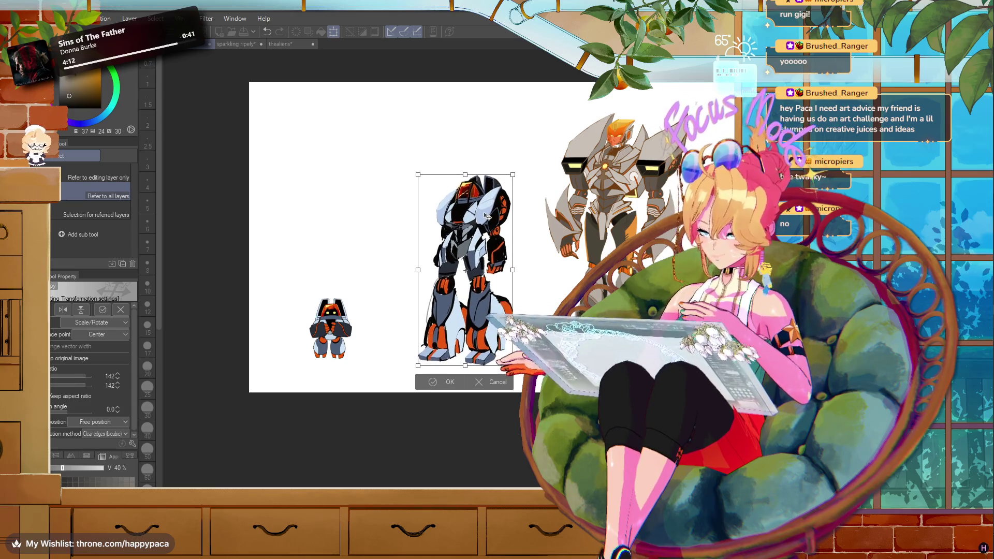
pyautogui.scroll(1, 486, 218)
pyautogui.moveTo(521, 166); pyautogui.dragTo(512, 187)
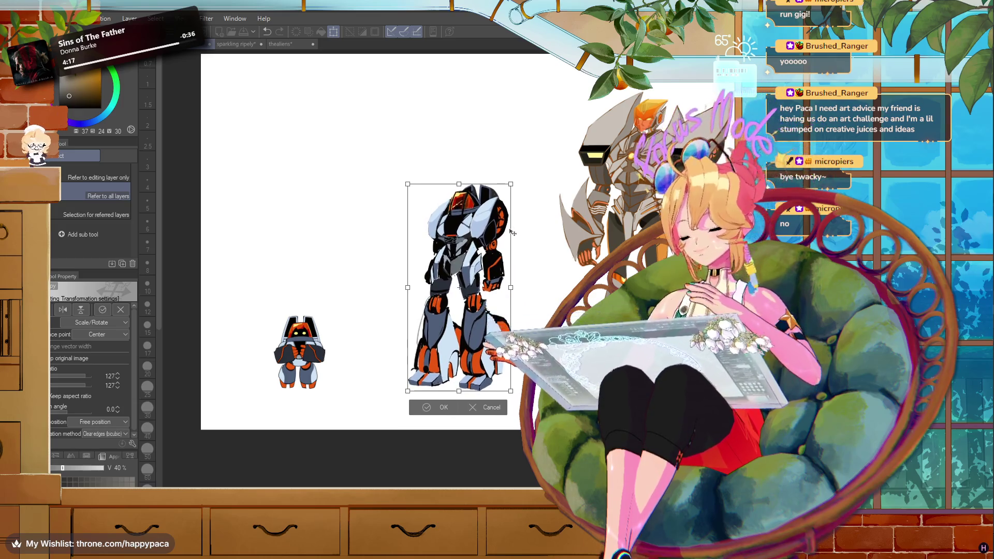
pyautogui.press('Return')
pyautogui.scroll(1, 748, 434)
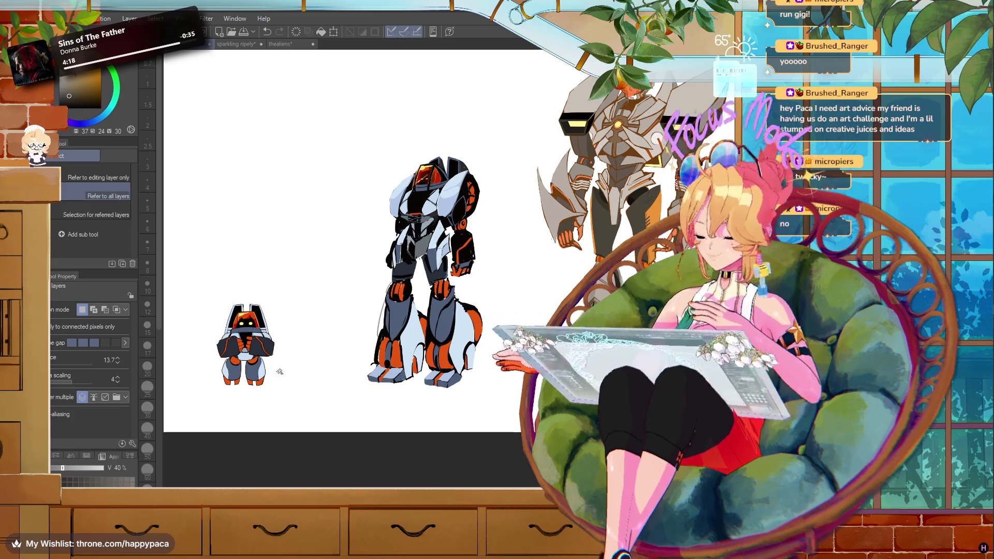
# - Clear the selection and nudge the small robot slightly right with the Move layer tool
pyautogui.click(220, 80)
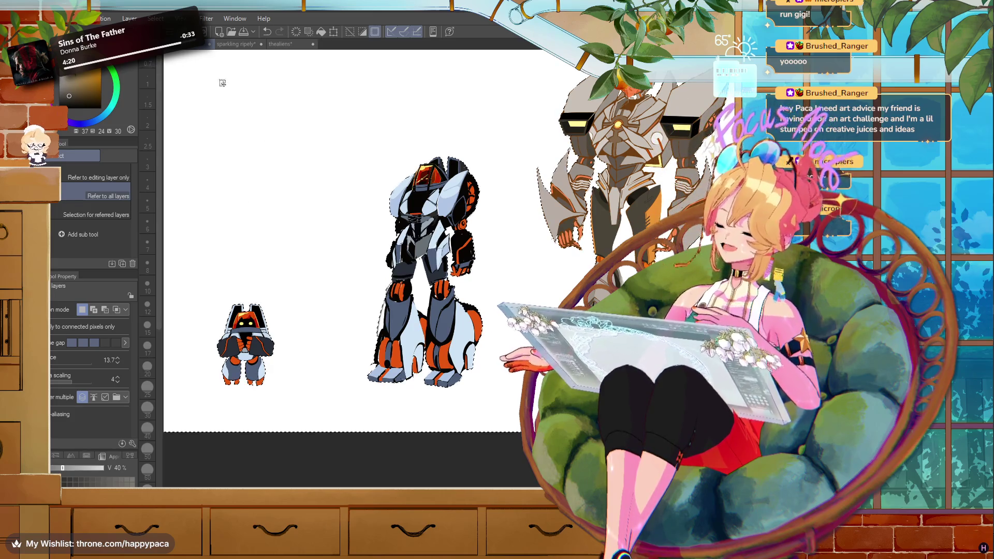
pyautogui.click(347, 30)
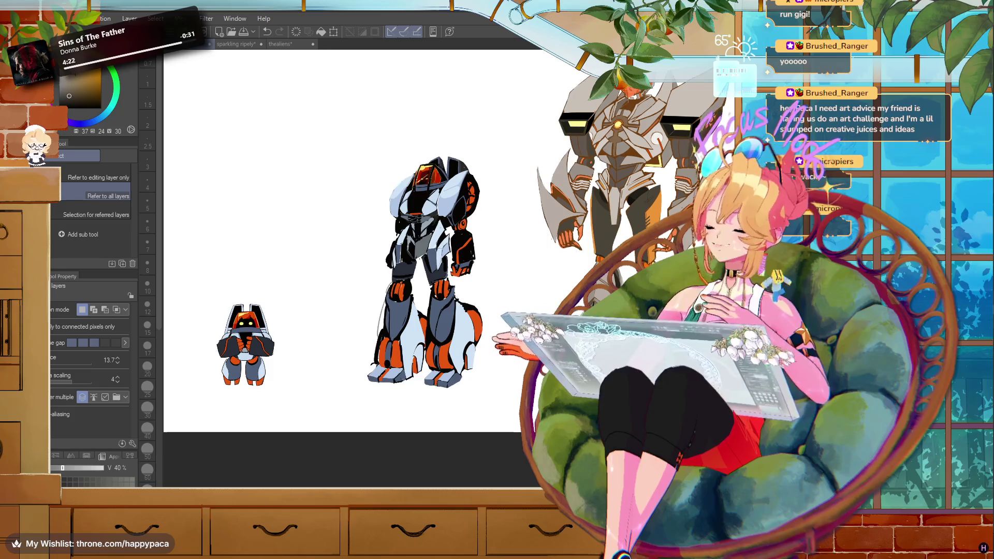
pyautogui.press('m')
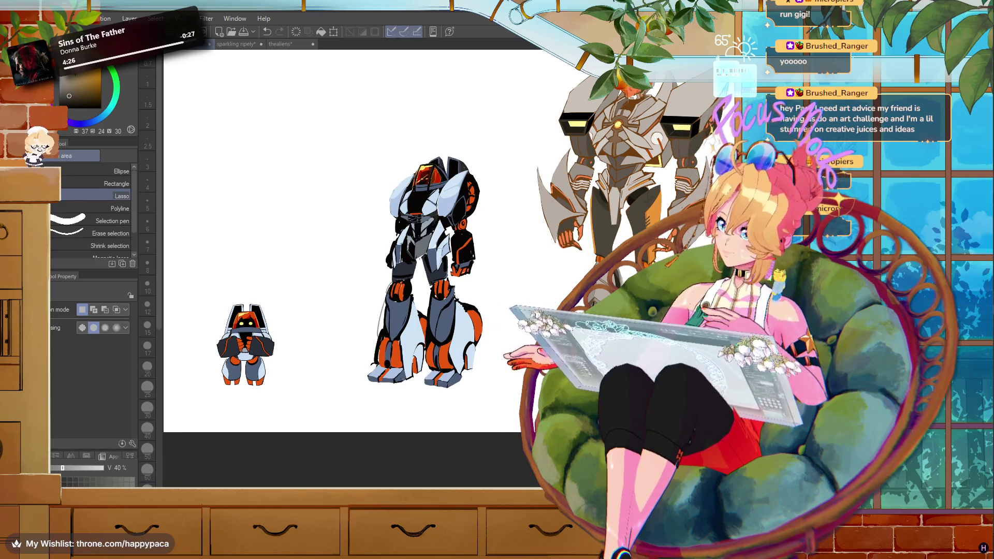
pyautogui.press('k')
pyautogui.moveTo(295, 364); pyautogui.dragTo(326, 362)
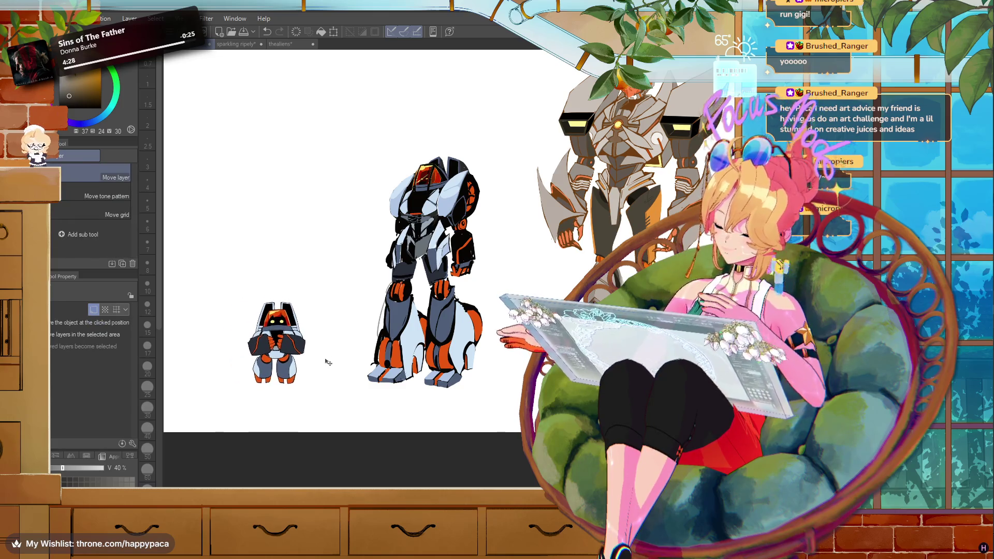
# - Drag the small robot further right so it stands near the tall robot
pyautogui.scroll(10, 224, 400)
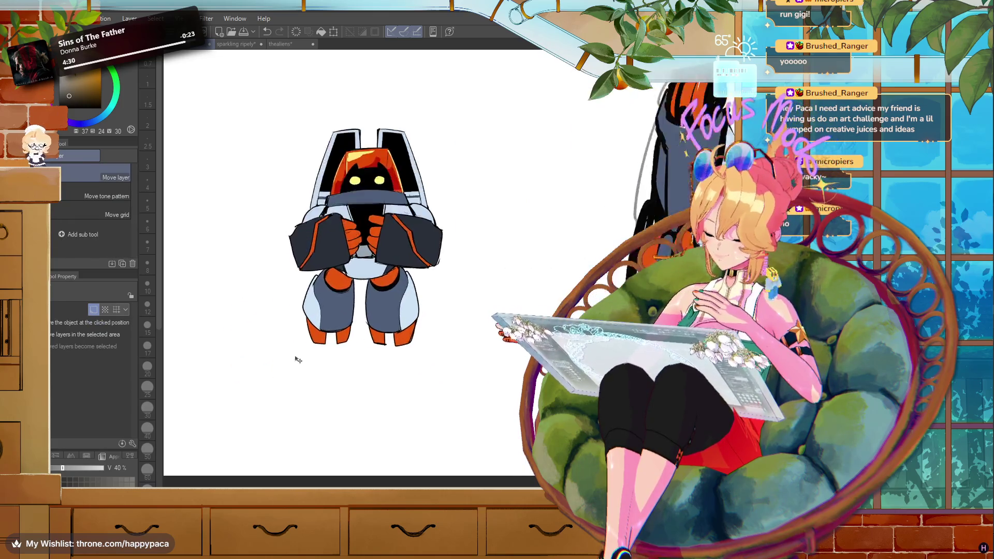
pyautogui.scroll(-3, 389, 280)
pyautogui.scroll(-3, 391, 279)
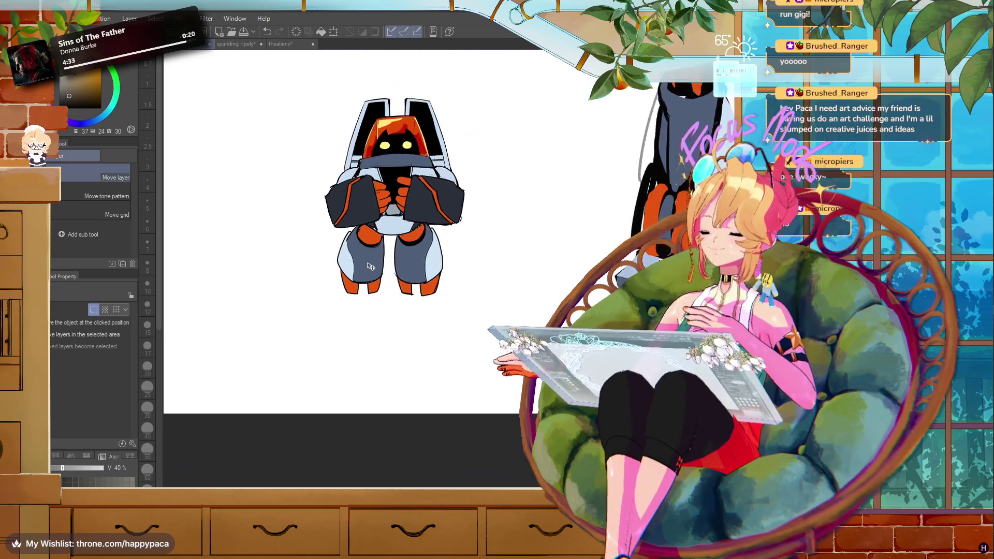
pyautogui.scroll(-2, 392, 276)
pyautogui.moveTo(393, 274)
pyautogui.mouseDown()
pyautogui.moveTo(571, 260)
pyautogui.moveTo(394, 269)
pyautogui.moveTo(474, 236)
pyautogui.mouseUp()
pyautogui.scroll(-2, 410, 267)
pyautogui.scroll(-2, 409, 267)
pyautogui.scroll(-3, 438, 269)
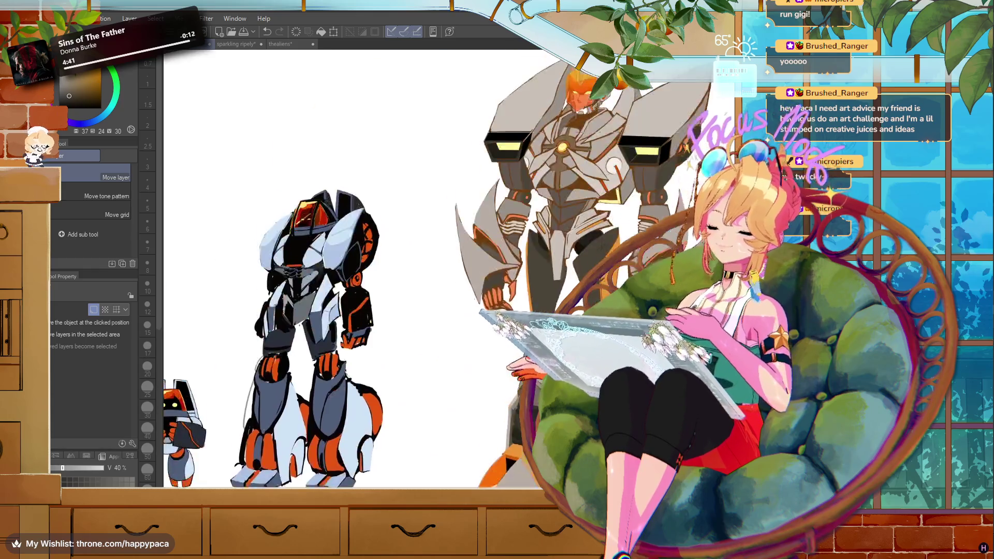
pyautogui.scroll(4, 438, 269)
pyautogui.scroll(-3, 394, 290)
pyautogui.scroll(1, 393, 290)
pyautogui.scroll(-2, 394, 290)
pyautogui.scroll(2, 393, 290)
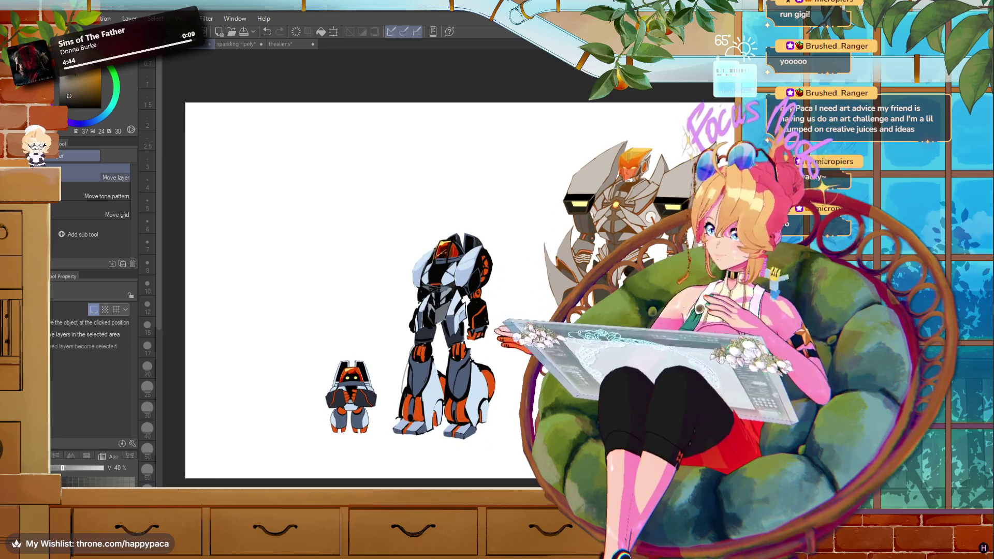
pyautogui.hotkey('alt', 'e')
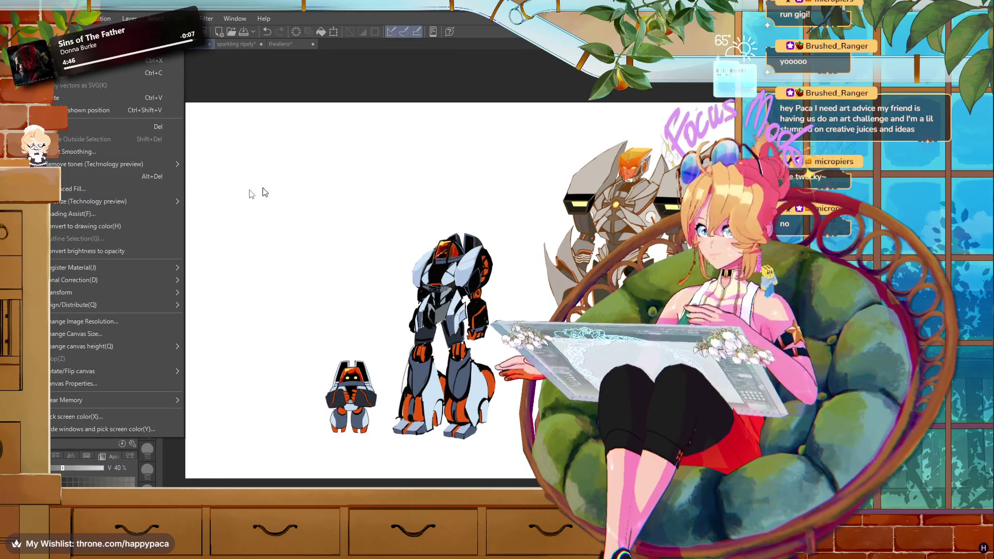
pyautogui.click(123, 334)
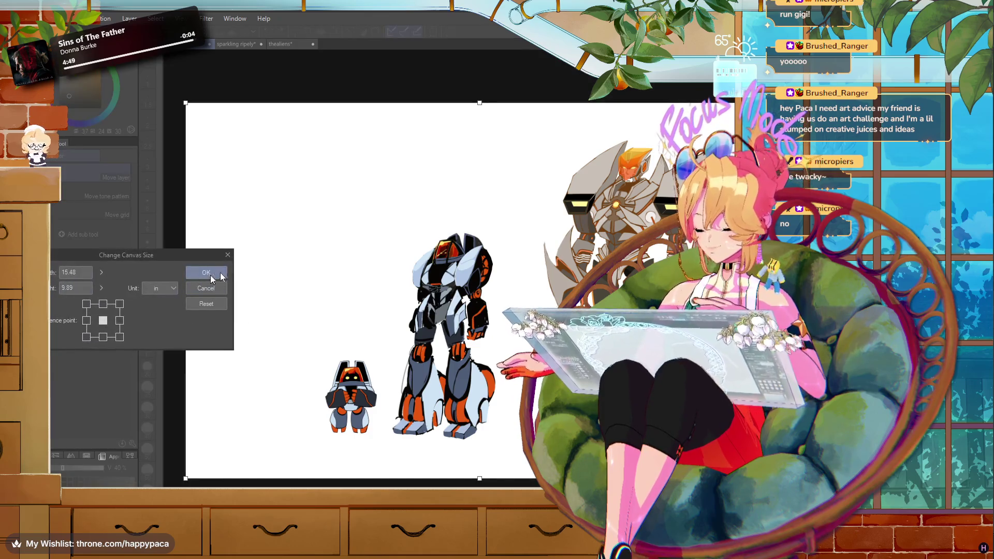
pyautogui.moveTo(188, 260); pyautogui.dragTo(130, 279)
pyautogui.moveTo(185, 290); pyautogui.dragTo(261, 291)
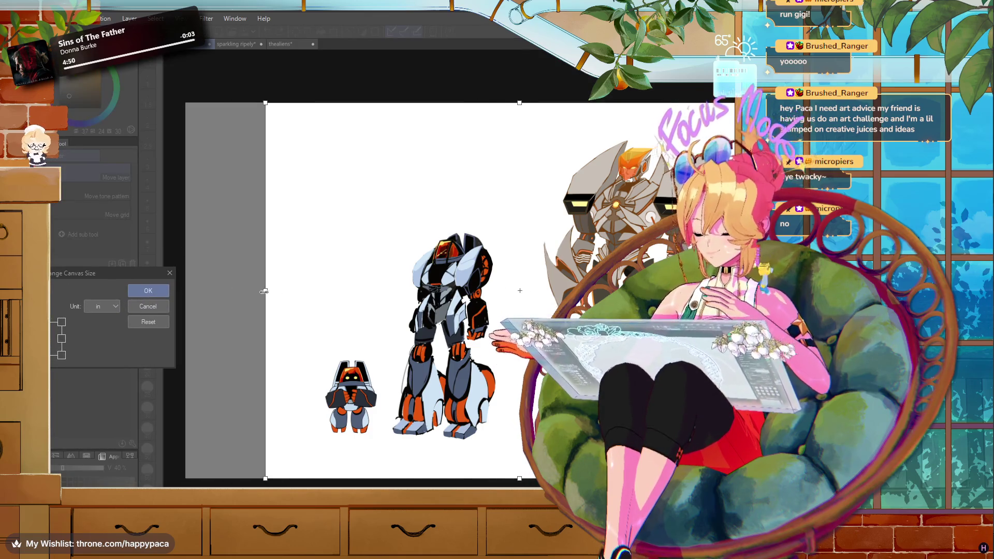
pyautogui.press('Escape')
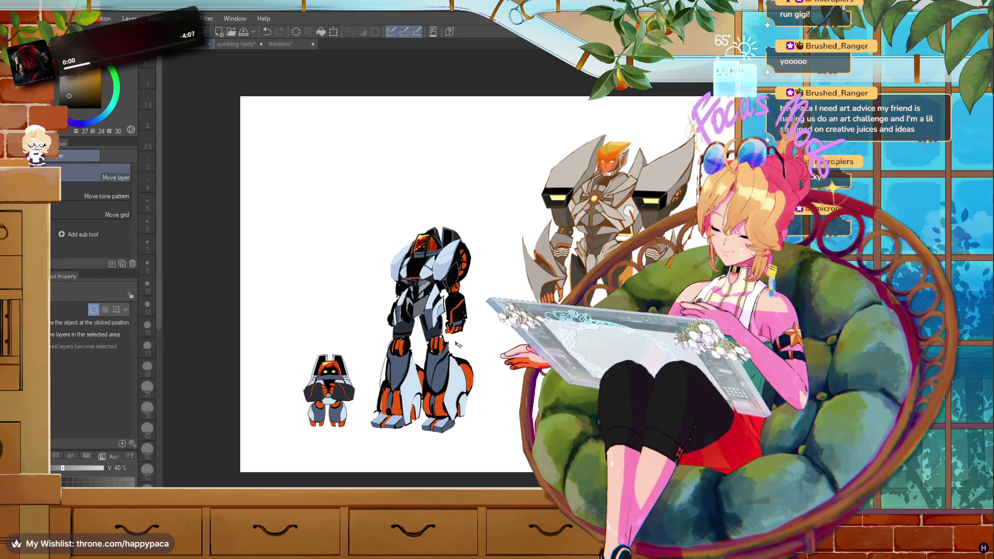
# - Shift the tall robot slightly further right, pan the canvas, and switch to Blender
pyautogui.moveTo(458, 345); pyautogui.dragTo(473, 346)
pyautogui.scroll(2, 633, 224)
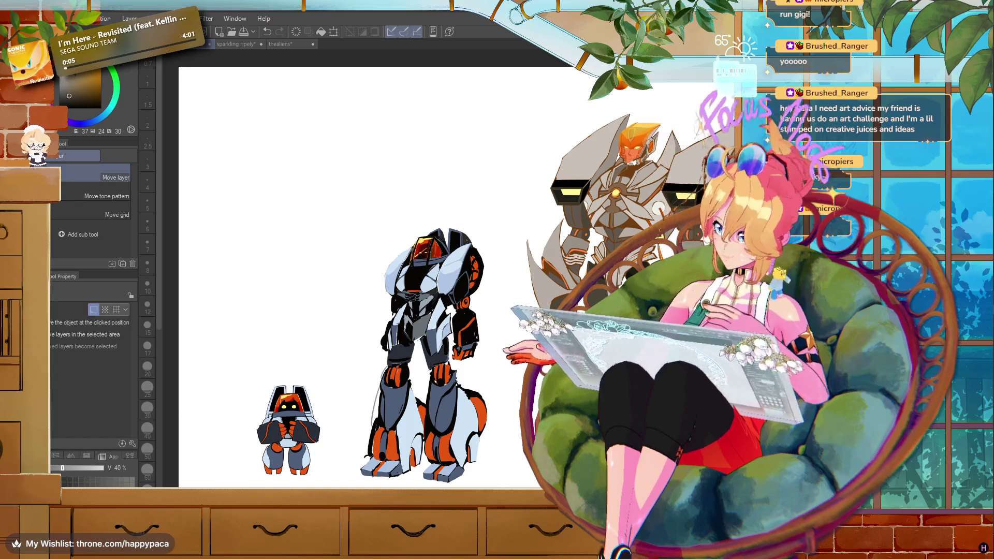
pyautogui.scroll(1, 656, 296)
pyautogui.scroll(-1, 388, 269)
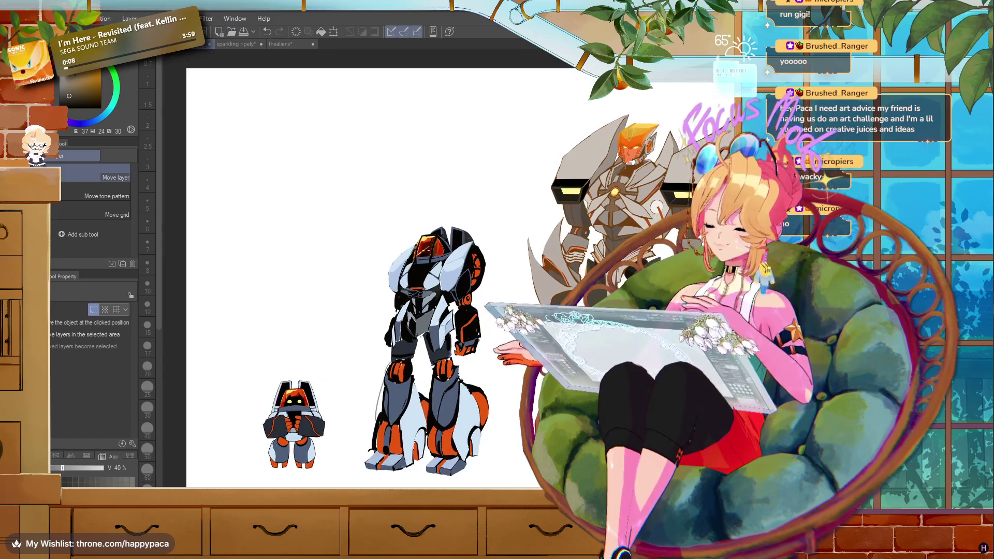
pyautogui.moveTo(388, 270); pyautogui.dragTo(368, 264)
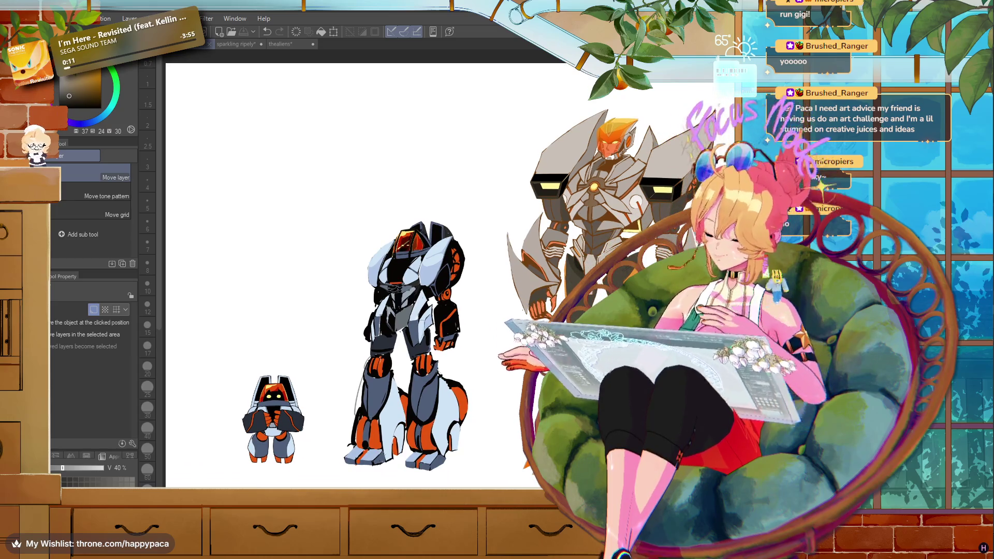
pyautogui.hotkey('alt', 'Tab')
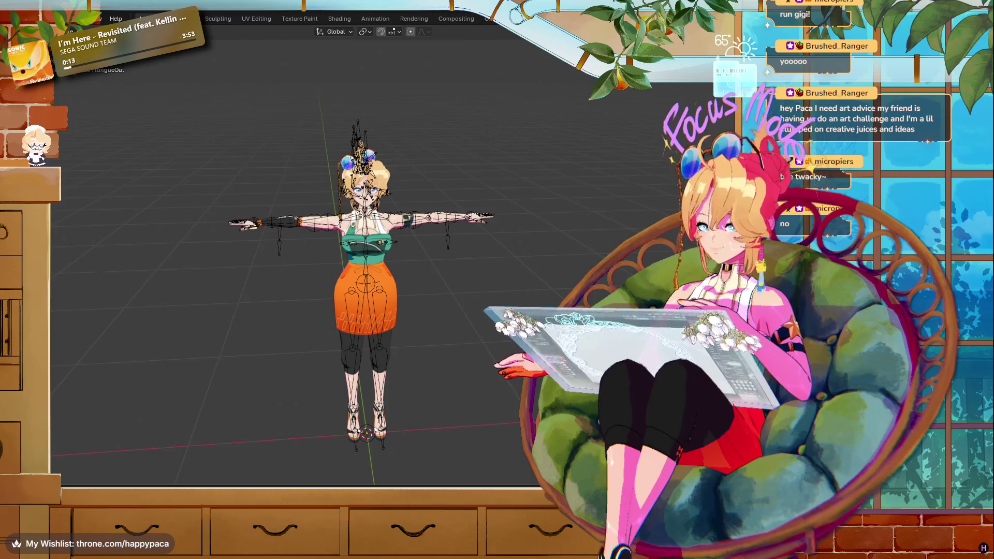
# - Quit Blender without saving the untitled scene, then close the Unity Hub window
pyautogui.hotkey('ctrl', 'q')
pyautogui.click(524, 288)
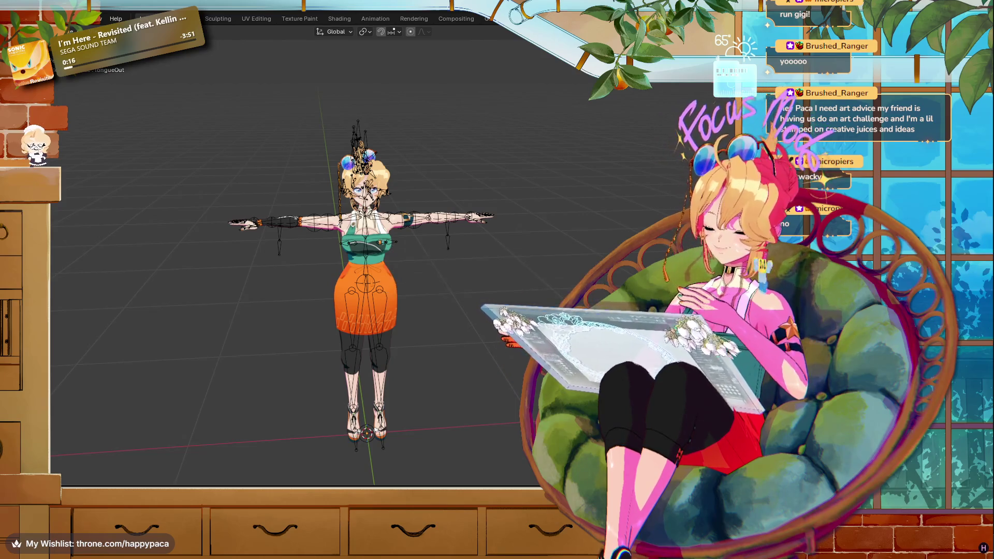
pyautogui.hotkey('alt', 'Tab')
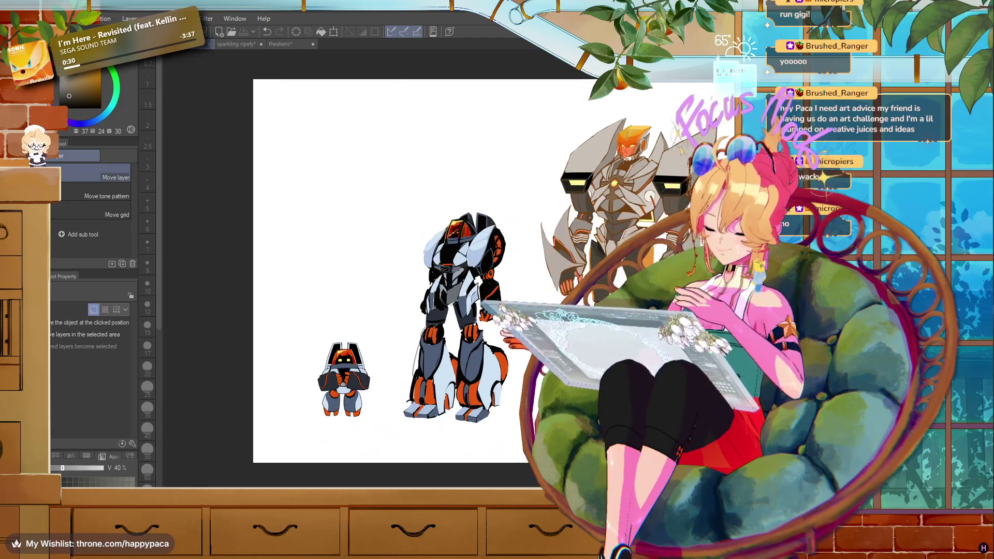
# - Nudge the small robot slightly right and down to settle it beside the tall robot
pyautogui.scroll(3, 585, 182)
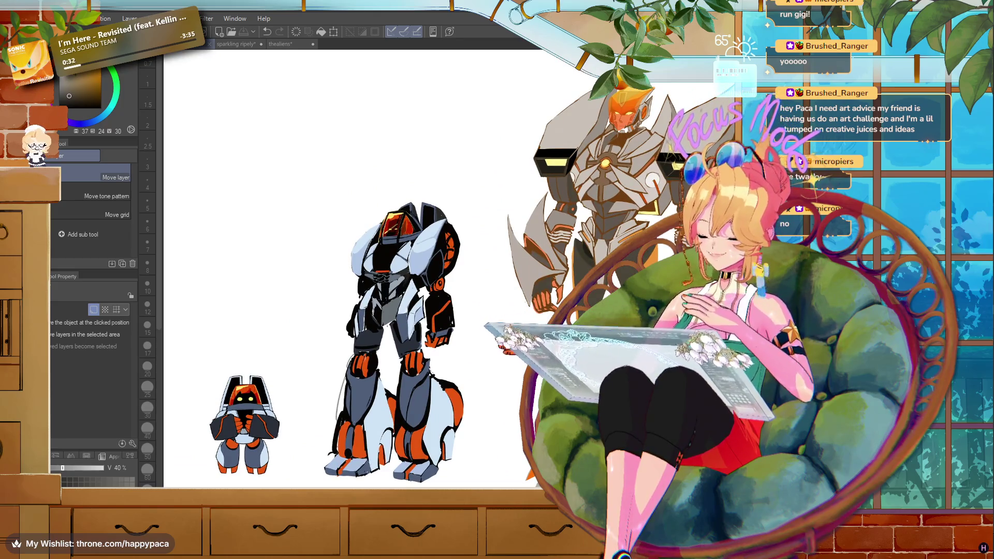
pyautogui.scroll(-2, 417, 260)
pyautogui.scroll(-1, 290, 239)
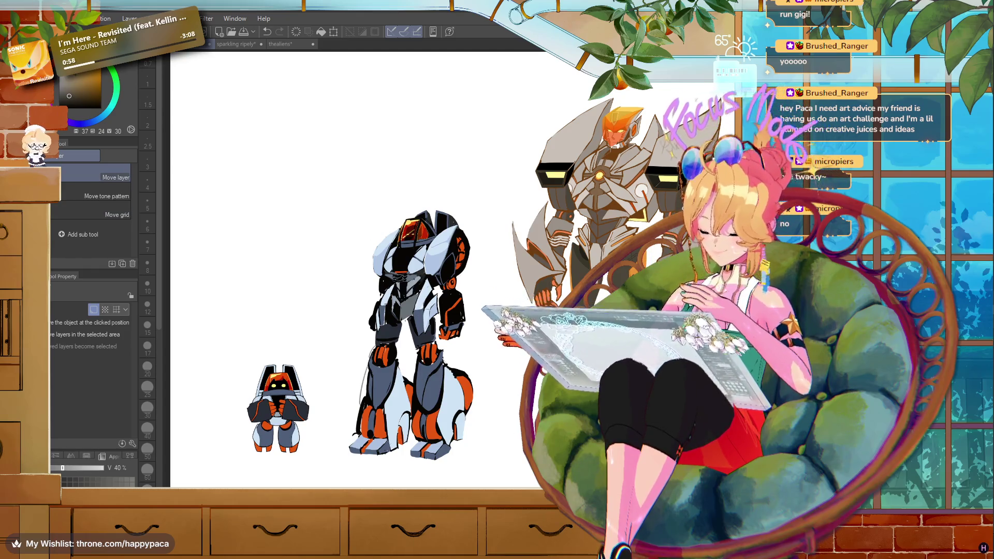
pyautogui.moveTo(288, 427); pyautogui.dragTo(299, 433)
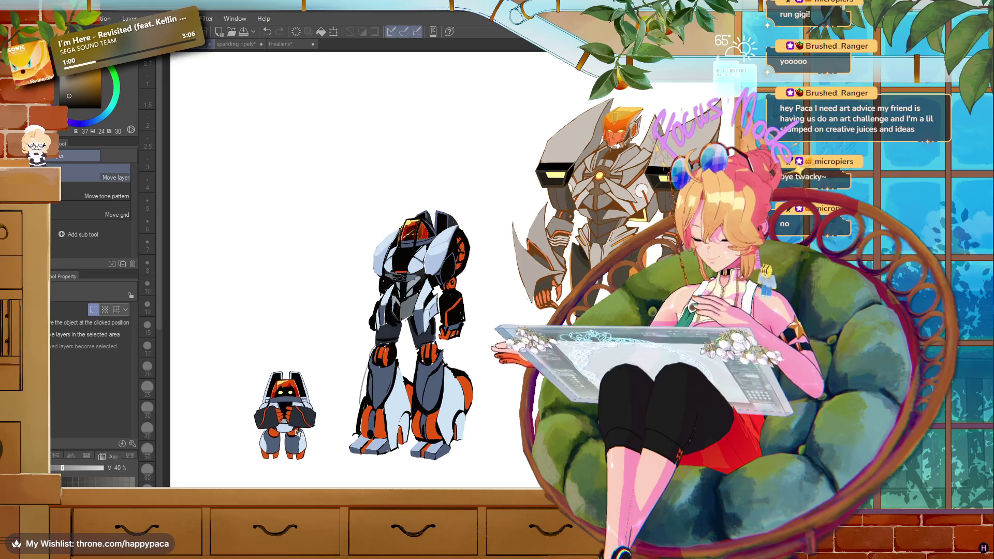
pyautogui.scroll(3, 204, 462)
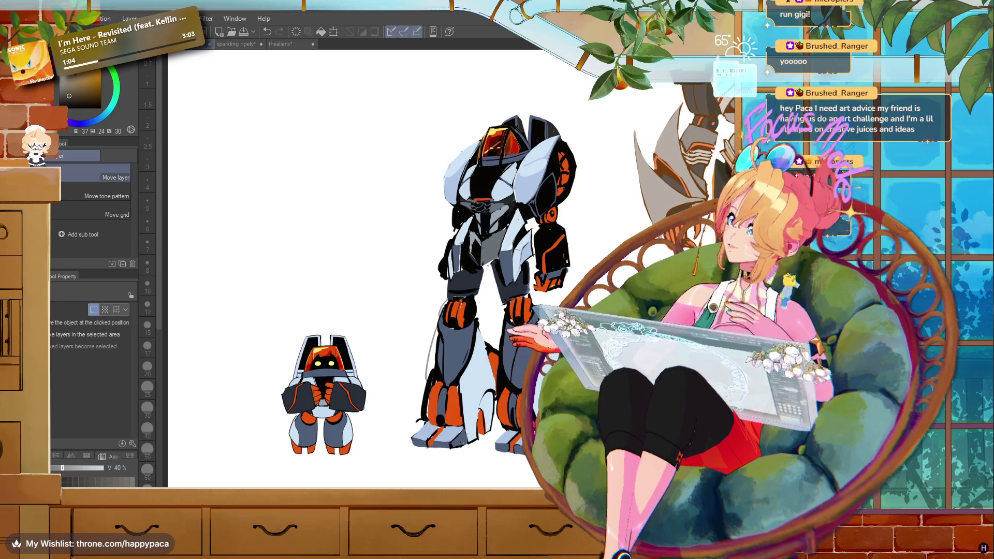
pyautogui.scroll(-3, 460, 485)
pyautogui.moveTo(391, 435); pyautogui.dragTo(399, 439)
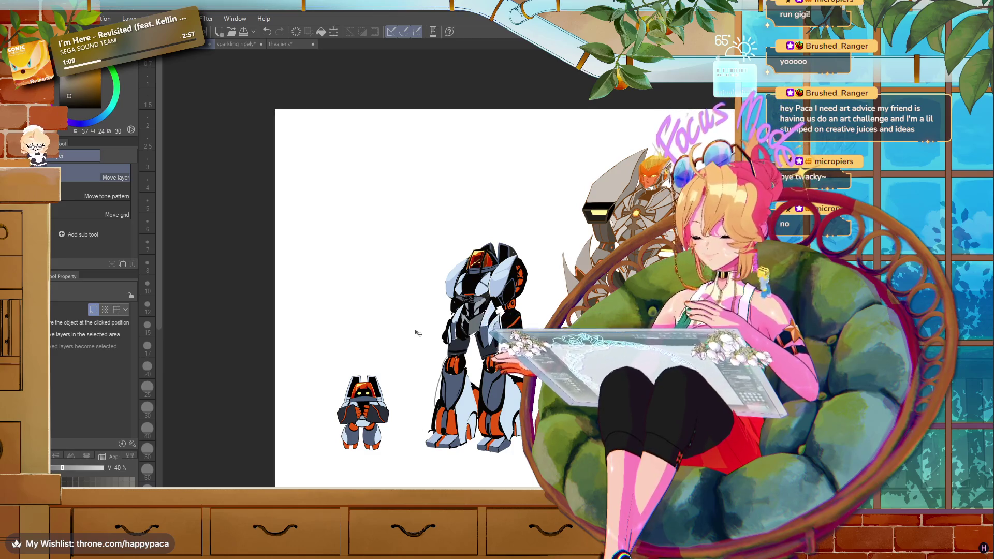
# - Check the large mech at the end of the lineup, then switch to VRoid Studio
pyautogui.scroll(1, 422, 388)
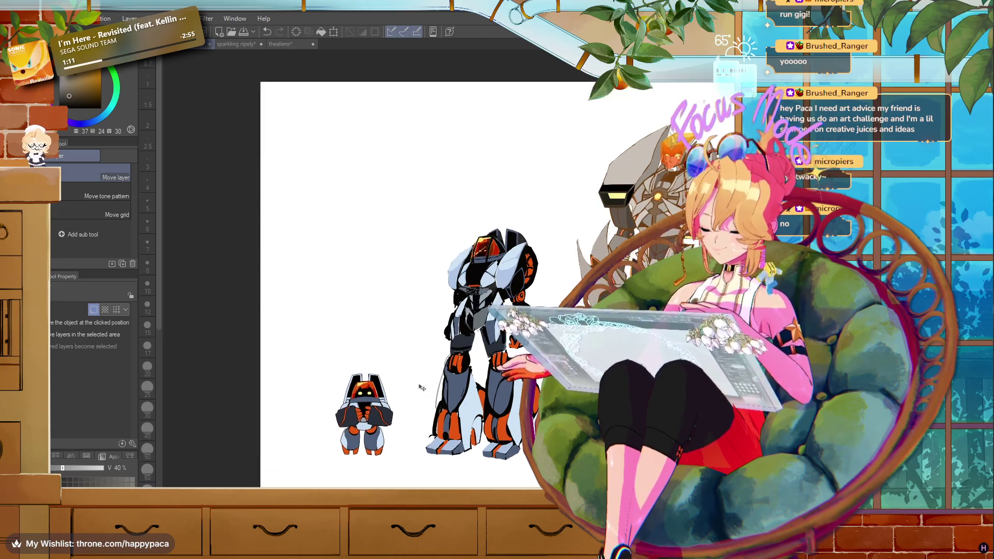
pyautogui.scroll(1, 422, 389)
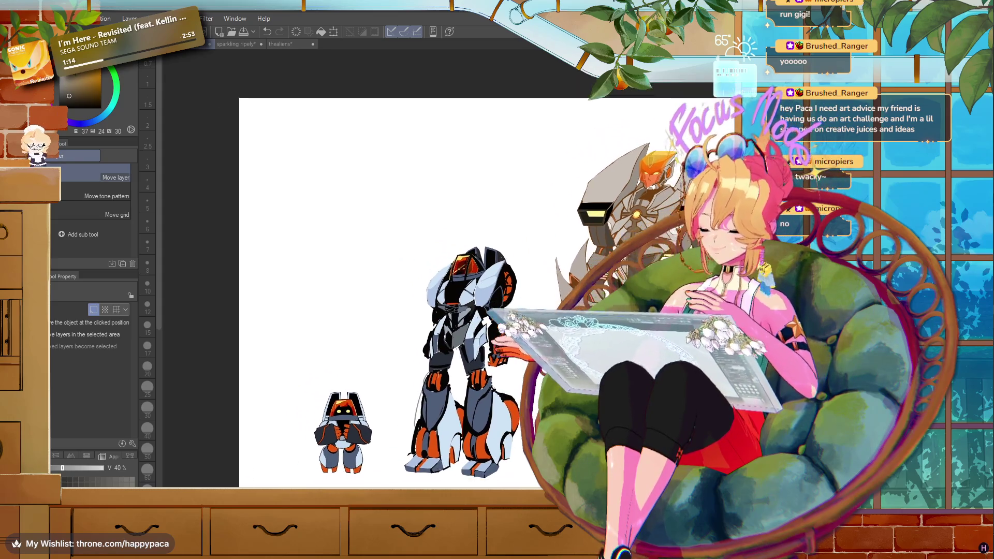
pyautogui.moveTo(422, 362)
pyautogui.mouseDown()
pyautogui.moveTo(279, 337)
pyautogui.moveTo(285, 297)
pyautogui.mouseUp()
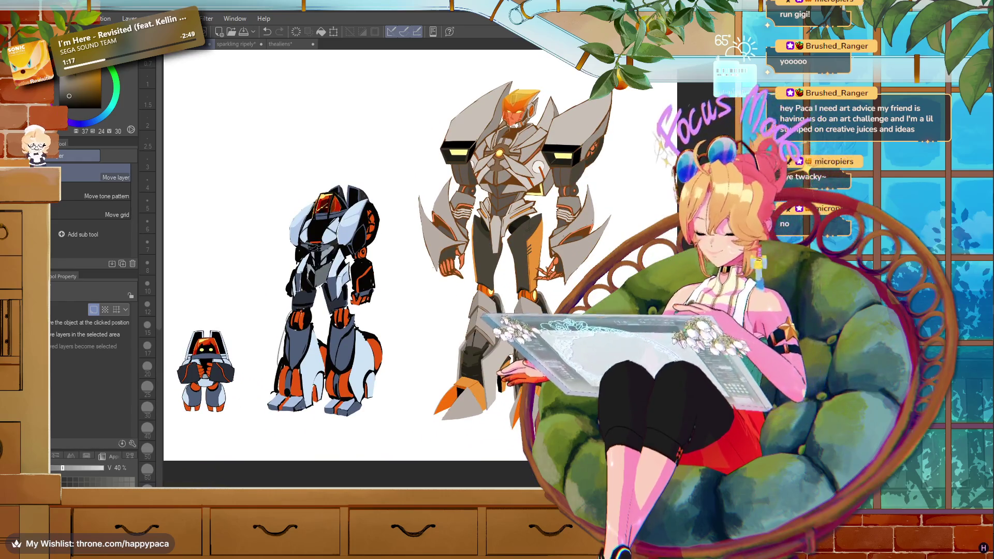
pyautogui.hotkey('alt', 'Tab')
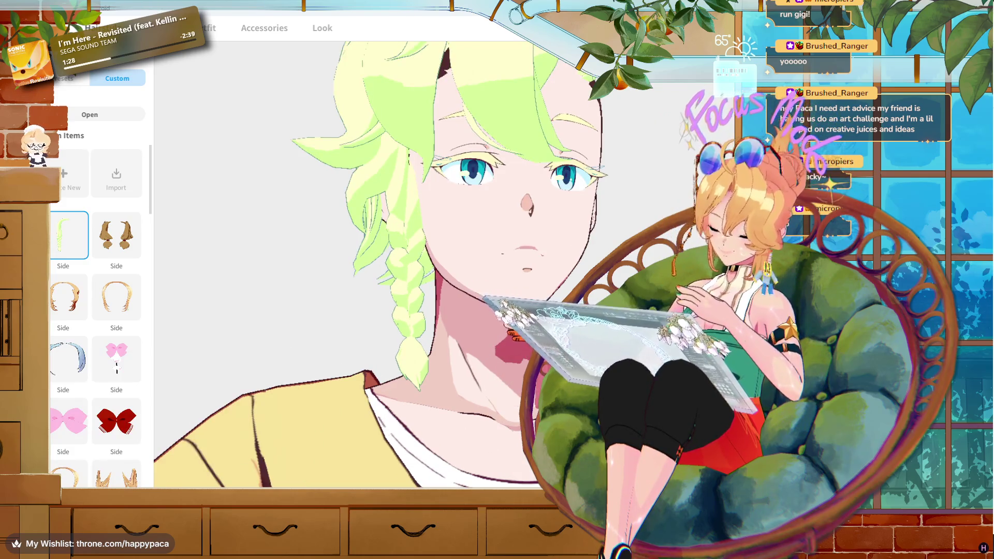
pyautogui.moveTo(487, 495)
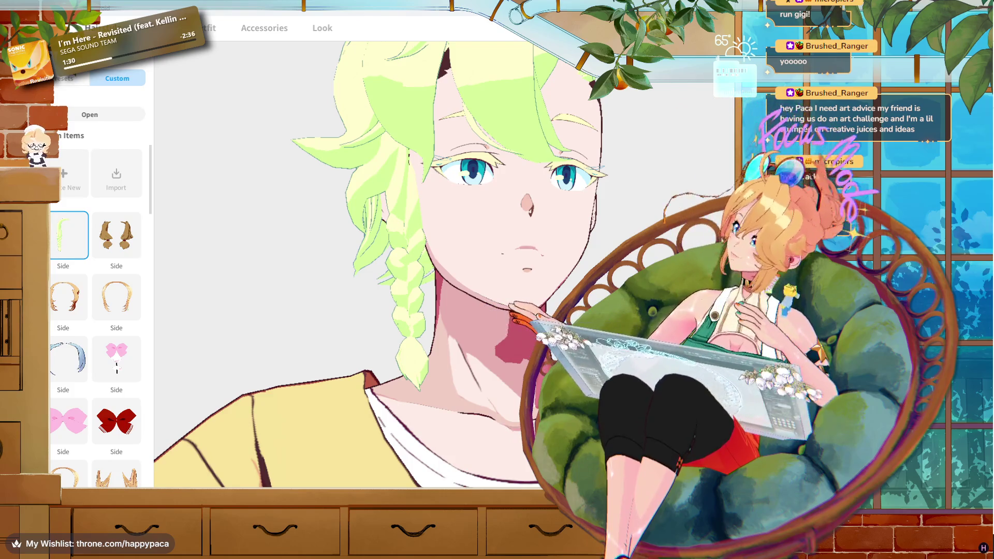